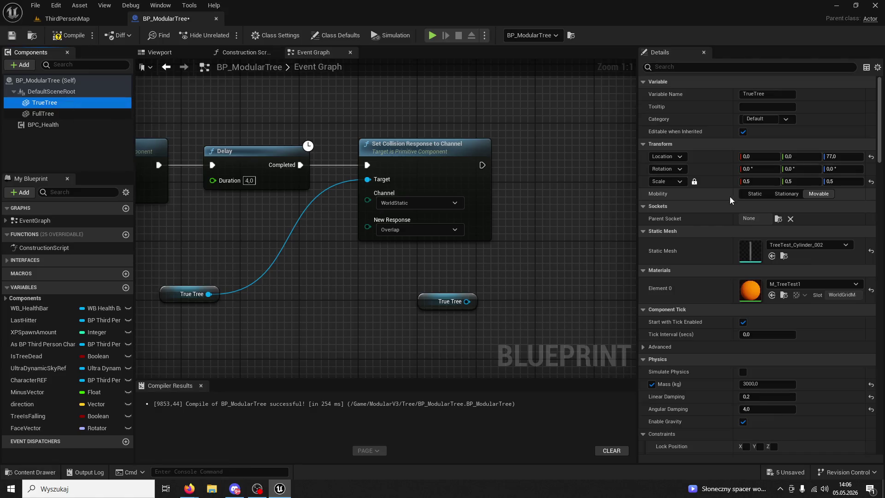
Add a Set Linear Damping node on True Tree with In Damping 10, chained after Set Collision Response
{"action": "scroll", "coordinate": [755, 217], "scroll_direction": "down", "scroll_amount": 4}
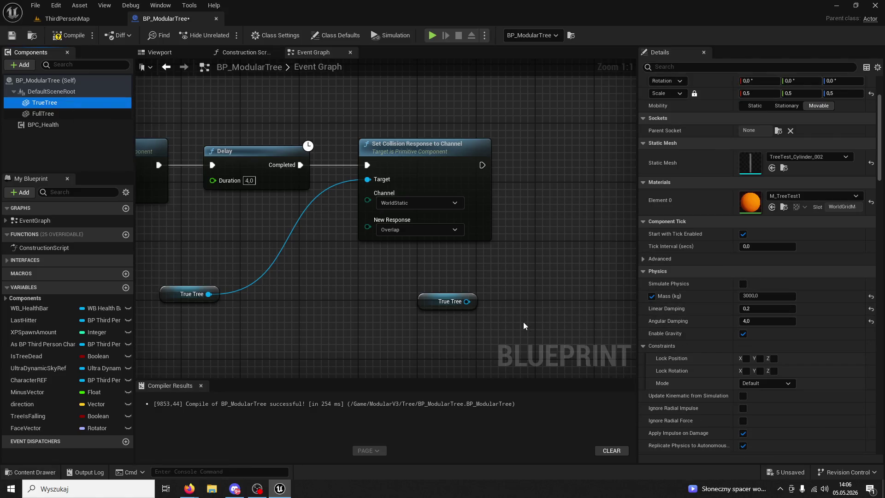
{"action": "left_click_drag", "start_coordinate": [466, 302], "coordinate": [514, 274]}
{"action": "type", "text": "lin"}
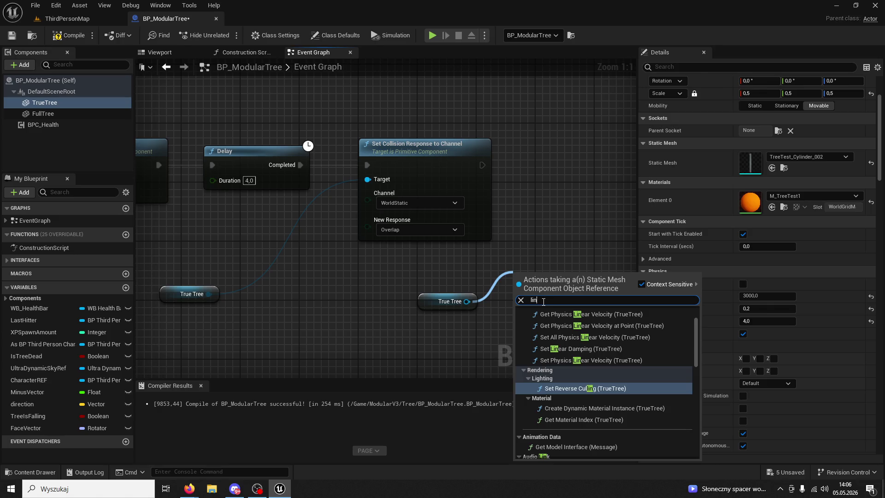
{"action": "type", "text": "ear damping"}
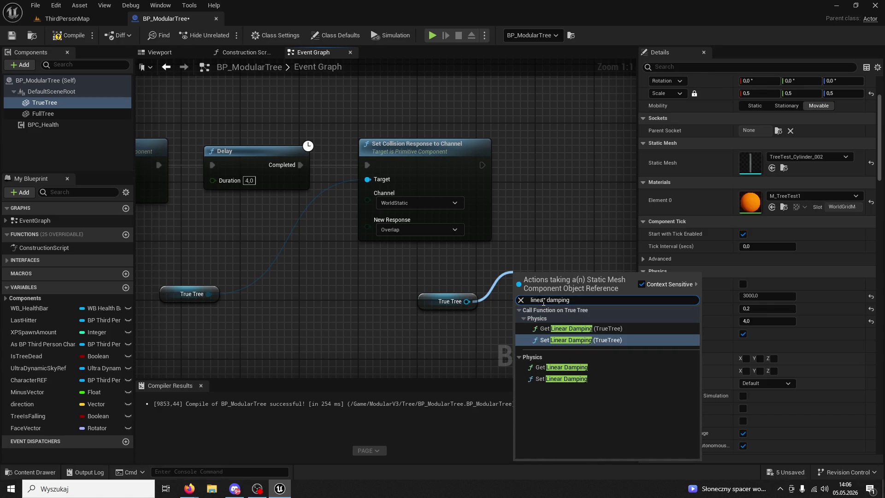
{"action": "left_click", "coordinate": [557, 378]}
{"action": "left_click", "coordinate": [46, 117]}
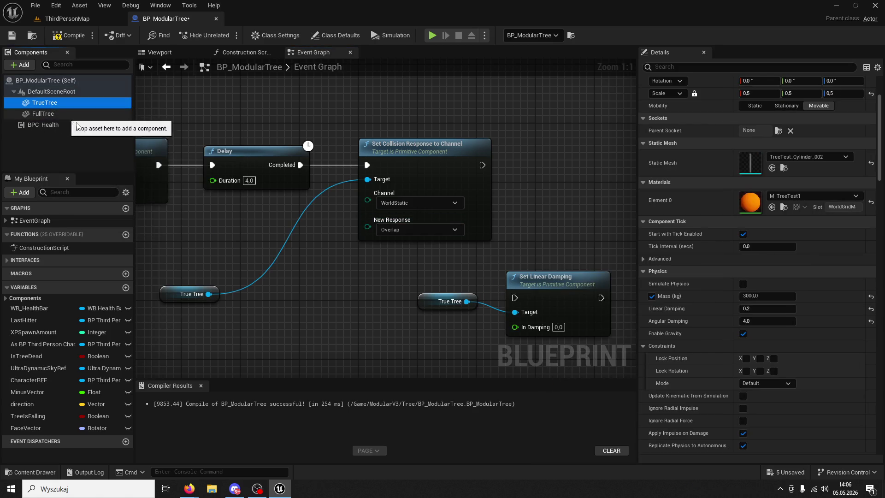
{"action": "left_click", "coordinate": [557, 326]}
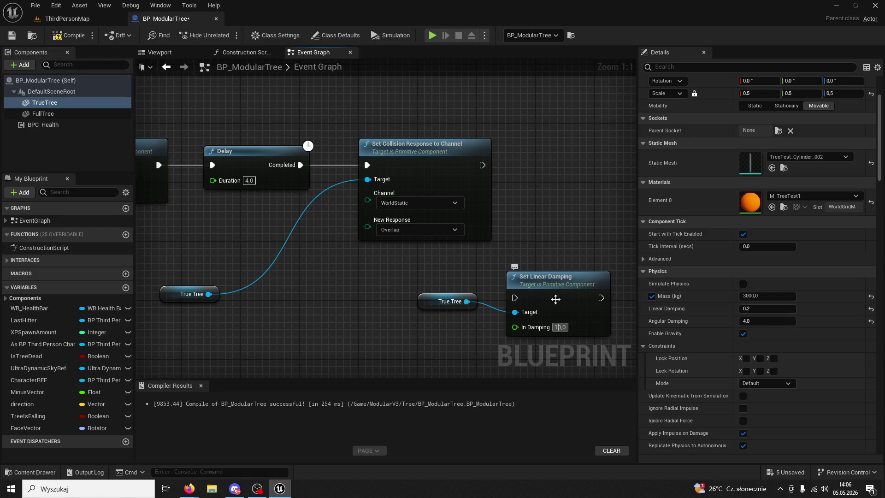
{"action": "type", "text": "1"}
{"action": "left_click_drag", "start_coordinate": [557, 279], "coordinate": [563, 146]}
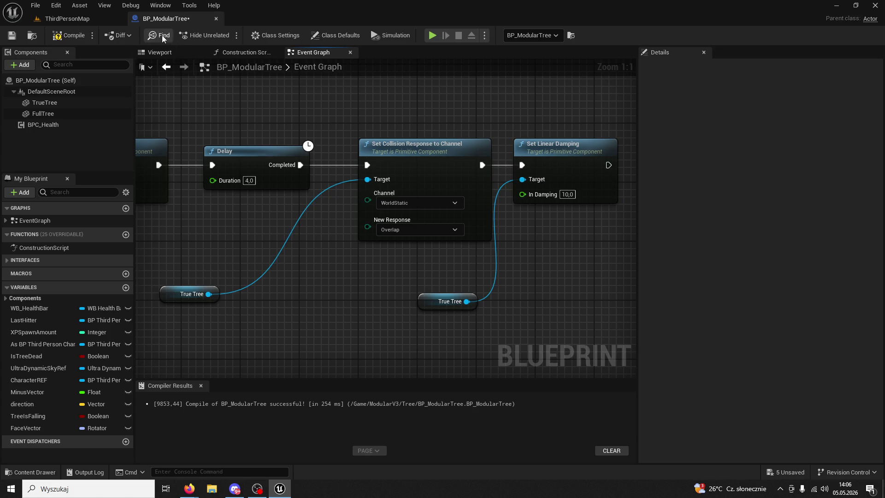
Switch to ThirdPersonMap and start a Play In Editor session
{"action": "left_click", "coordinate": [125, 19]}
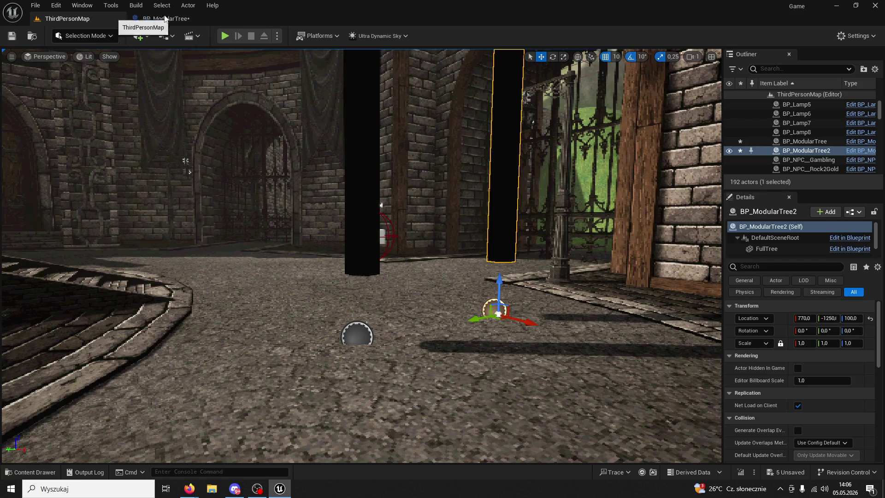
{"action": "key", "text": "alt+p"}
{"action": "key", "text": "w"}
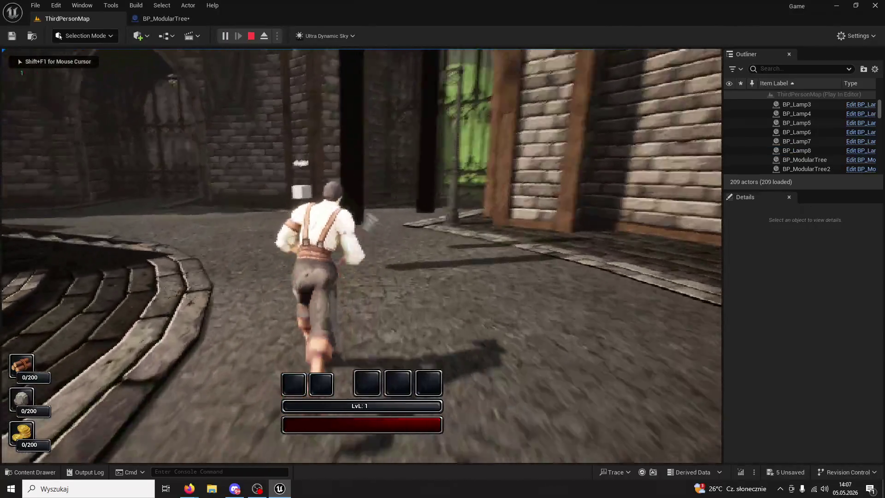
Chop the tree with five axe swings until it falls as a log, then stop playing
{"action": "left_click", "coordinate": [361, 256]}
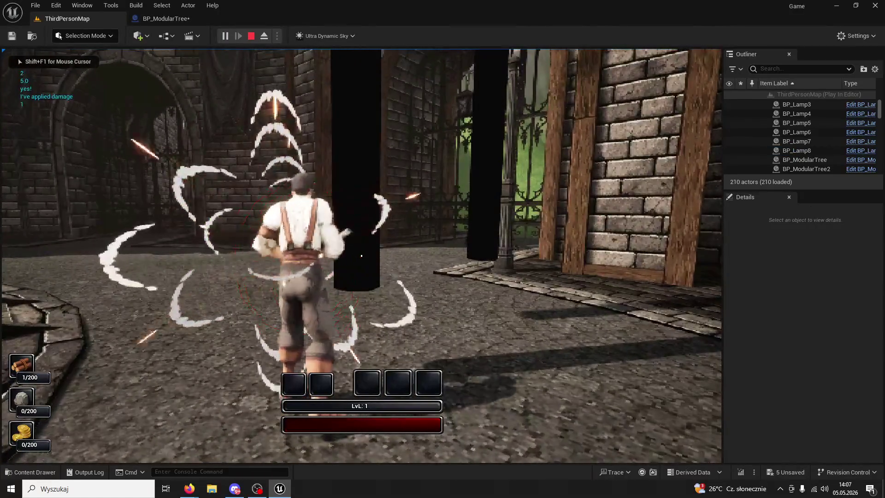
{"action": "left_click", "coordinate": [361, 256]}
{"action": "left_click", "coordinate": [361, 256]}
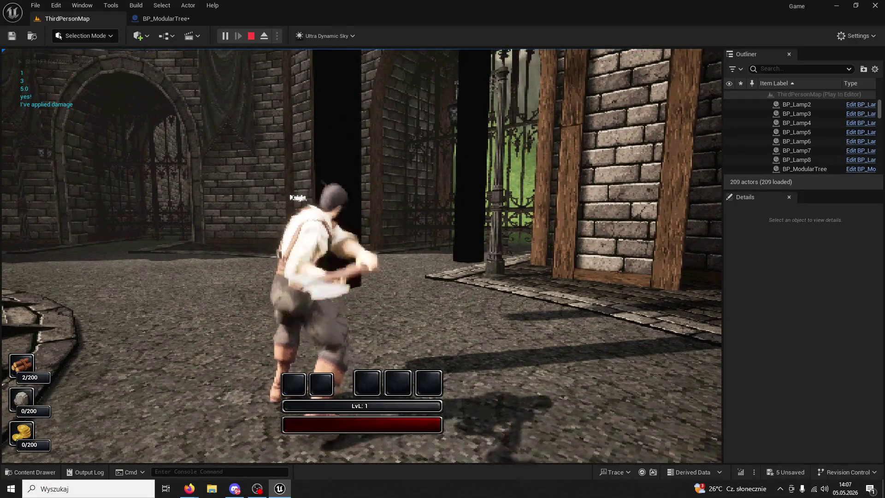
{"action": "left_click", "coordinate": [361, 256]}
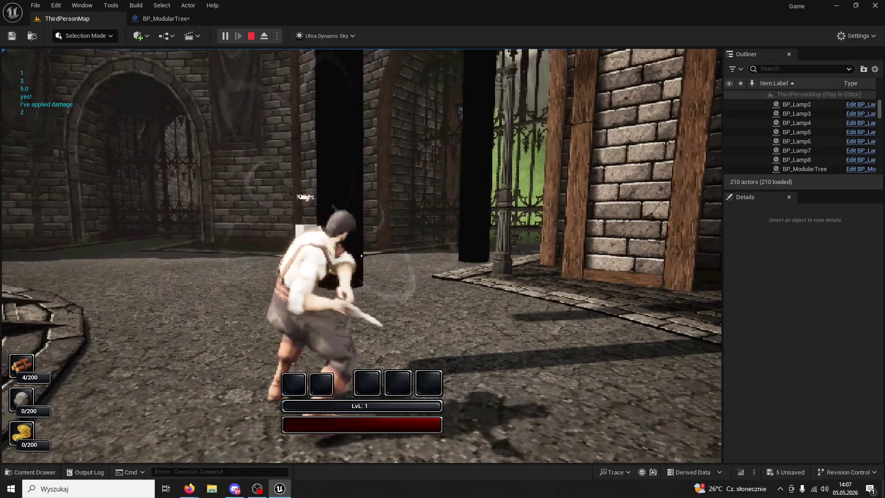
{"action": "left_click", "coordinate": [361, 255]}
{"action": "key", "text": "w"}
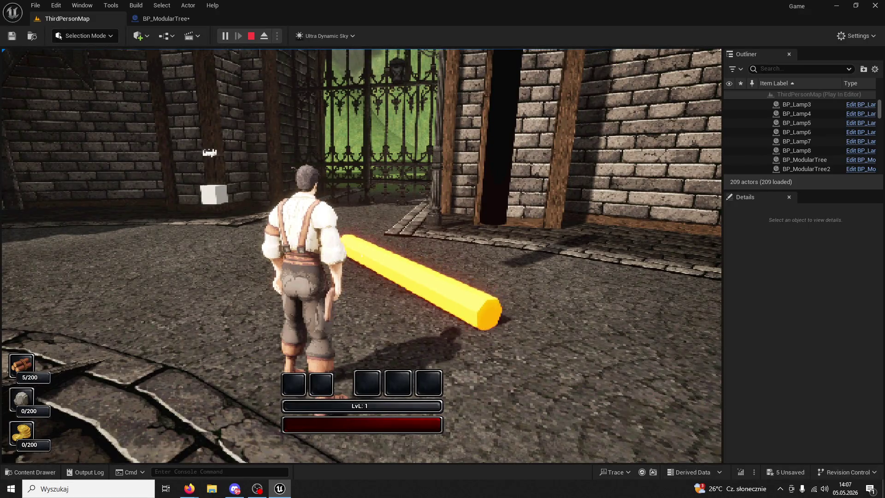
{"action": "key", "text": "Escape"}
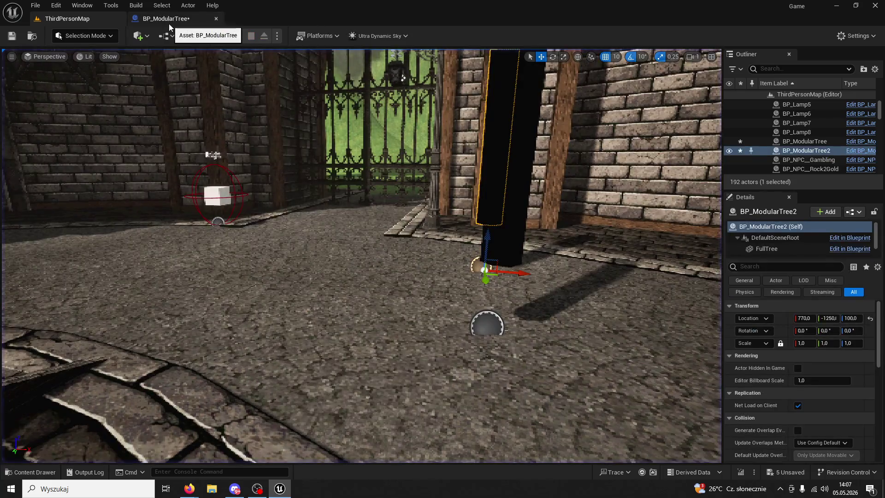
In BP_ModularTree, change True Tree's In Damping to 30
{"action": "left_click", "coordinate": [169, 22]}
{"action": "left_click", "coordinate": [567, 194]}
{"action": "type", "text": "30"}
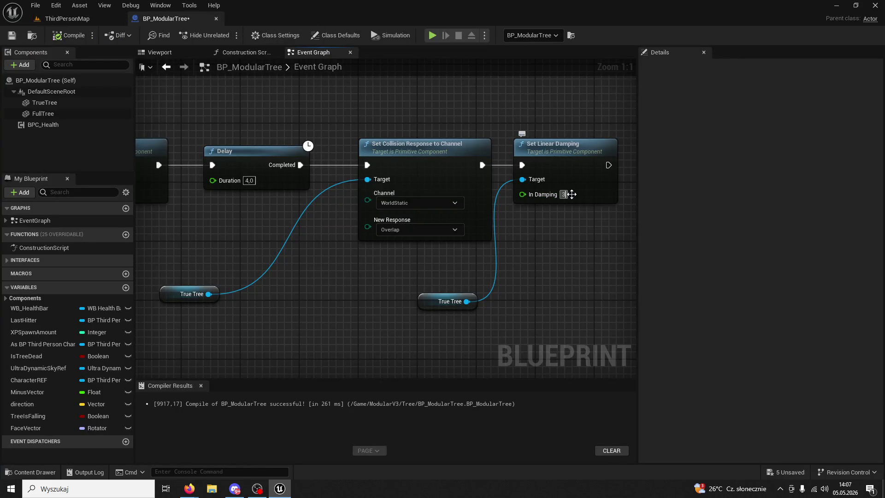
Play ThirdPersonMap and chop the tree with six axe swings until it falls
{"action": "left_click", "coordinate": [69, 19]}
{"action": "left_click", "coordinate": [226, 36]}
{"action": "key", "text": "w"}
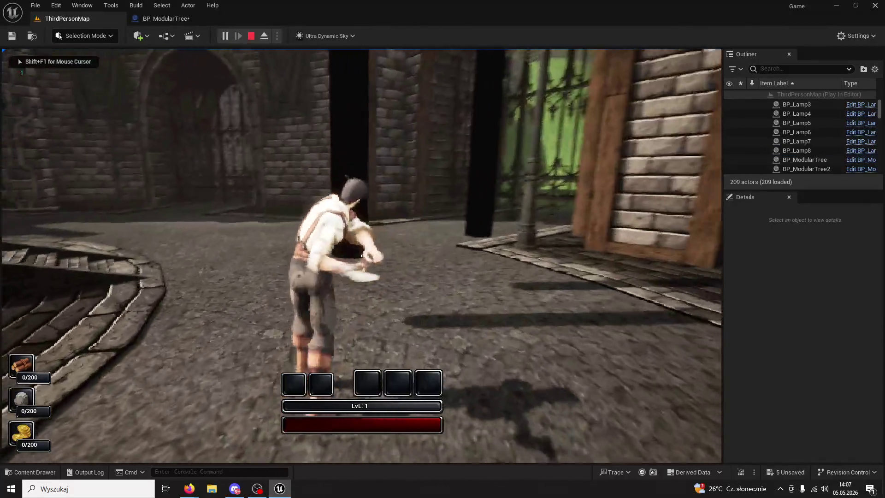
{"action": "left_click", "coordinate": [361, 255]}
{"action": "left_click", "coordinate": [361, 255]}
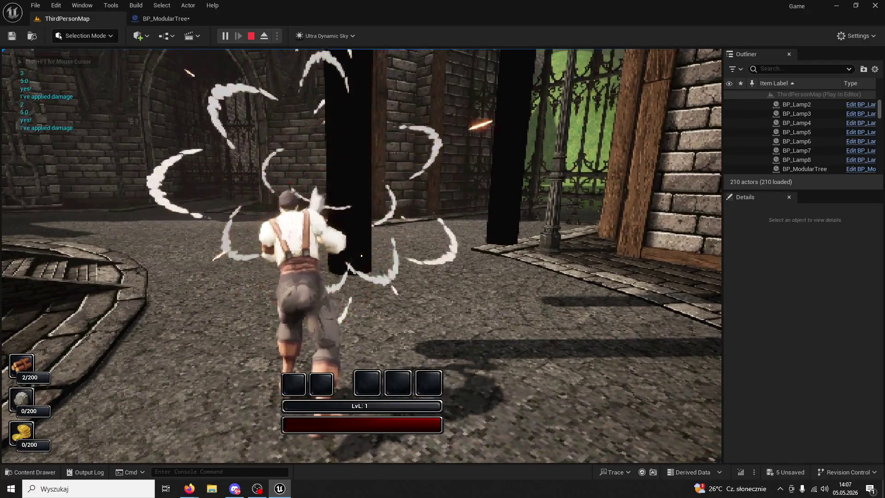
{"action": "left_click", "coordinate": [362, 255]}
{"action": "left_click", "coordinate": [362, 256]}
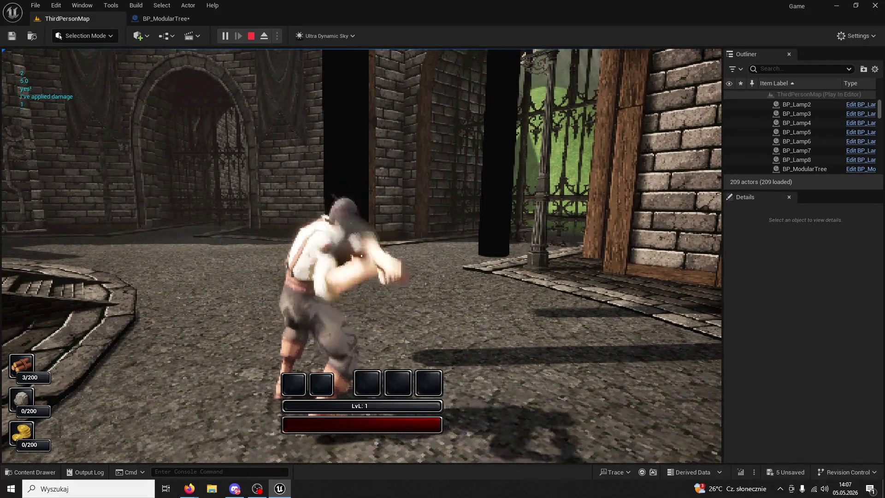
{"action": "left_click", "coordinate": [361, 255]}
{"action": "left_click", "coordinate": [361, 256]}
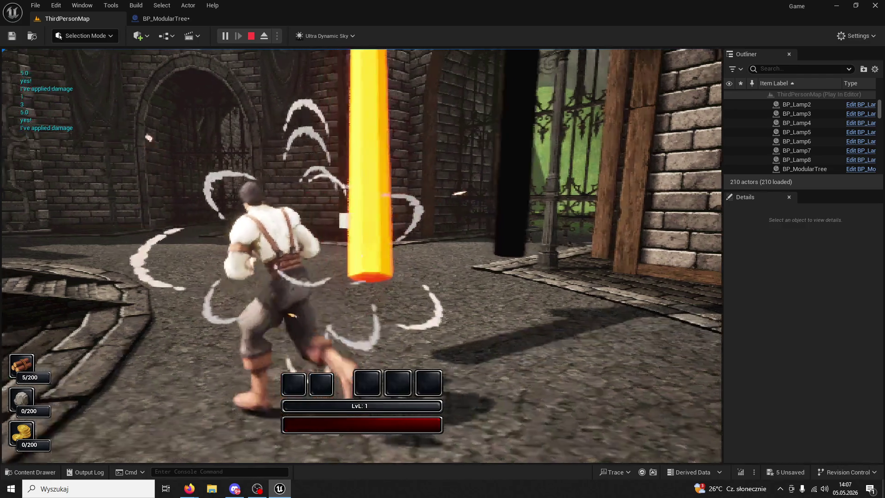
Stop playing and shorten the Delay before Set Simulate Physics from 1.1 to 0.6
{"action": "key", "text": "Escape"}
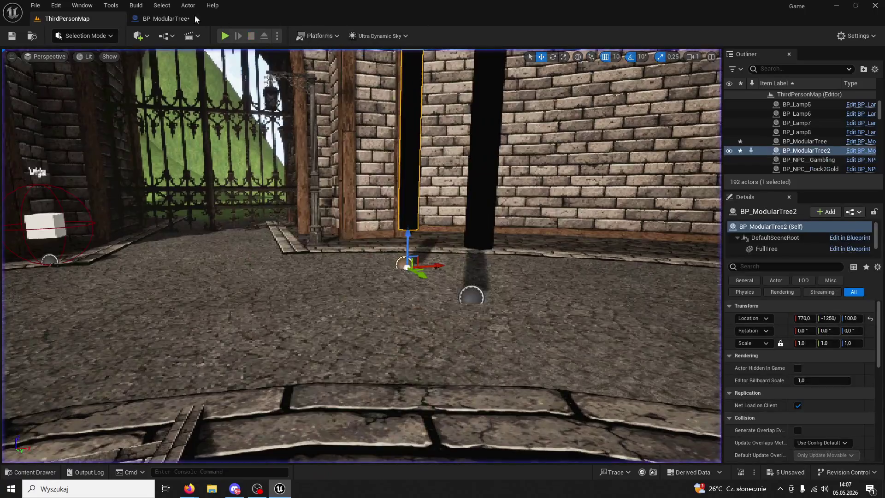
{"action": "left_click", "coordinate": [161, 19]}
{"action": "mouse_move", "coordinate": [320, 192]}
{"action": "left_mouse_down"}
{"action": "mouse_move", "coordinate": [391, 198]}
{"action": "mouse_move", "coordinate": [450, 184]}
{"action": "mouse_move", "coordinate": [481, 196]}
{"action": "left_mouse_up"}
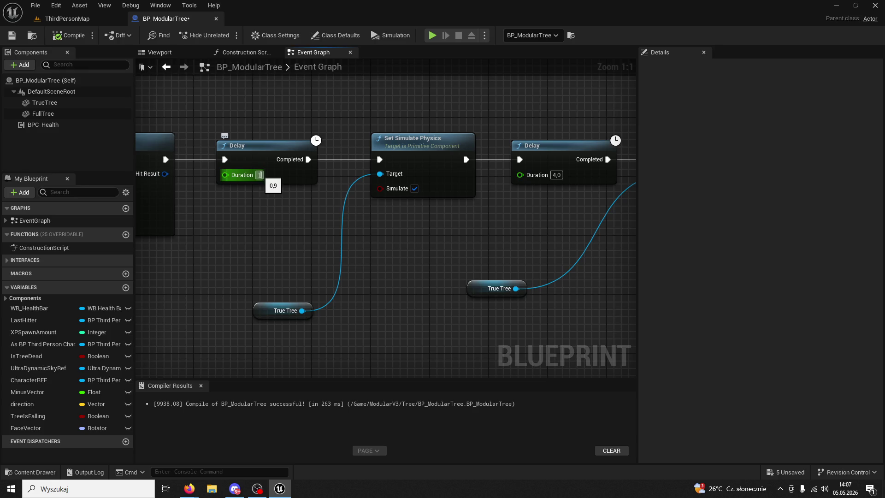
{"action": "key", "text": "Return"}
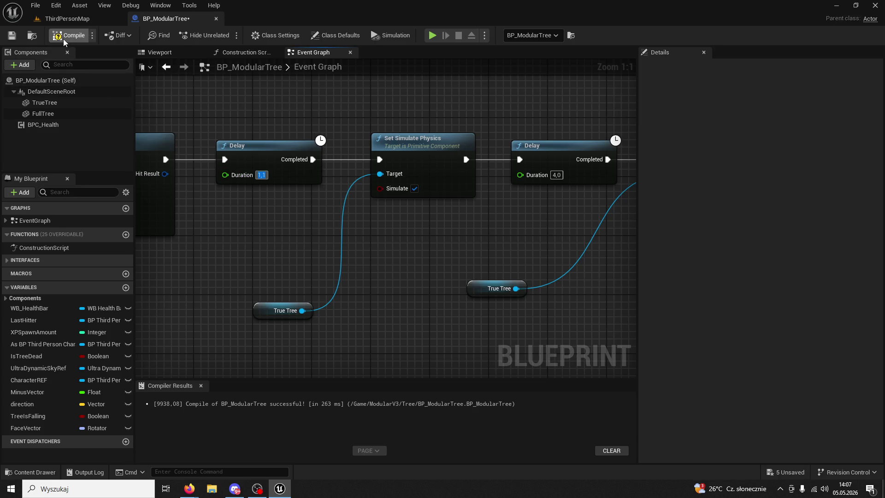
Play-test ThirdPersonMap, felling the tree in four chops, then stop and return to BP_ModularTree
{"action": "left_click", "coordinate": [74, 19]}
{"action": "left_click", "coordinate": [223, 35]}
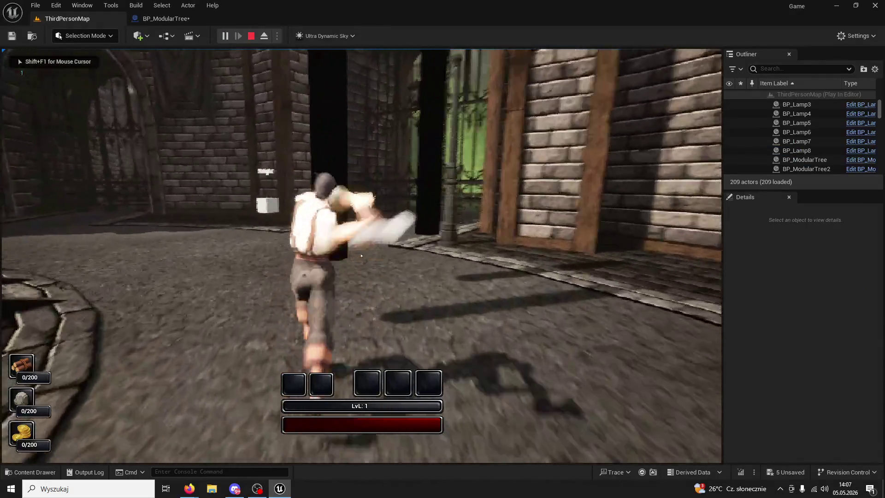
{"action": "left_click", "coordinate": [361, 256]}
{"action": "left_click", "coordinate": [362, 256]}
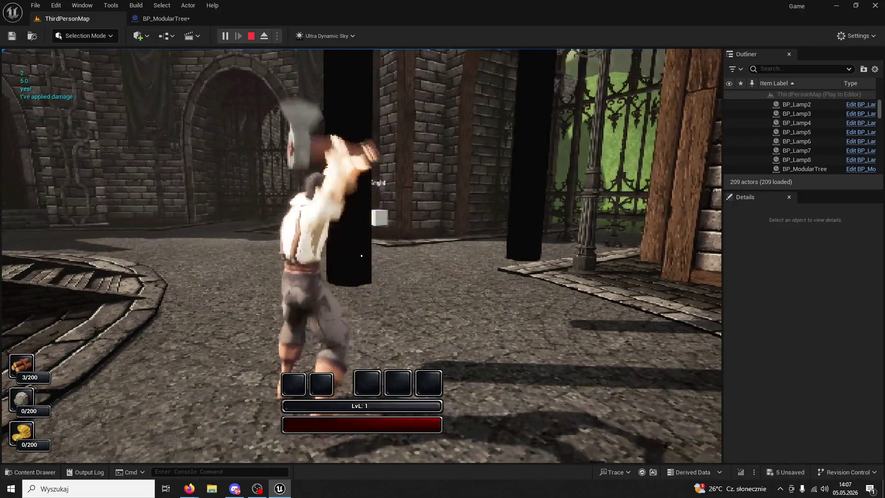
{"action": "left_click", "coordinate": [362, 255]}
{"action": "left_click", "coordinate": [361, 255]}
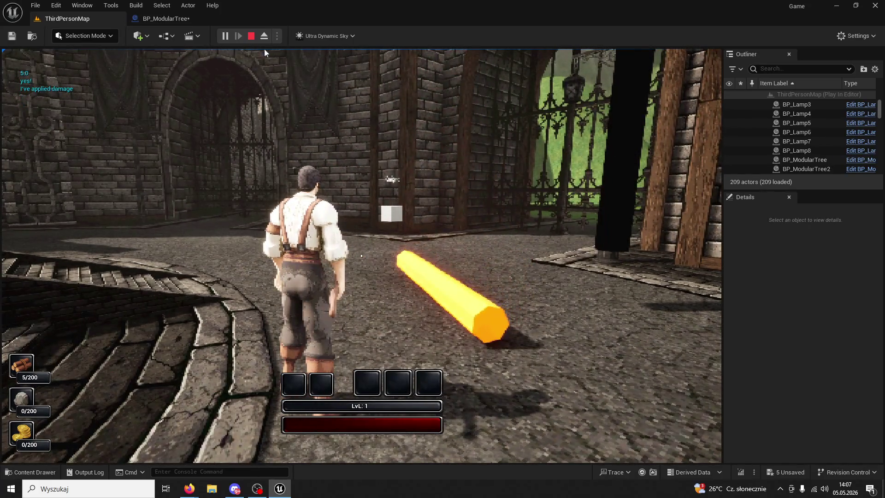
{"action": "left_click", "coordinate": [251, 35]}
{"action": "left_click", "coordinate": [166, 19]}
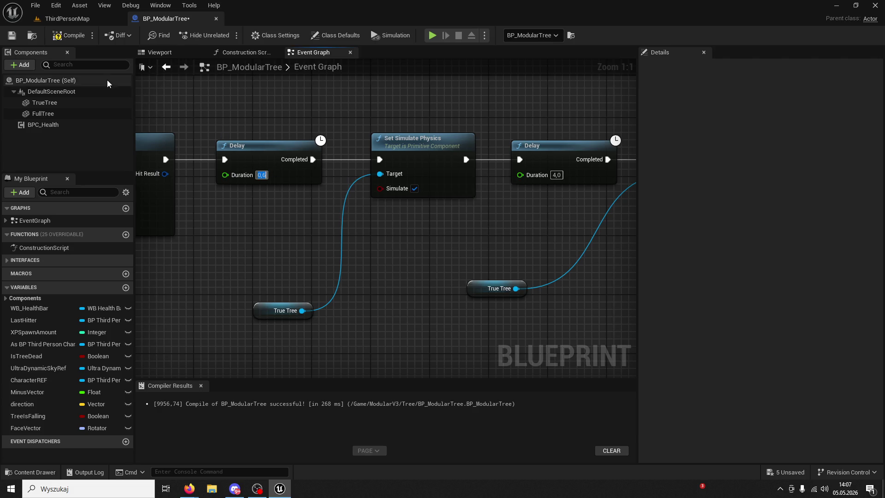
Start a Play In Editor session on ThirdPersonMap and take control of the game
{"action": "left_click", "coordinate": [82, 20]}
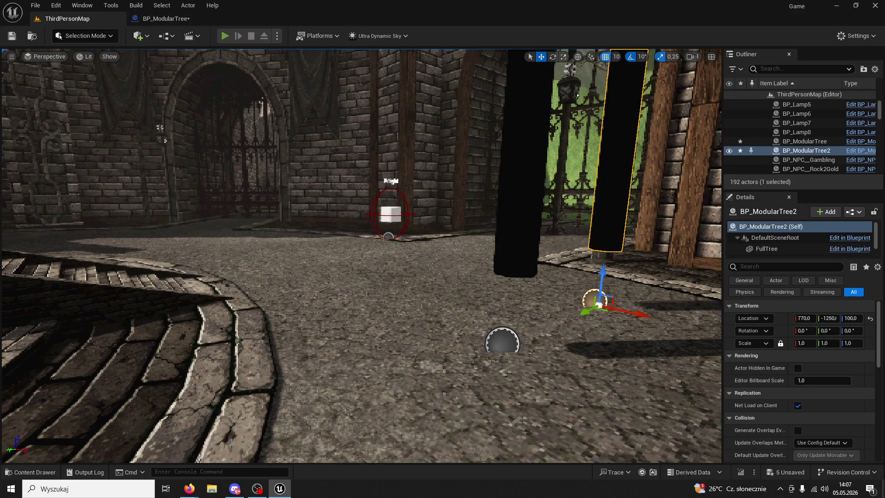
{"action": "key", "text": "alt+p"}
{"action": "key", "text": "super"}
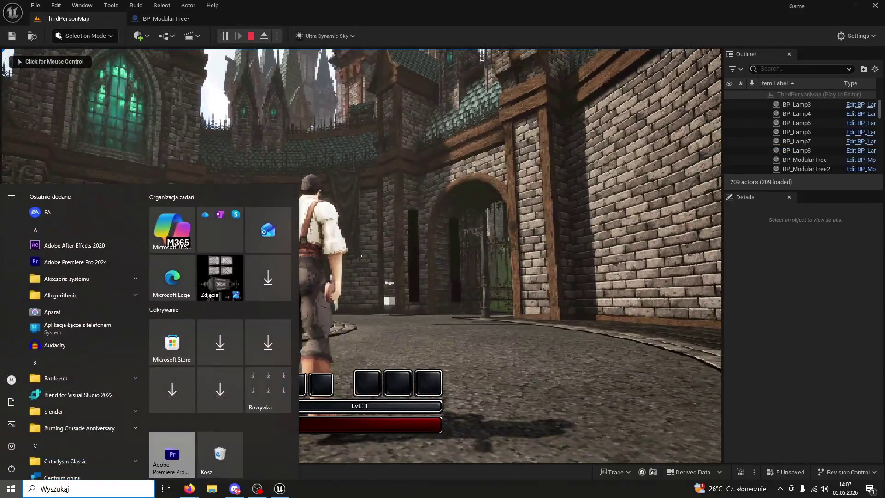
{"action": "left_click", "coordinate": [361, 255]}
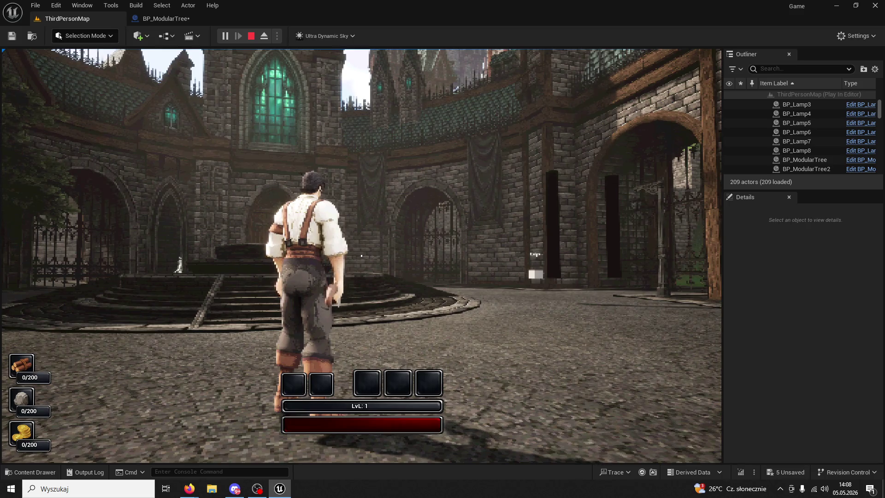
Run to the tree, fell it with three axe hits, then stop and reopen BP_ModularTree
{"action": "key", "text": "w"}
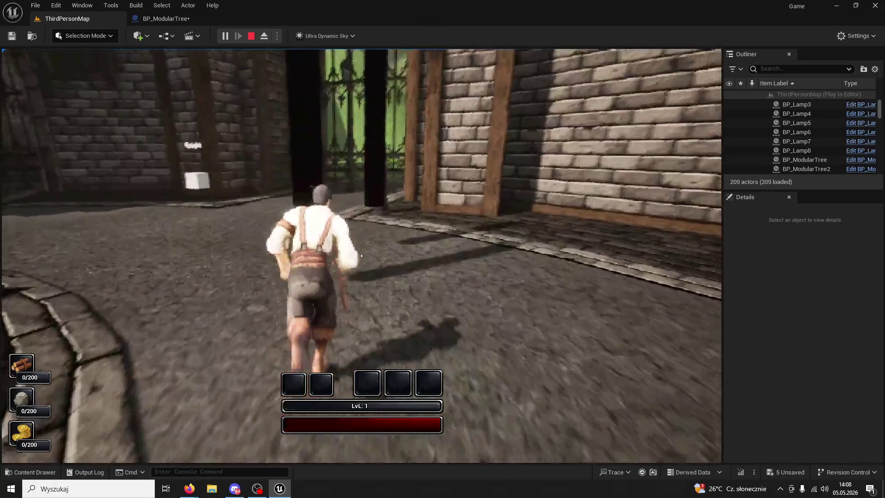
{"action": "left_click", "coordinate": [361, 256]}
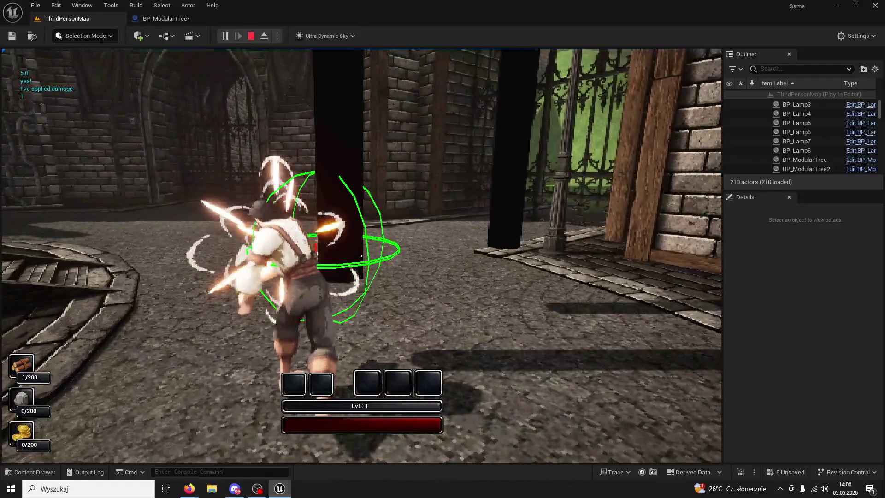
{"action": "left_click", "coordinate": [361, 255]}
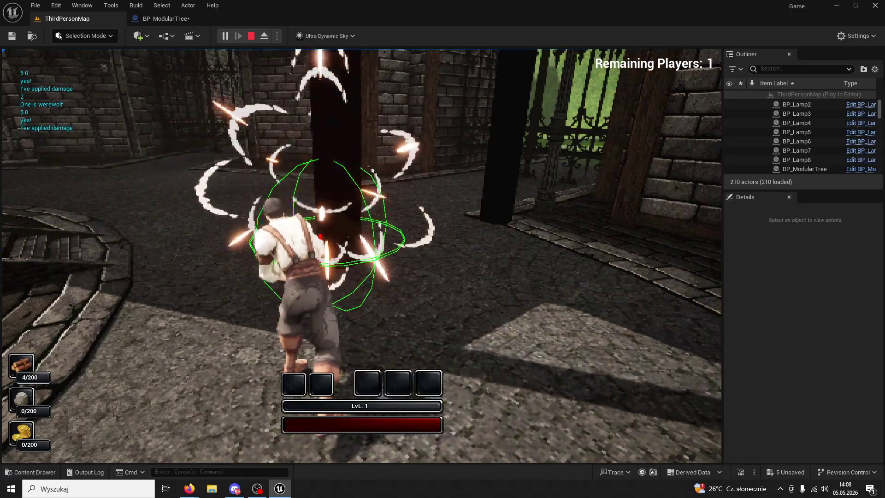
{"action": "left_click", "coordinate": [361, 256]}
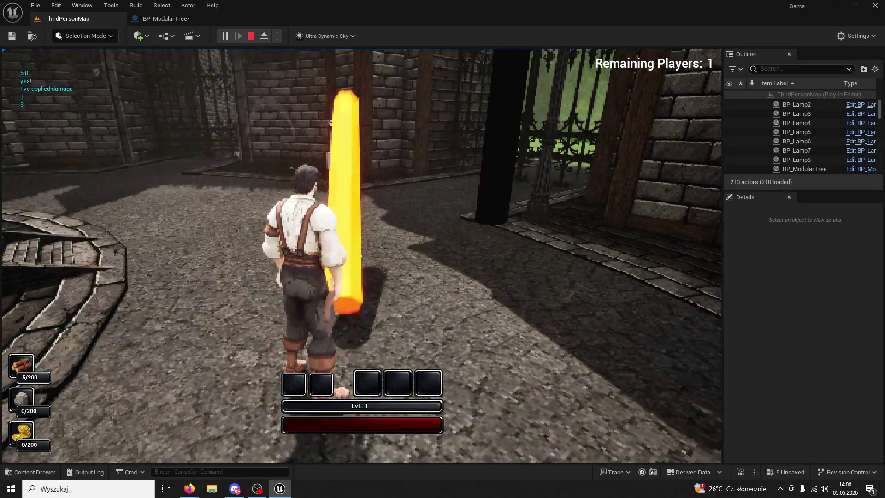
{"action": "key", "text": "w"}
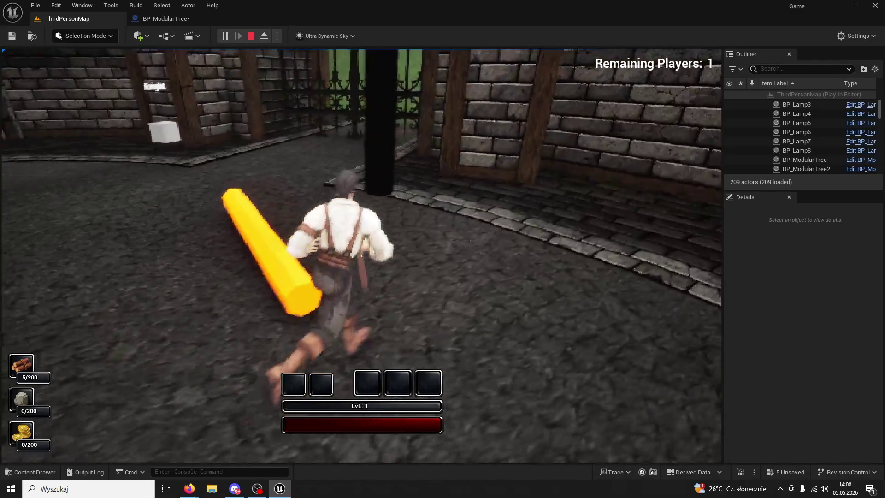
{"action": "key", "text": "Escape"}
{"action": "left_click", "coordinate": [177, 19]}
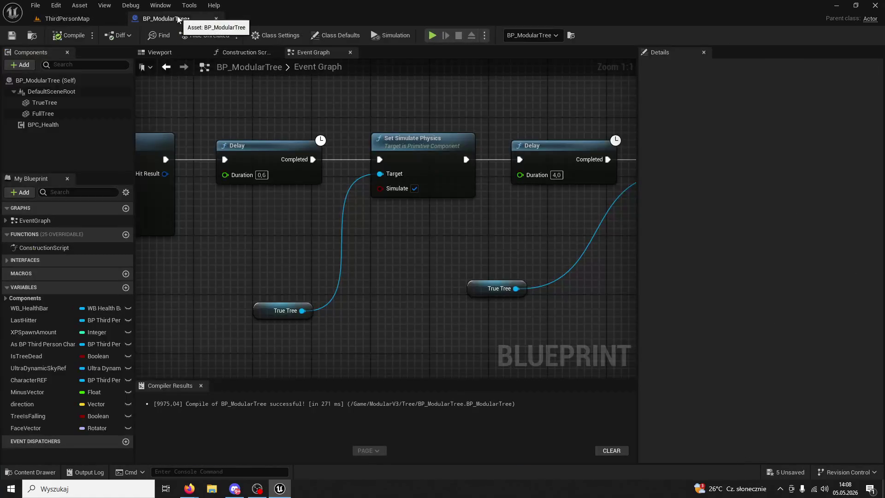
Start a new play session on ThirdPersonMap and chop two trees, reaching 5/200 wood
{"action": "left_click", "coordinate": [120, 19]}
{"action": "left_click", "coordinate": [225, 36]}
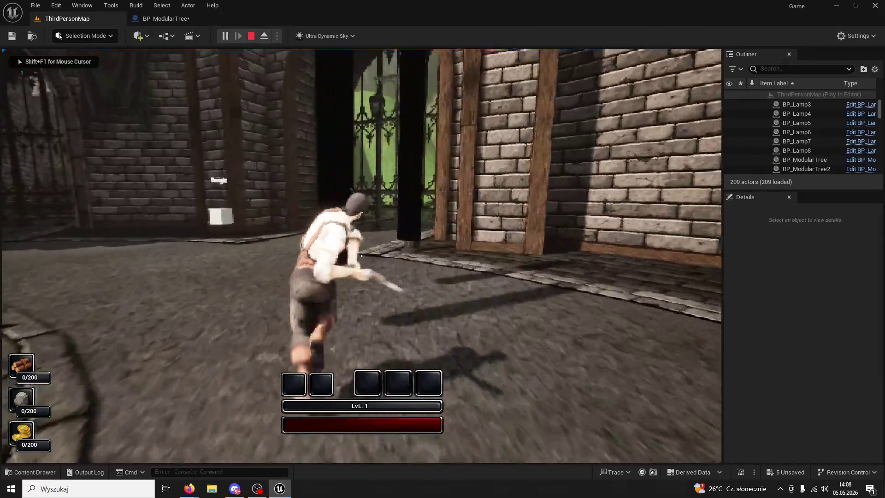
{"action": "left_click", "coordinate": [361, 256]}
{"action": "left_click", "coordinate": [361, 256]}
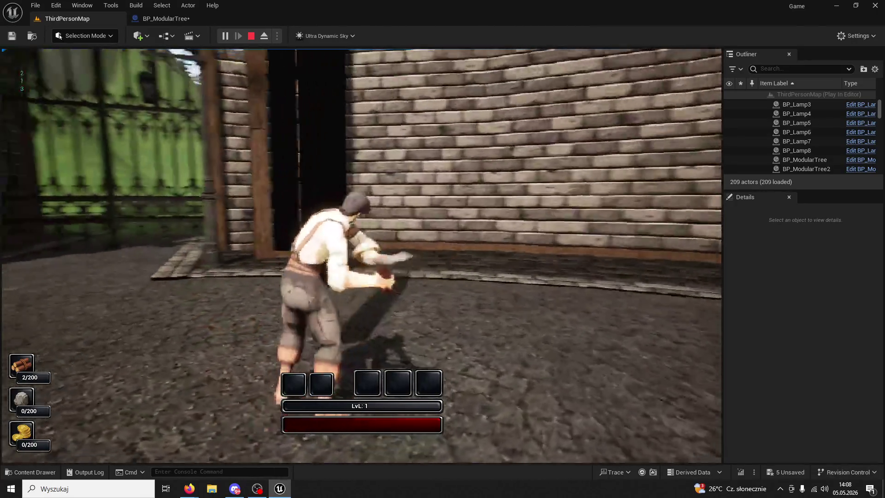
{"action": "left_click", "coordinate": [361, 256]}
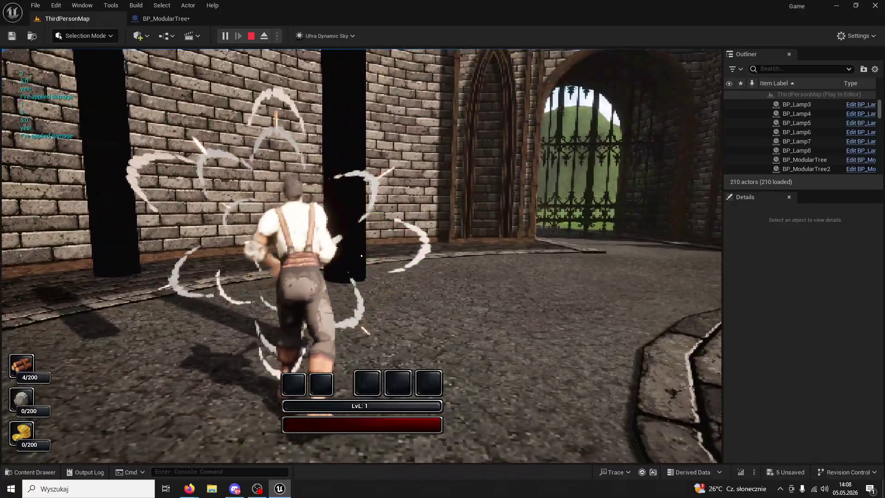
{"action": "left_click", "coordinate": [361, 256]}
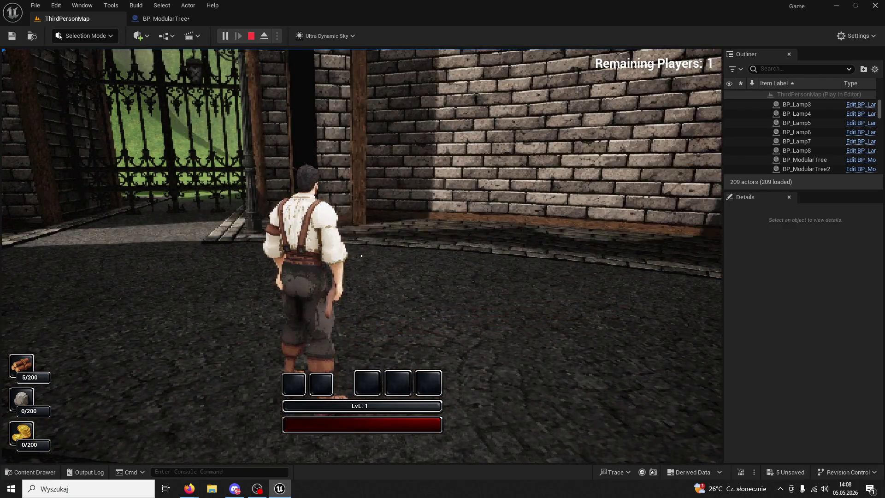
Stop playing and add a 10-second Delay after the Set Linear Damping node
{"action": "key", "text": "Escape"}
{"action": "left_click", "coordinate": [183, 20]}
{"action": "left_click_drag", "start_coordinate": [571, 249], "coordinate": [131, 238]}
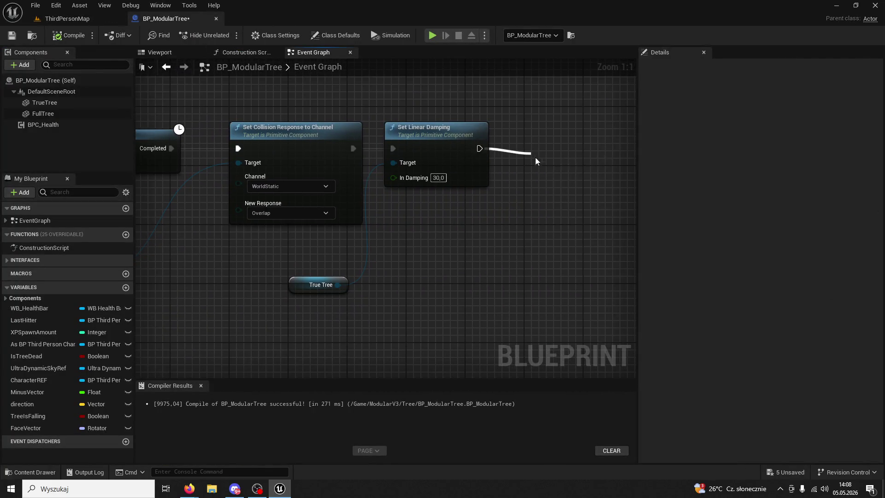
{"action": "left_click_drag", "start_coordinate": [535, 156], "coordinate": [535, 157]}
{"action": "type", "text": "delay"}
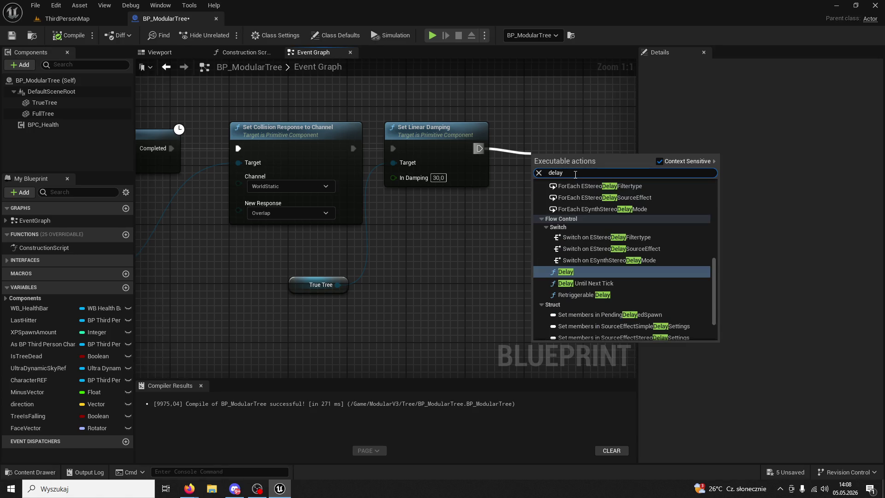
{"action": "left_click", "coordinate": [589, 274]}
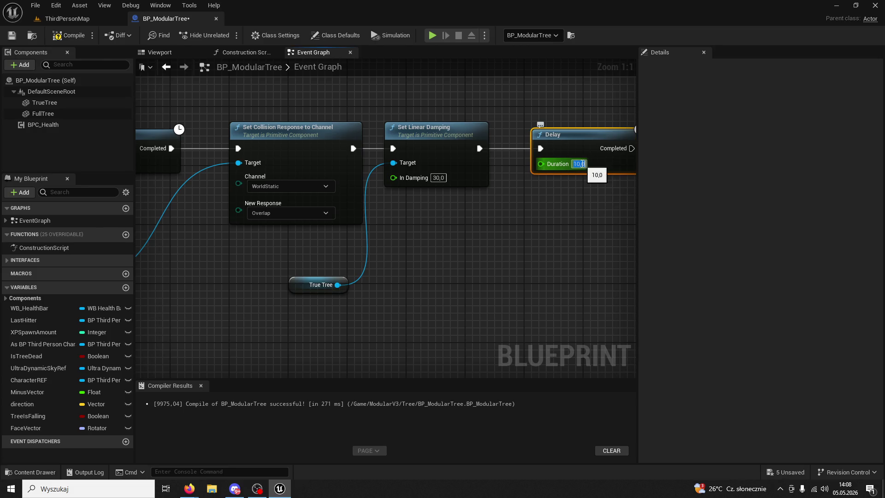
{"action": "scroll", "coordinate": [429, 219], "scroll_direction": "down", "scroll_amount": 1}
{"action": "left_click", "coordinate": [238, 137]}
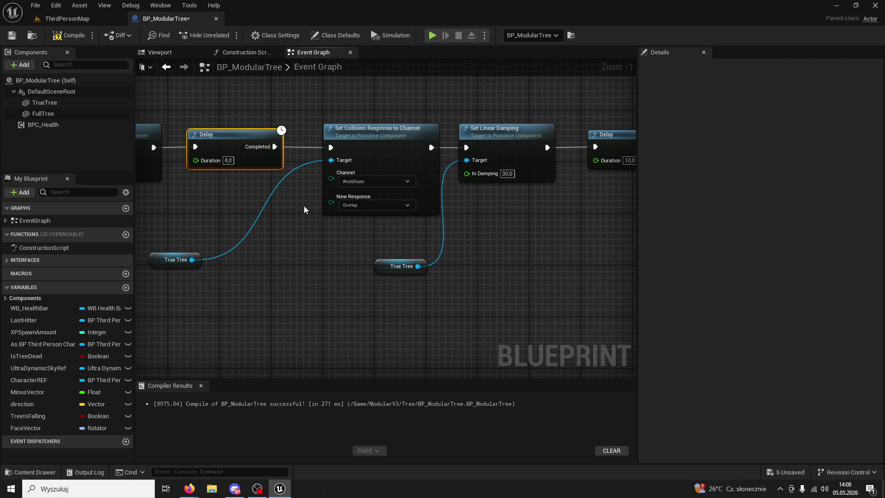
Paste a Set Simulate Physics node with its True Tree target and wire it after the Delay
{"action": "left_click", "coordinate": [361, 141]}
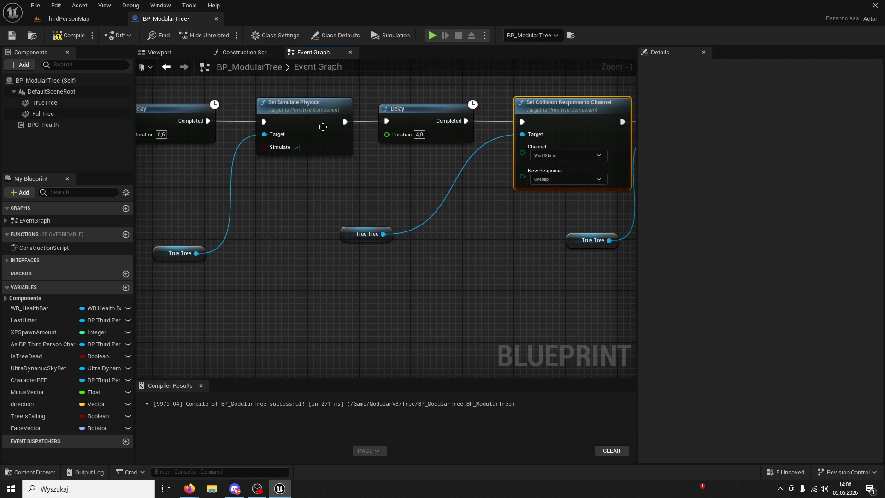
{"action": "left_click", "coordinate": [203, 253]}
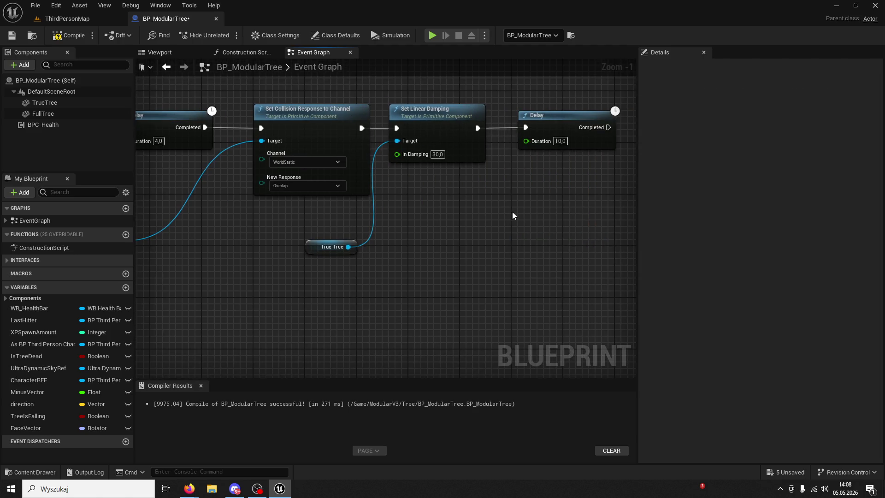
{"action": "key", "text": "ctrl+v"}
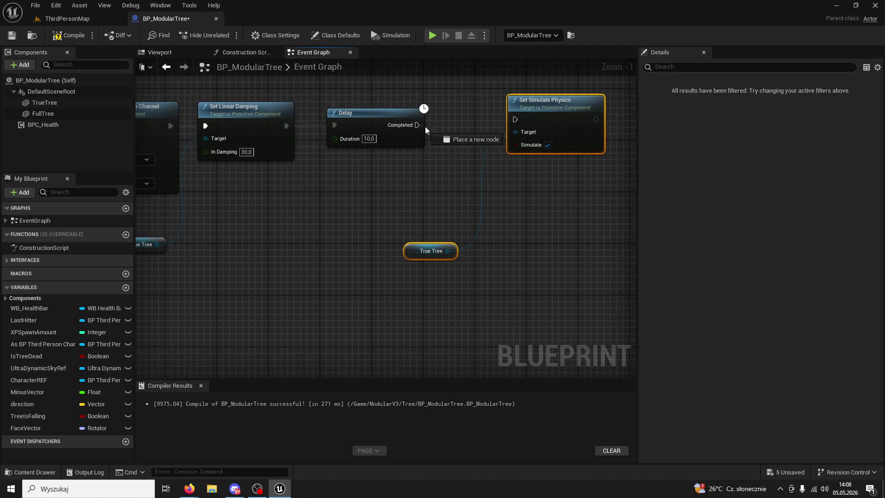
{"action": "left_click_drag", "start_coordinate": [425, 126], "coordinate": [514, 119]}
{"action": "key", "text": "q"}
{"action": "left_click", "coordinate": [452, 175]}
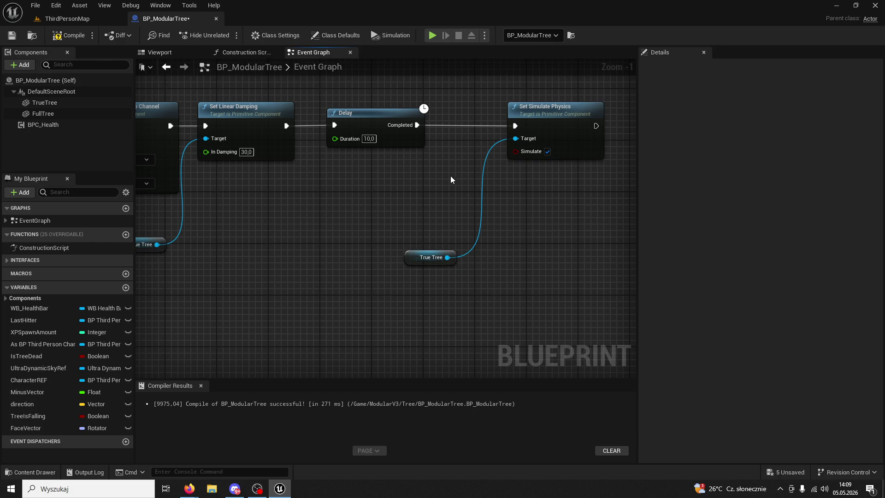
Copy Set Linear Damping with its True Tree, paste it after Set Simulate Physics, and wire it in
{"action": "left_click_drag", "start_coordinate": [451, 180], "coordinate": [416, 180]}
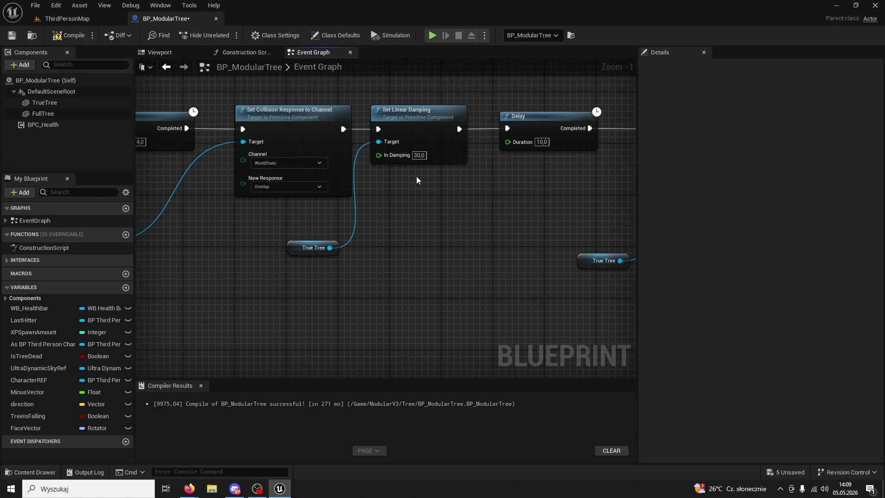
{"action": "left_click", "coordinate": [299, 249], "text": "ctrl"}
{"action": "key", "text": "ctrl+c"}
{"action": "left_click_drag", "start_coordinate": [599, 244], "coordinate": [295, 245]}
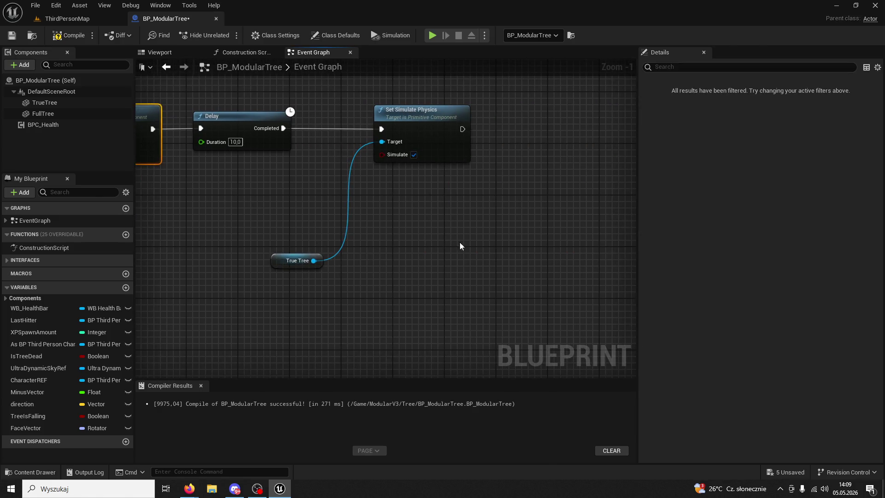
{"action": "key", "text": "ctrl+v"}
{"action": "left_click_drag", "start_coordinate": [535, 159], "coordinate": [542, 155]}
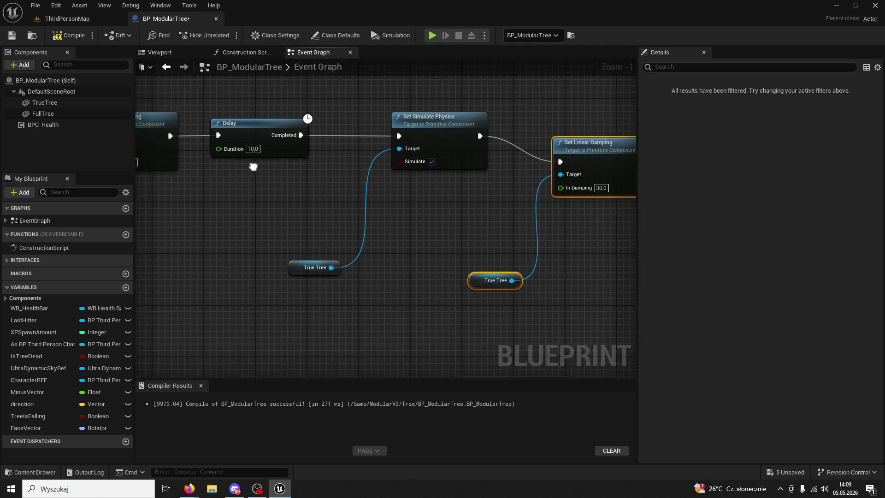
{"action": "left_click_drag", "start_coordinate": [168, 138], "coordinate": [278, 159]}
{"action": "left_click_drag", "start_coordinate": [310, 120], "coordinate": [173, 102]}
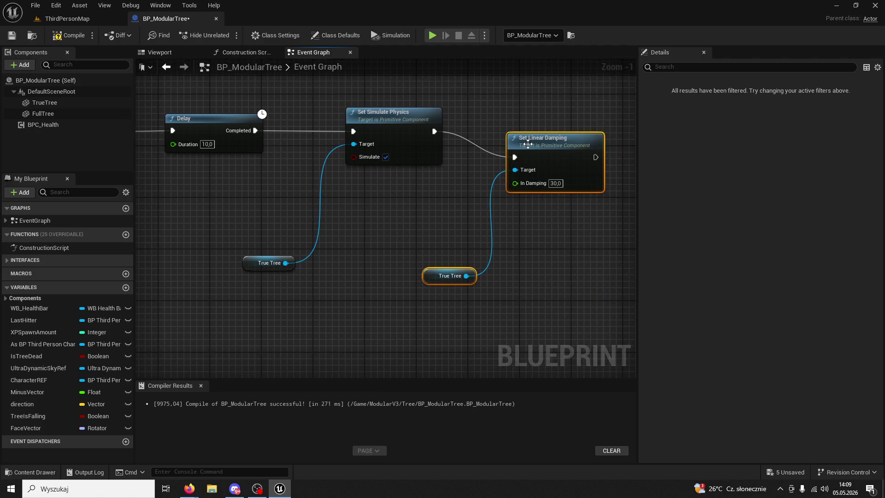
{"action": "left_click_drag", "start_coordinate": [527, 142], "coordinate": [528, 117]}
Check True Tree's default linear damping and tidy the pasted True Tree nodes along the chain
{"action": "left_click", "coordinate": [44, 102]}
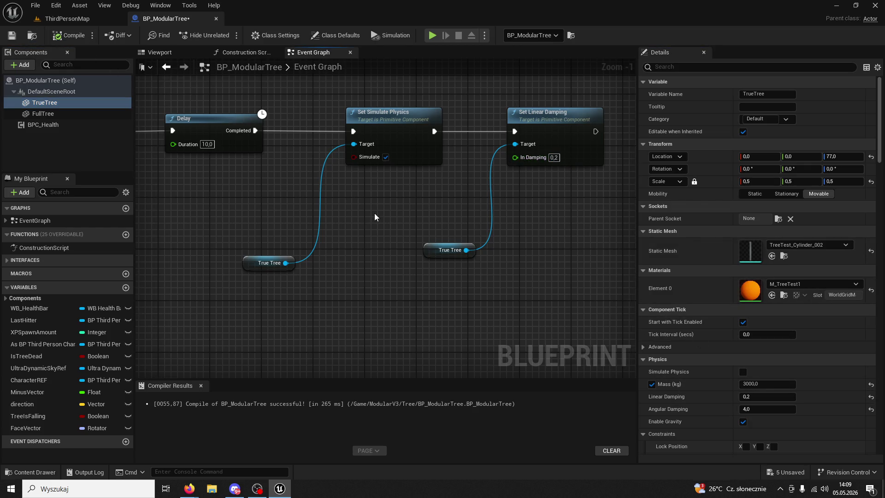
{"action": "scroll", "coordinate": [373, 213], "scroll_direction": "down", "scroll_amount": 2}
{"action": "left_click_drag", "start_coordinate": [295, 250], "coordinate": [300, 217]}
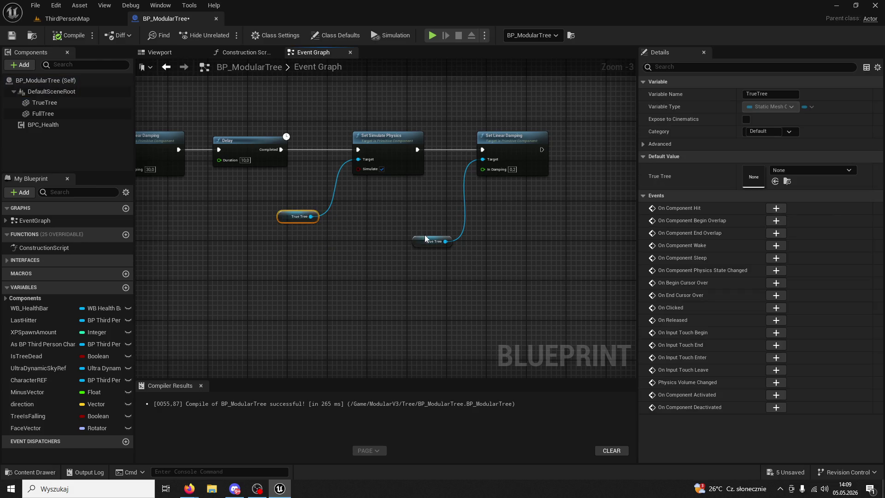
{"action": "left_click", "coordinate": [444, 244]}
{"action": "left_click_drag", "start_coordinate": [513, 221], "coordinate": [452, 170]}
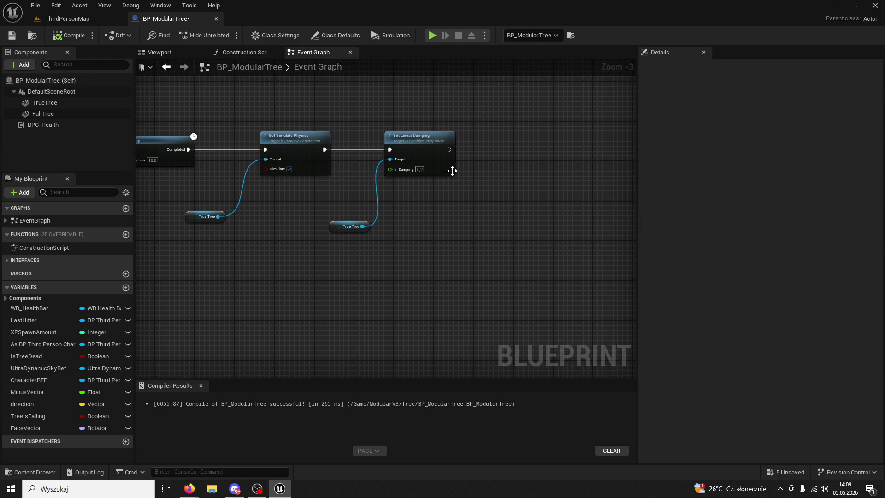
{"action": "scroll", "coordinate": [394, 194], "scroll_direction": "down", "scroll_amount": 3}
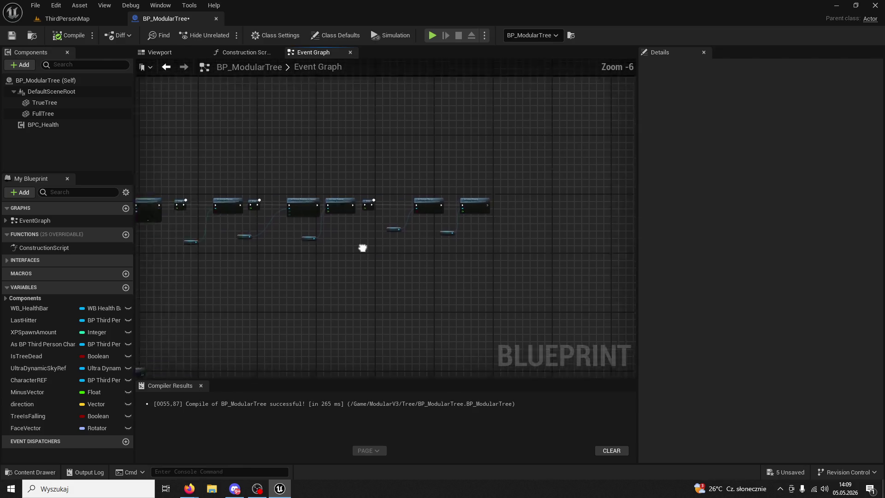
{"action": "scroll", "coordinate": [480, 288], "scroll_direction": "up", "scroll_amount": 3}
{"action": "mouse_move", "coordinate": [347, 298]}
{"action": "left_mouse_down"}
{"action": "mouse_move", "coordinate": [385, 238]}
{"action": "mouse_move", "coordinate": [378, 235]}
{"action": "mouse_move", "coordinate": [483, 177]}
{"action": "left_mouse_up"}
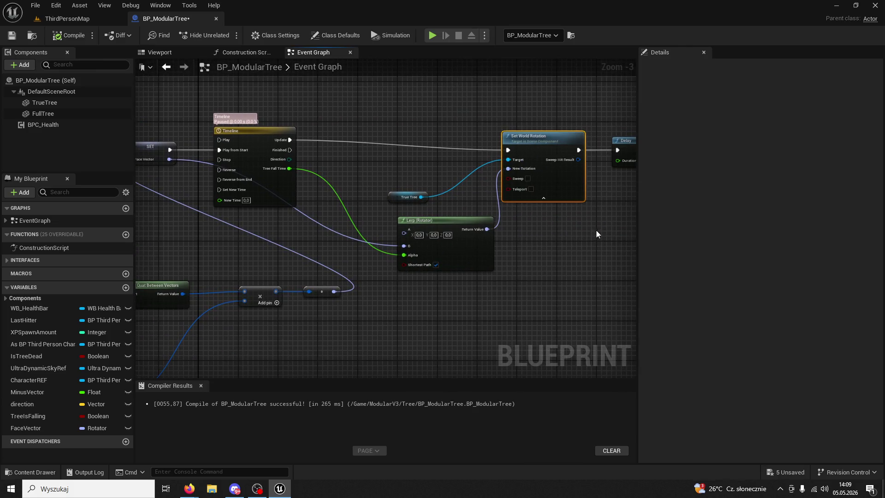
Paste a copy of Set World Rotation and connect the new Set Linear Damping to it
{"action": "mouse_move", "coordinate": [596, 233]}
{"action": "left_mouse_down"}
{"action": "mouse_move", "coordinate": [254, 226]}
{"action": "mouse_move", "coordinate": [158, 212]}
{"action": "left_mouse_up"}
{"action": "key", "text": "ctrl+v"}
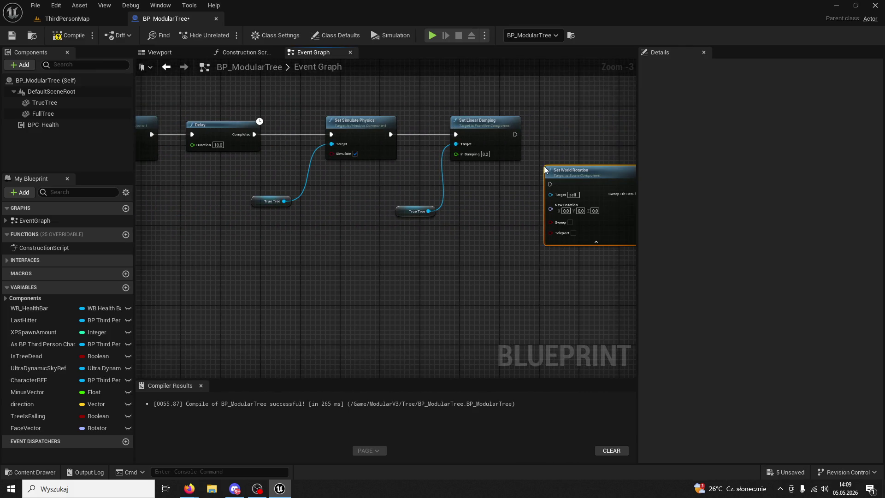
{"action": "left_click_drag", "start_coordinate": [546, 183], "coordinate": [548, 182]}
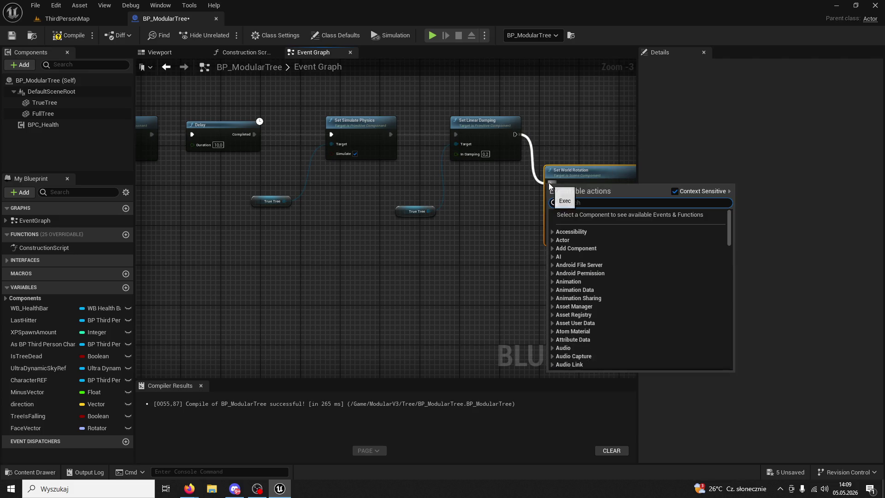
{"action": "left_click", "coordinate": [534, 153]}
{"action": "left_click_drag", "start_coordinate": [515, 135], "coordinate": [551, 184]}
{"action": "mouse_move", "coordinate": [559, 200]}
{"action": "left_mouse_down"}
{"action": "mouse_move", "coordinate": [571, 141]}
{"action": "mouse_move", "coordinate": [563, 149]}
{"action": "left_mouse_up"}
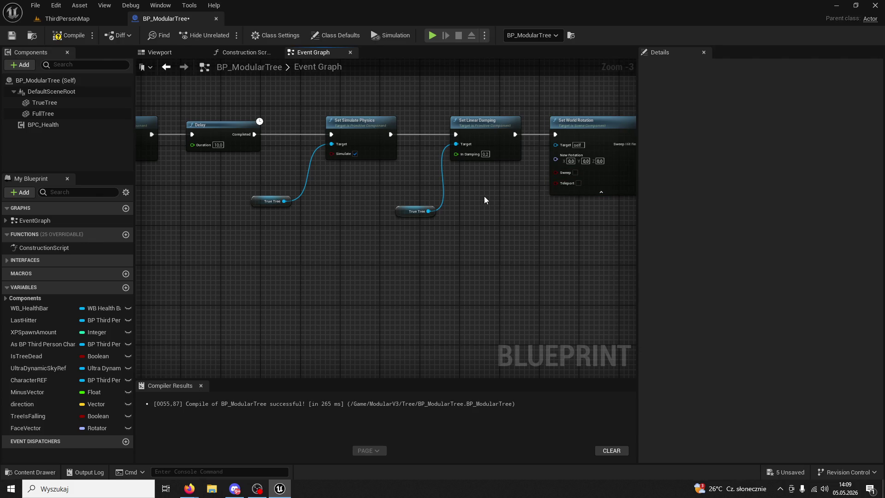
Paste the copied True Tree getter and Set Visibility nodes beside Set World Rotation
{"action": "scroll", "coordinate": [484, 198], "scroll_direction": "down", "scroll_amount": 2}
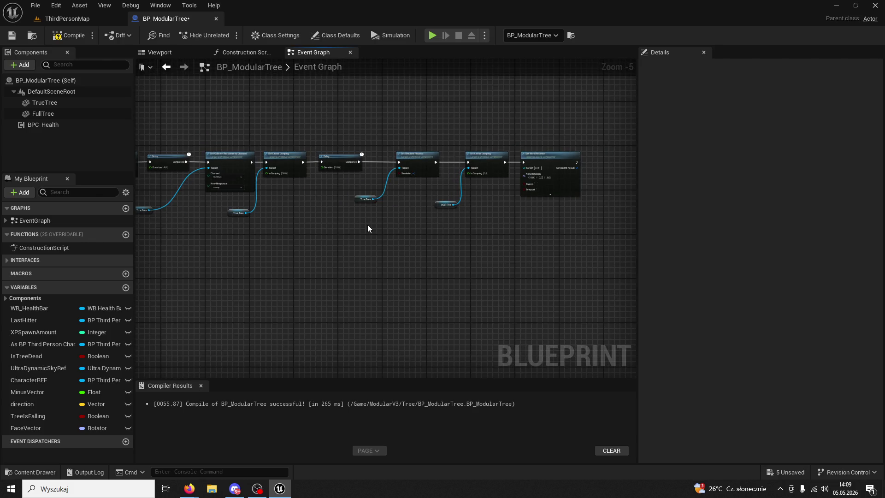
{"action": "scroll", "coordinate": [361, 227], "scroll_direction": "up", "scroll_amount": 2}
{"action": "left_click_drag", "start_coordinate": [338, 256], "coordinate": [463, 284]}
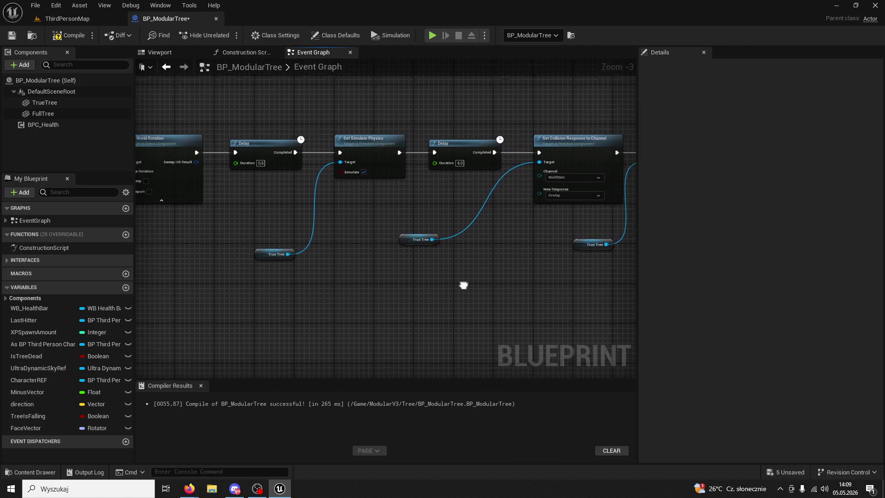
{"action": "scroll", "coordinate": [441, 272], "scroll_direction": "down", "scroll_amount": 2}
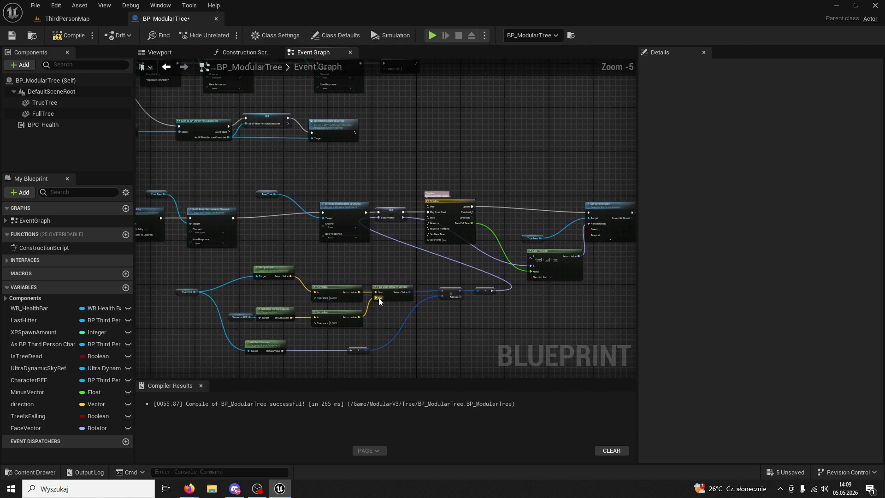
{"action": "scroll", "coordinate": [378, 298], "scroll_direction": "up", "scroll_amount": 3}
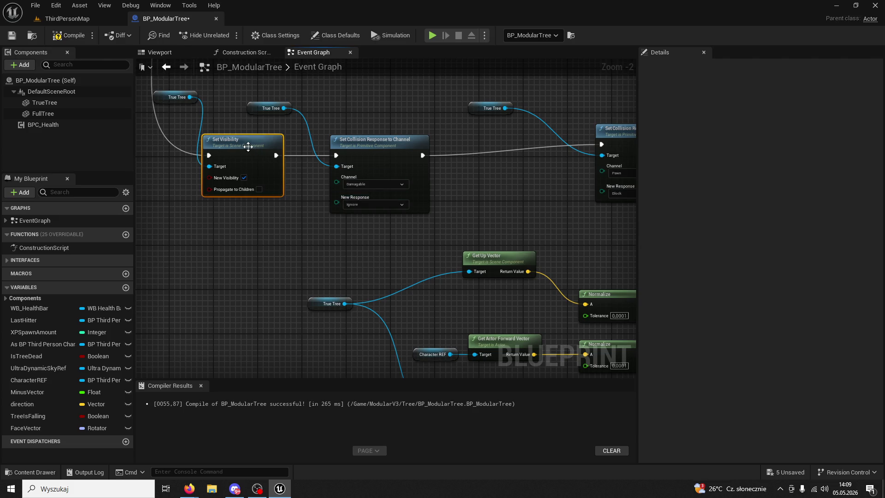
{"action": "left_click", "coordinate": [162, 98]}
{"action": "scroll", "coordinate": [318, 242], "scroll_direction": "down", "scroll_amount": 3}
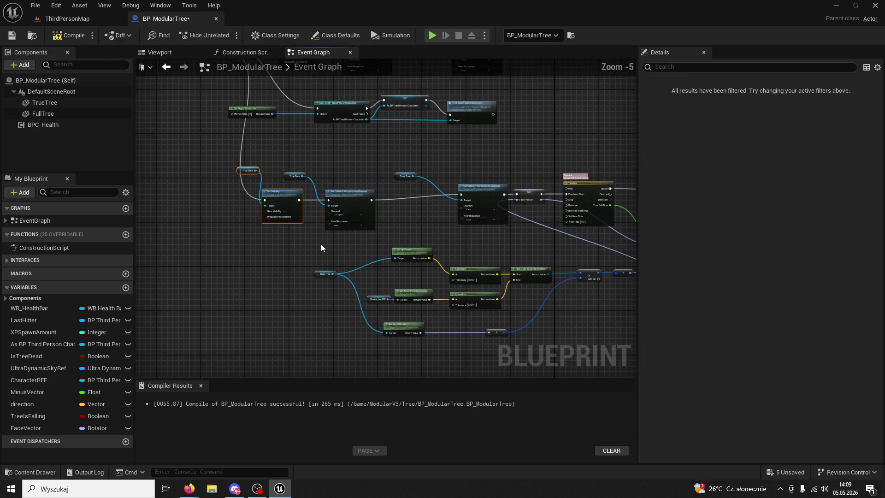
{"action": "mouse_move", "coordinate": [321, 244]}
{"action": "left_mouse_down"}
{"action": "mouse_move", "coordinate": [383, 341]}
{"action": "mouse_move", "coordinate": [374, 292]}
{"action": "mouse_move", "coordinate": [461, 240]}
{"action": "mouse_move", "coordinate": [147, 223]}
{"action": "mouse_move", "coordinate": [402, 203]}
{"action": "left_mouse_up"}
{"action": "scroll", "coordinate": [375, 291], "scroll_direction": "up", "scroll_amount": 1}
{"action": "scroll", "coordinate": [477, 227], "scroll_direction": "up", "scroll_amount": 1}
{"action": "key", "text": "ctrl+v"}
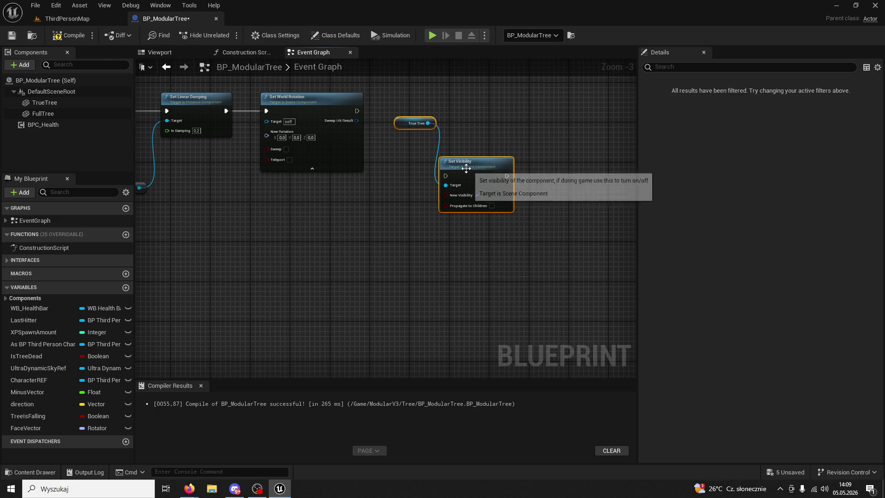
Wire Set World Rotation into Set Visibility and recompile the Blueprint
{"action": "left_click_drag", "start_coordinate": [468, 165], "coordinate": [429, 100]}
{"action": "left_click_drag", "start_coordinate": [356, 111], "coordinate": [405, 111]}
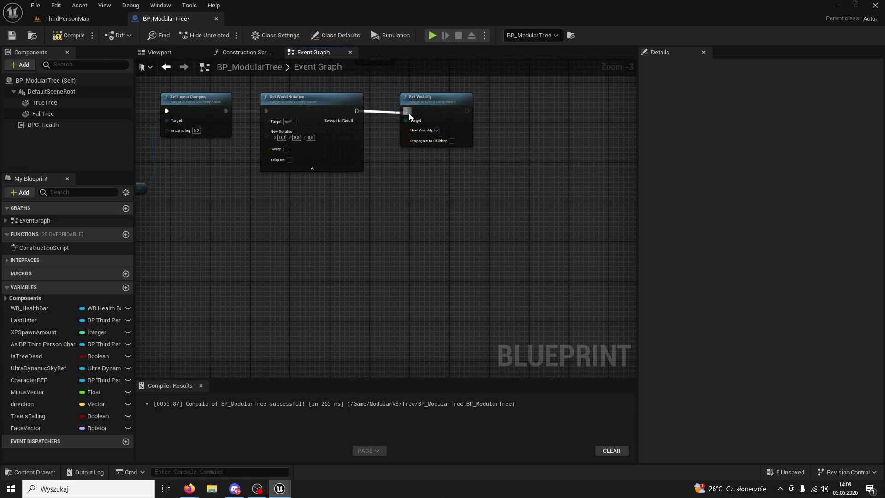
{"action": "left_click_drag", "start_coordinate": [382, 154], "coordinate": [409, 209]}
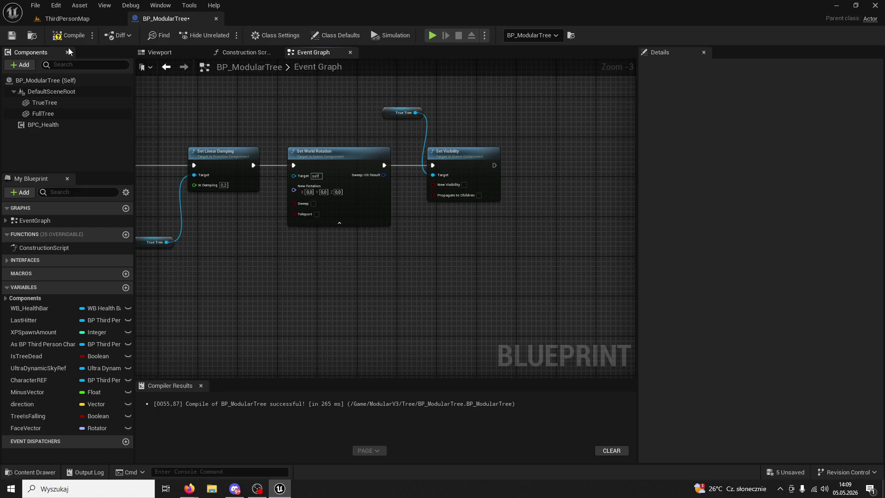
{"action": "key", "text": "F7"}
Connect a copied True Tree getter to Set World Rotation's Target and recompile to clear the error
{"action": "left_click_drag", "start_coordinate": [165, 84], "coordinate": [256, 106]}
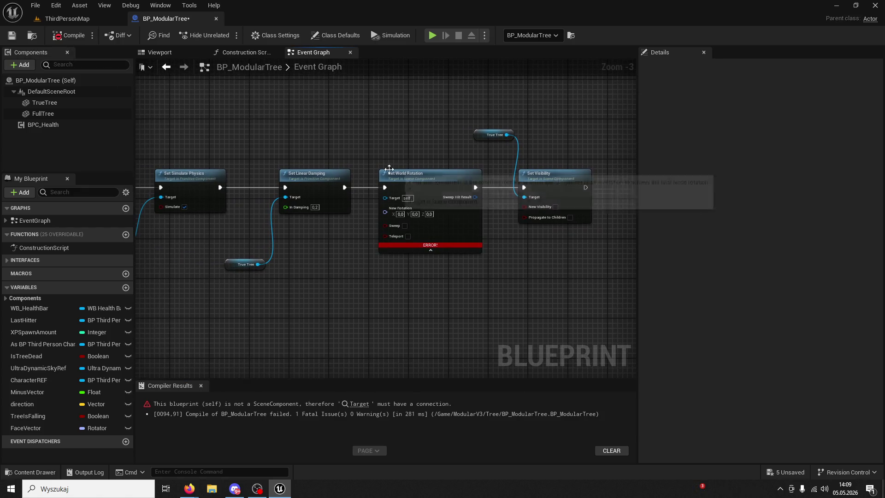
{"action": "left_click", "coordinate": [478, 137]}
{"action": "key", "text": "ctrl+c"}
{"action": "key", "text": "ctrl+v"}
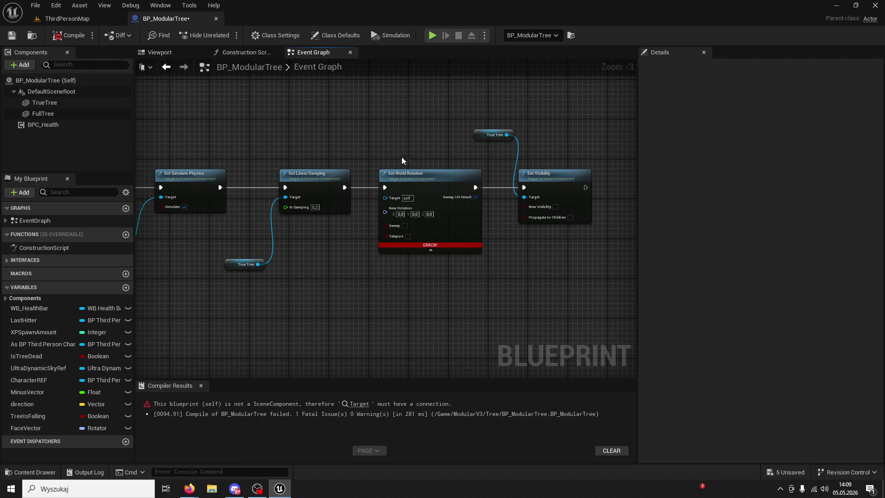
{"action": "left_click_drag", "start_coordinate": [375, 195], "coordinate": [385, 198]}
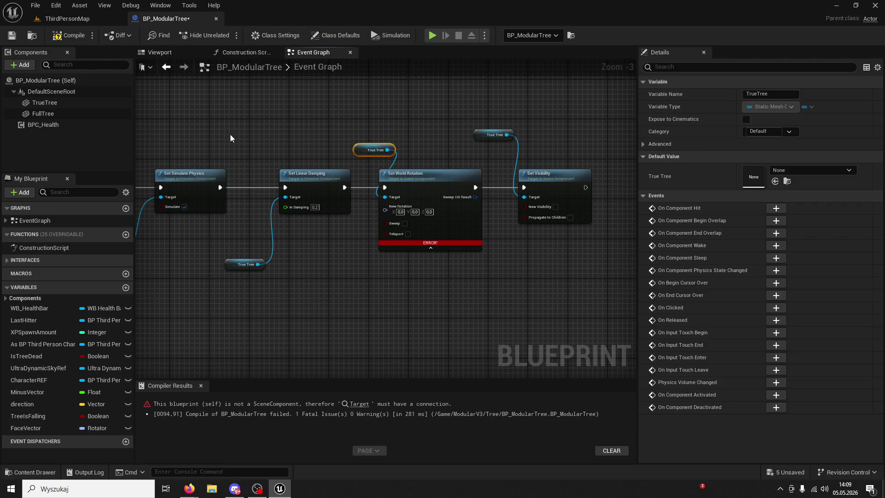
{"action": "left_click", "coordinate": [68, 38]}
Review the rest of the graph: SET, Cast To BP_ThirdPersonCharacter, Delay and Timeline sections
{"action": "scroll", "coordinate": [430, 259], "scroll_direction": "down", "scroll_amount": 7}
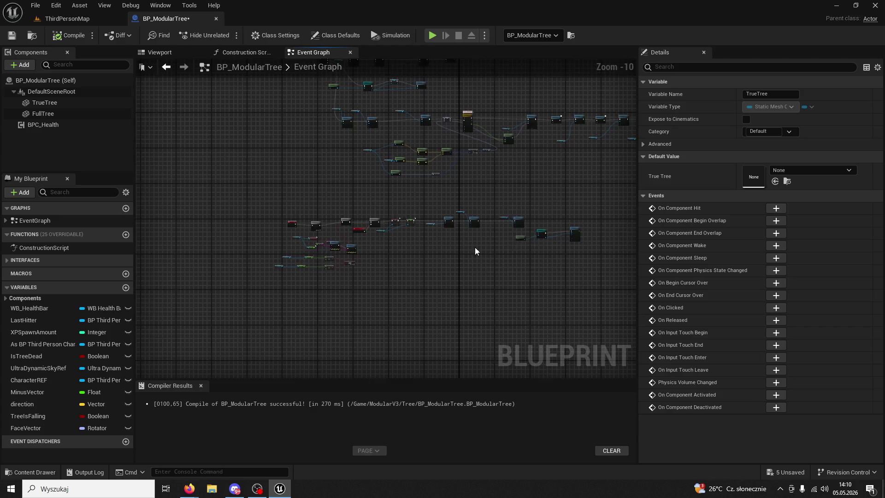
{"action": "scroll", "coordinate": [352, 263], "scroll_direction": "up", "scroll_amount": 7}
{"action": "mouse_move", "coordinate": [444, 319]}
{"action": "left_mouse_down"}
{"action": "mouse_move", "coordinate": [590, 298]}
{"action": "mouse_move", "coordinate": [544, 265]}
{"action": "mouse_move", "coordinate": [396, 264]}
{"action": "left_mouse_up"}
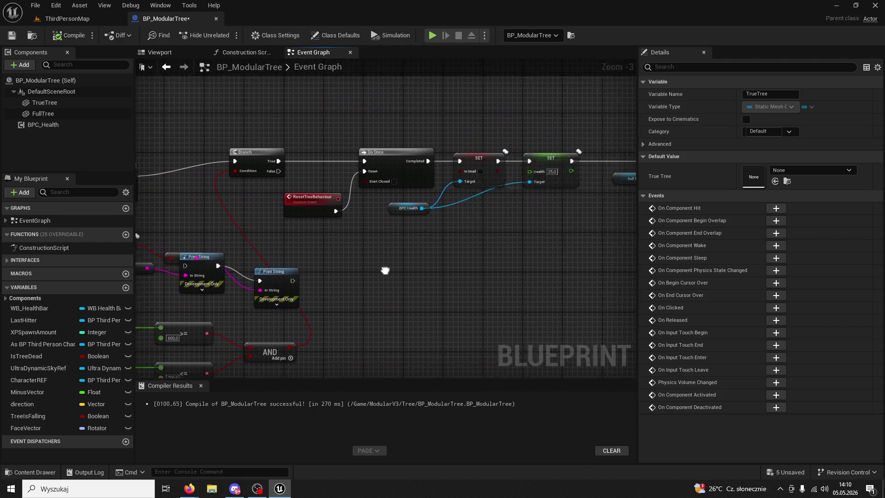
{"action": "left_click_drag", "start_coordinate": [580, 263], "coordinate": [369, 263]}
{"action": "left_click_drag", "start_coordinate": [524, 263], "coordinate": [402, 259]}
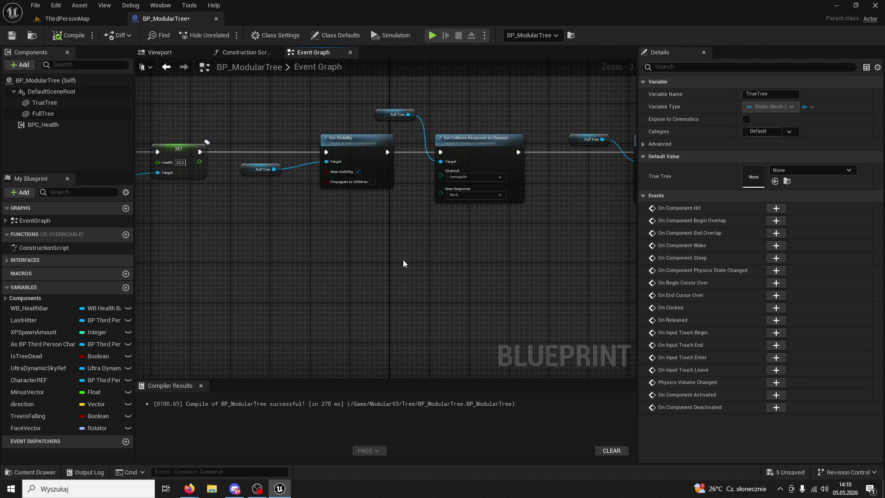
{"action": "left_click_drag", "start_coordinate": [548, 263], "coordinate": [381, 263]}
{"action": "mouse_move", "coordinate": [449, 267]}
{"action": "left_mouse_down"}
{"action": "mouse_move", "coordinate": [331, 267]}
{"action": "mouse_move", "coordinate": [347, 285]}
{"action": "mouse_move", "coordinate": [229, 289]}
{"action": "mouse_move", "coordinate": [388, 279]}
{"action": "mouse_move", "coordinate": [454, 289]}
{"action": "mouse_move", "coordinate": [432, 291]}
{"action": "mouse_move", "coordinate": [420, 337]}
{"action": "left_mouse_up"}
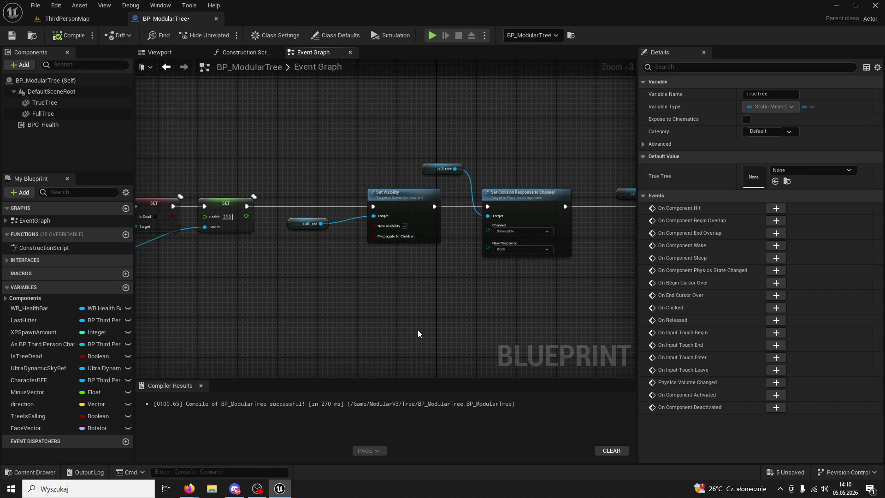
{"action": "scroll", "coordinate": [418, 330], "scroll_direction": "down", "scroll_amount": 4}
{"action": "scroll", "coordinate": [413, 301], "scroll_direction": "up", "scroll_amount": 3}
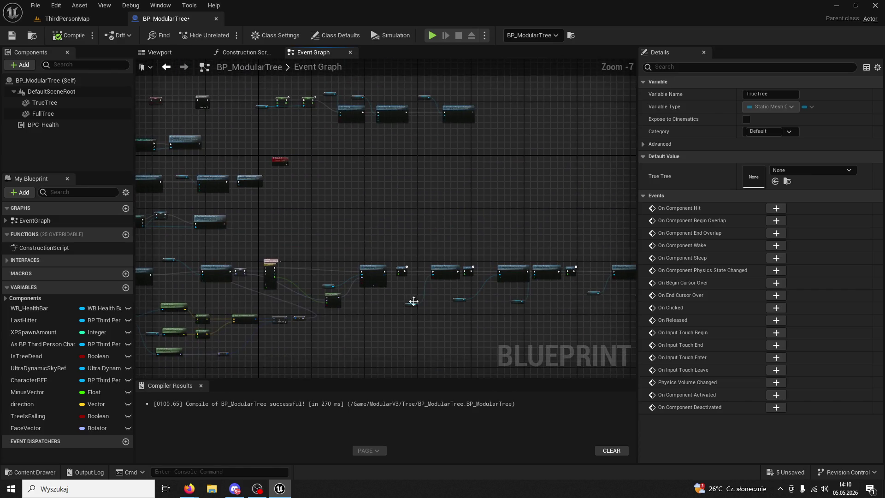
{"action": "left_click_drag", "start_coordinate": [448, 302], "coordinate": [136, 310]}
{"action": "mouse_move", "coordinate": [283, 297]}
{"action": "left_mouse_down"}
{"action": "mouse_move", "coordinate": [299, 308]}
{"action": "mouse_move", "coordinate": [576, 280]}
{"action": "left_mouse_up"}
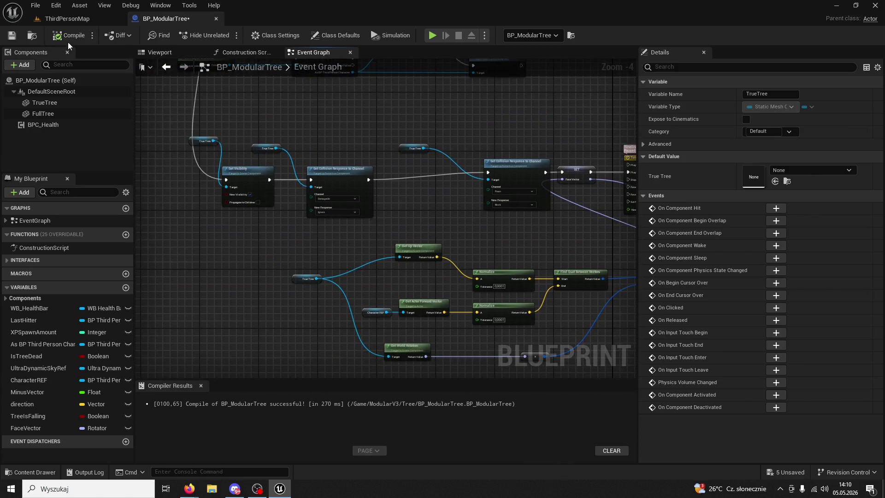
{"action": "left_click", "coordinate": [74, 19]}
Start a play-in-editor test and chop the tree with three axe hits
{"action": "left_click", "coordinate": [226, 37]}
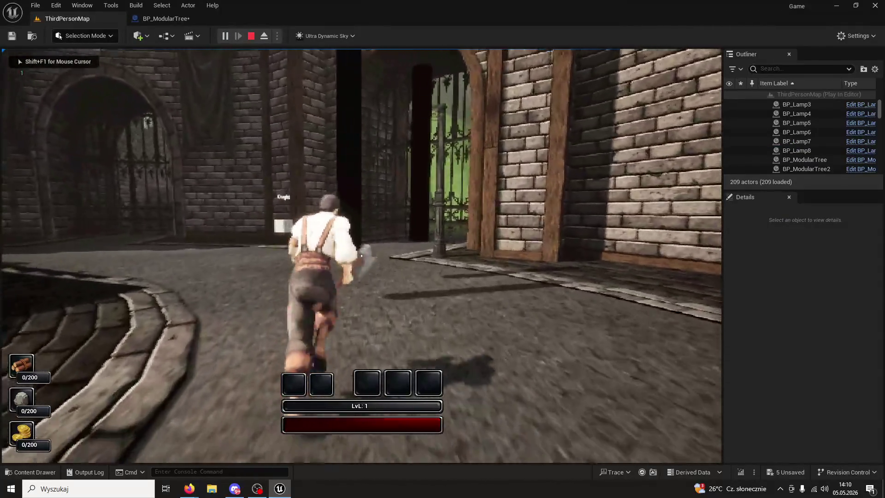
{"action": "left_click", "coordinate": [361, 255]}
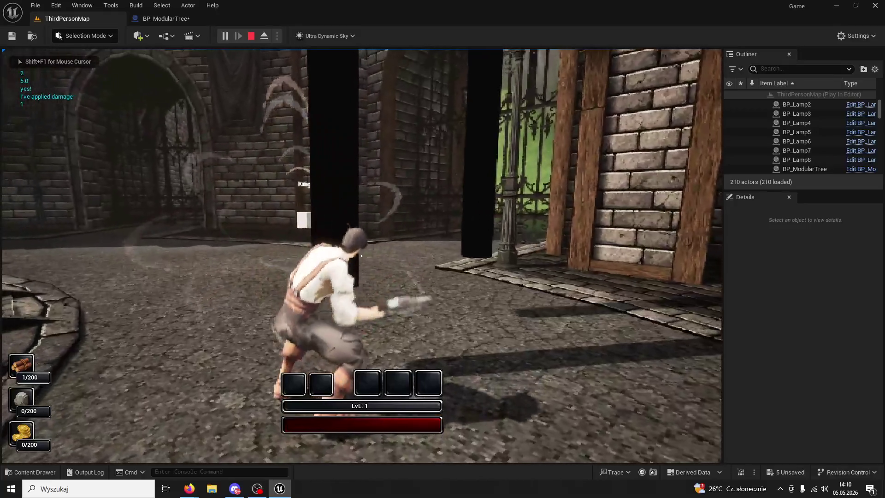
{"action": "left_click", "coordinate": [362, 255]}
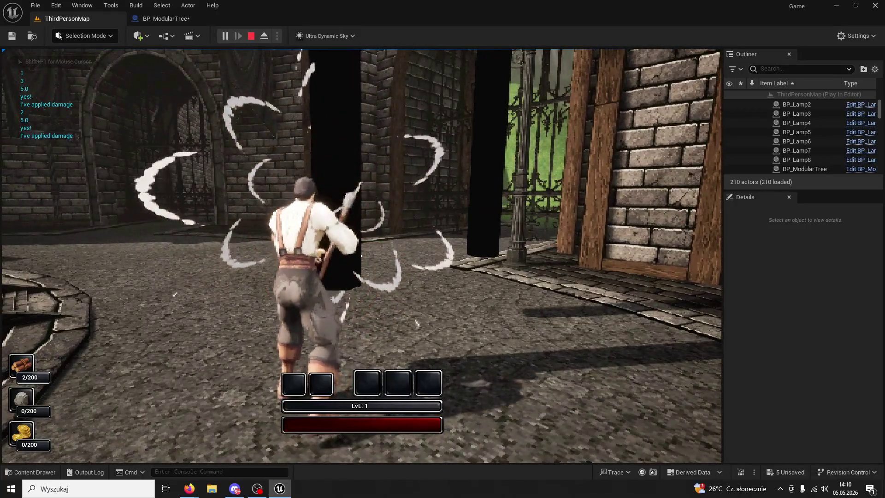
{"action": "left_click", "coordinate": [361, 256]}
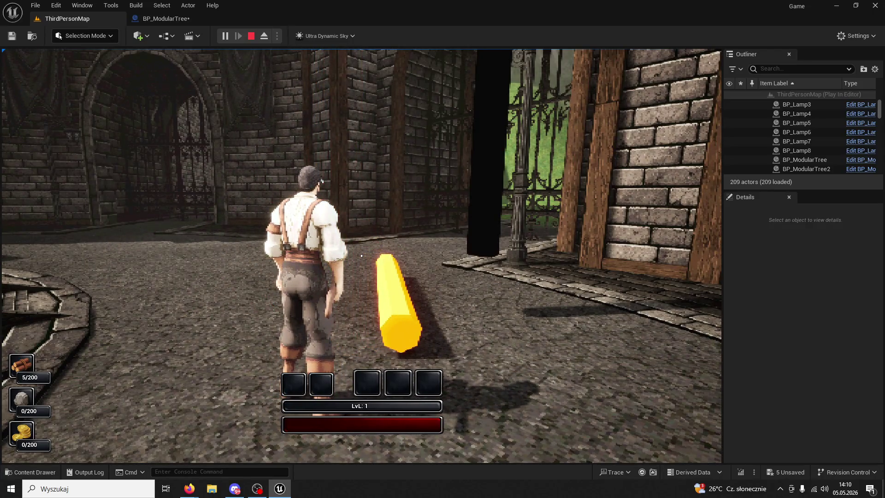
Return to the restored tree and fell it again with four hits, then stop and reopen BP_ModularTree
{"action": "key", "text": "w"}
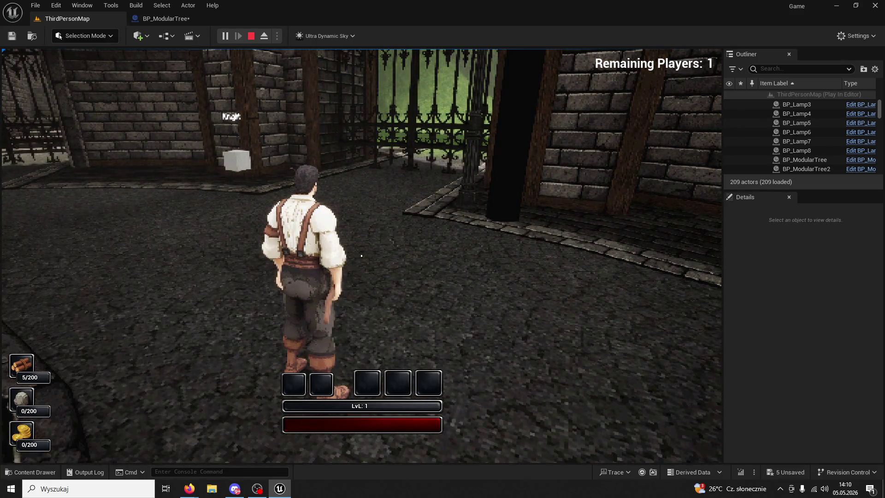
{"action": "key", "text": "w"}
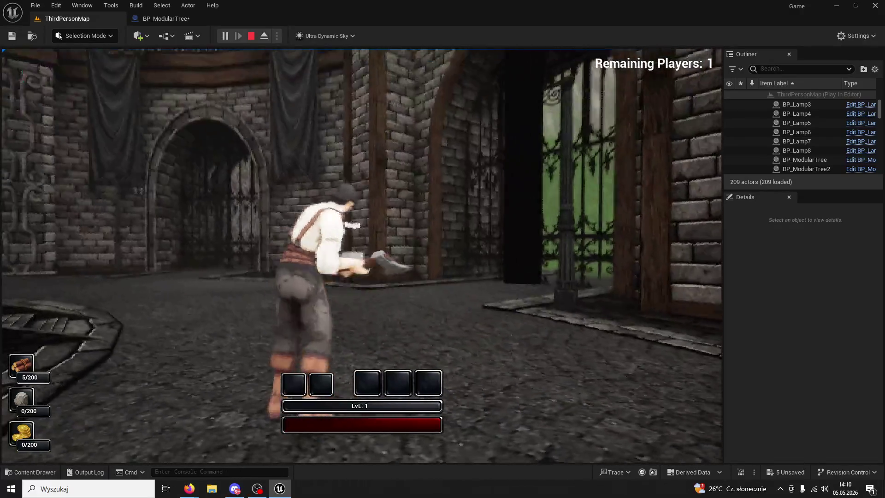
{"action": "key", "text": "e"}
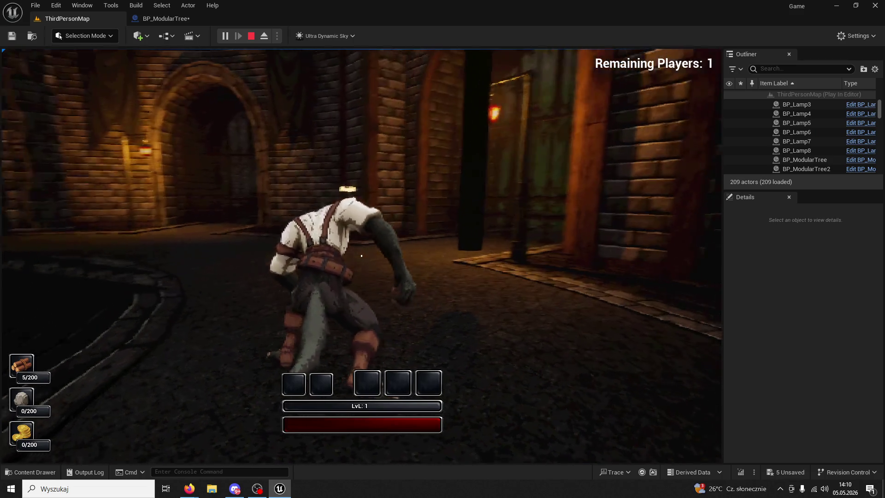
{"action": "left_click", "coordinate": [361, 255]}
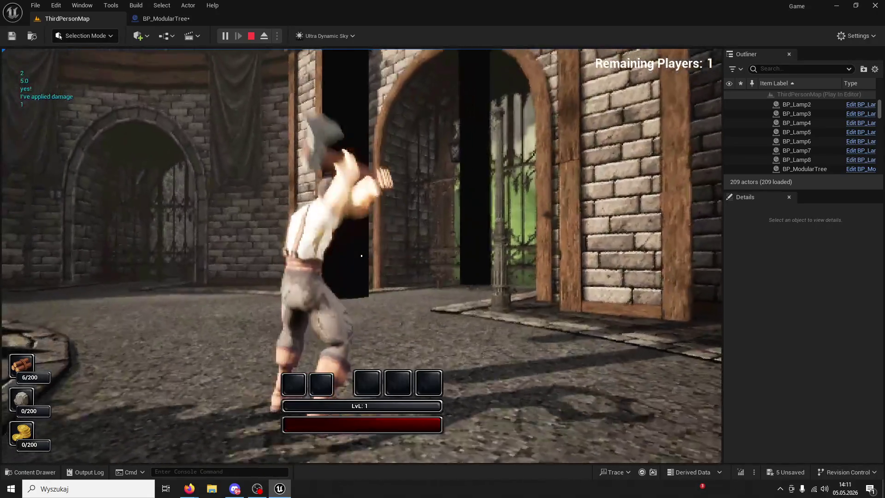
{"action": "left_click", "coordinate": [361, 255]}
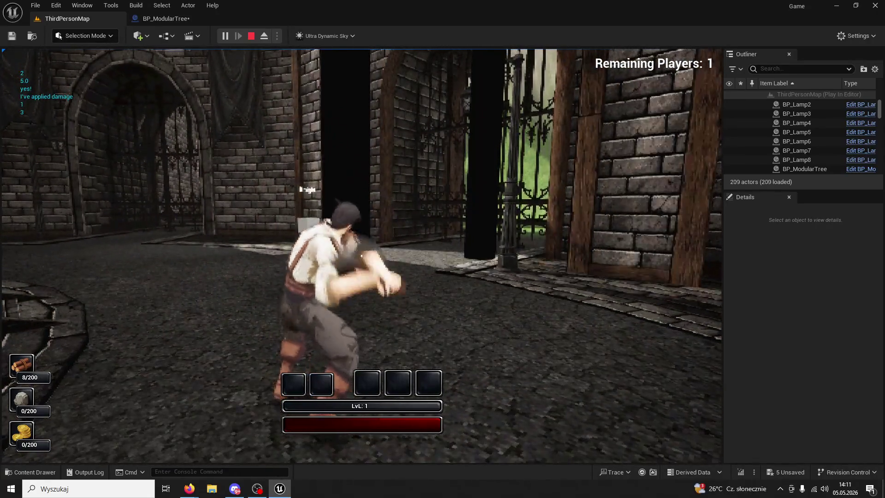
{"action": "left_click", "coordinate": [361, 255]}
{"action": "left_click", "coordinate": [362, 255]}
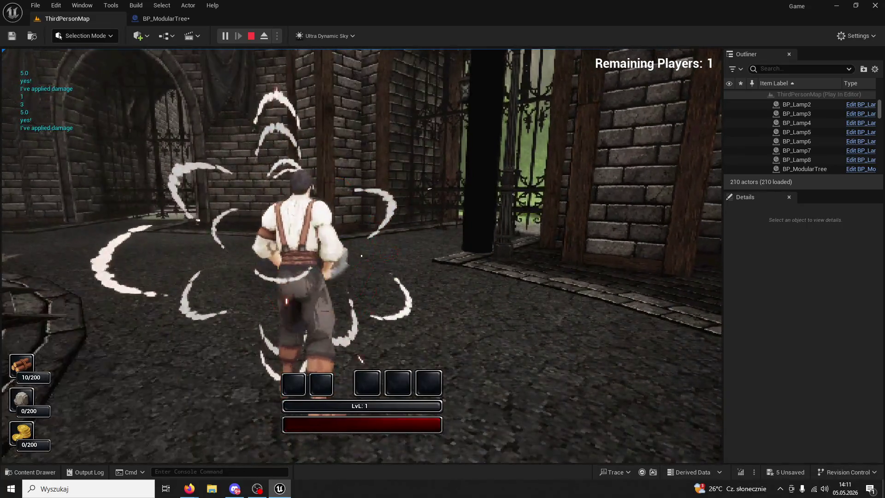
{"action": "key", "text": "w"}
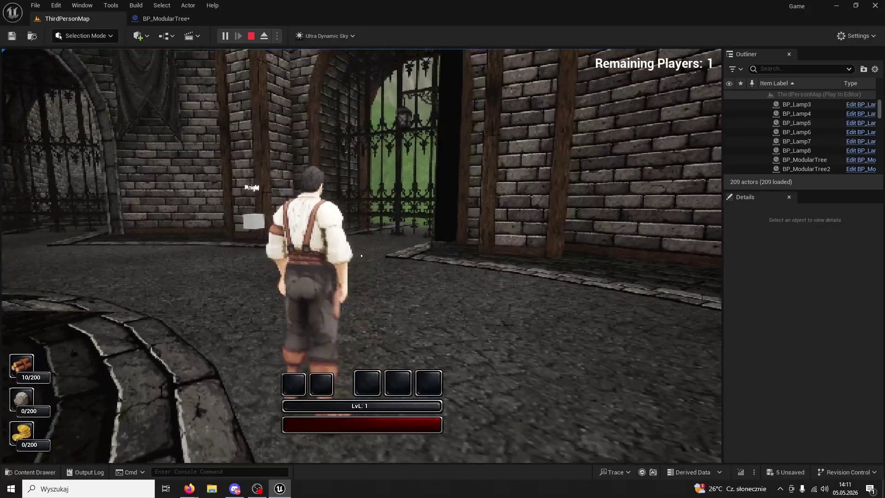
{"action": "key", "text": "Escape"}
{"action": "left_click", "coordinate": [173, 18]}
{"action": "scroll", "coordinate": [424, 184], "scroll_direction": "up", "scroll_amount": 5}
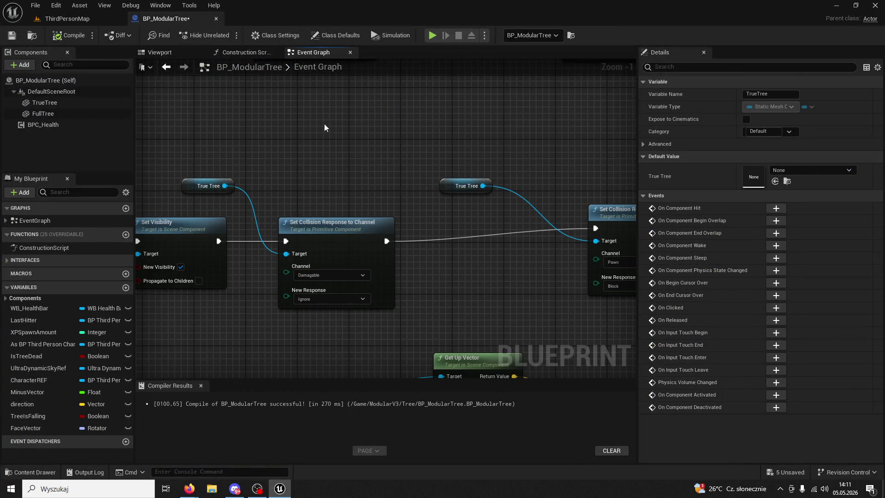
{"action": "scroll", "coordinate": [346, 138], "scroll_direction": "down", "scroll_amount": 3}
{"action": "mouse_move", "coordinate": [261, 205]}
{"action": "left_mouse_down"}
{"action": "mouse_move", "coordinate": [510, 250]}
{"action": "mouse_move", "coordinate": [247, 237]}
{"action": "mouse_move", "coordinate": [407, 255]}
{"action": "mouse_move", "coordinate": [412, 273]}
{"action": "mouse_move", "coordinate": [364, 272]}
{"action": "left_mouse_up"}
{"action": "scroll", "coordinate": [407, 255], "scroll_direction": "up", "scroll_amount": 3}
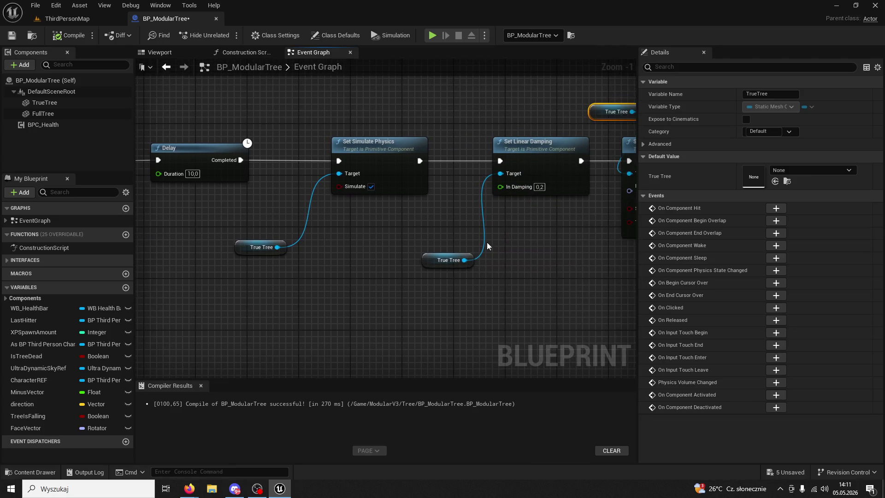
{"action": "left_click", "coordinate": [553, 185]}
{"action": "mouse_move", "coordinate": [531, 241]}
{"action": "left_mouse_down"}
{"action": "mouse_move", "coordinate": [487, 263]}
{"action": "mouse_move", "coordinate": [511, 262]}
{"action": "mouse_move", "coordinate": [355, 297]}
{"action": "left_mouse_up"}
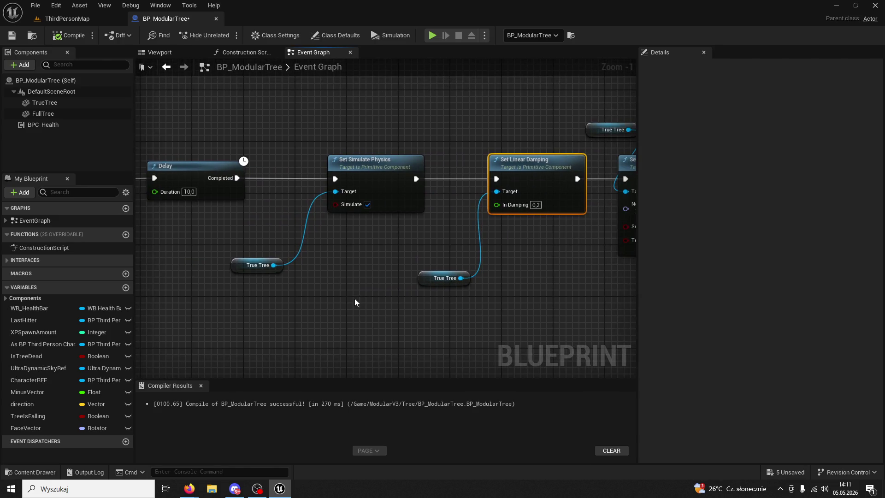
{"action": "left_click_drag", "start_coordinate": [355, 298], "coordinate": [288, 267]}
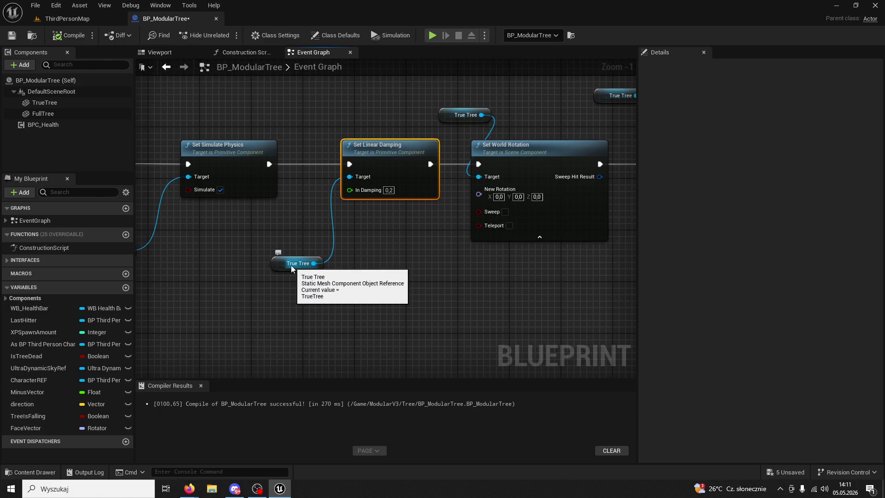
{"action": "left_click", "coordinate": [525, 148]}
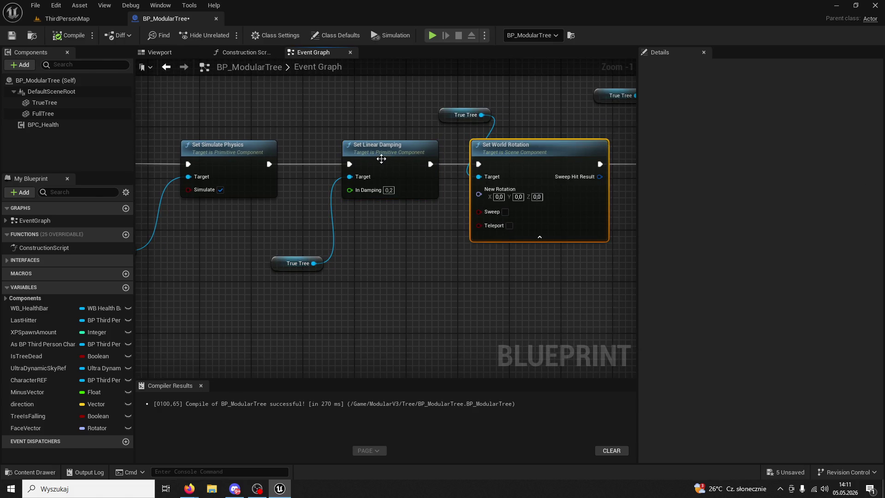
{"action": "scroll", "coordinate": [301, 266], "scroll_direction": "down", "scroll_amount": 2}
{"action": "left_click_drag", "start_coordinate": [301, 266], "coordinate": [468, 303]}
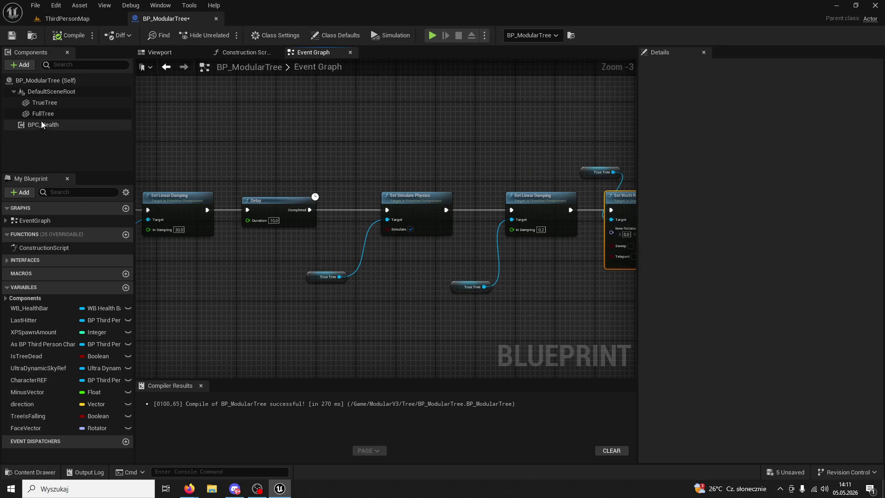
{"action": "left_click", "coordinate": [40, 115]}
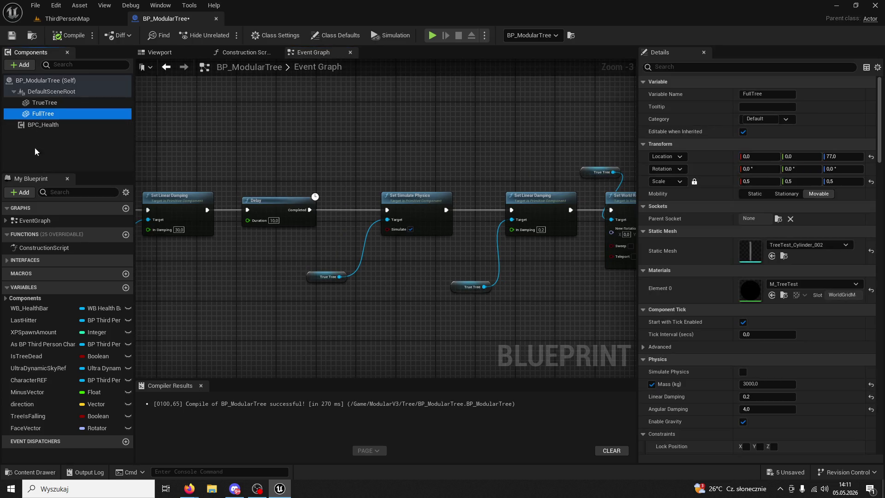
{"action": "scroll", "coordinate": [360, 294], "scroll_direction": "down", "scroll_amount": 4}
{"action": "scroll", "coordinate": [382, 315], "scroll_direction": "up", "scroll_amount": 3}
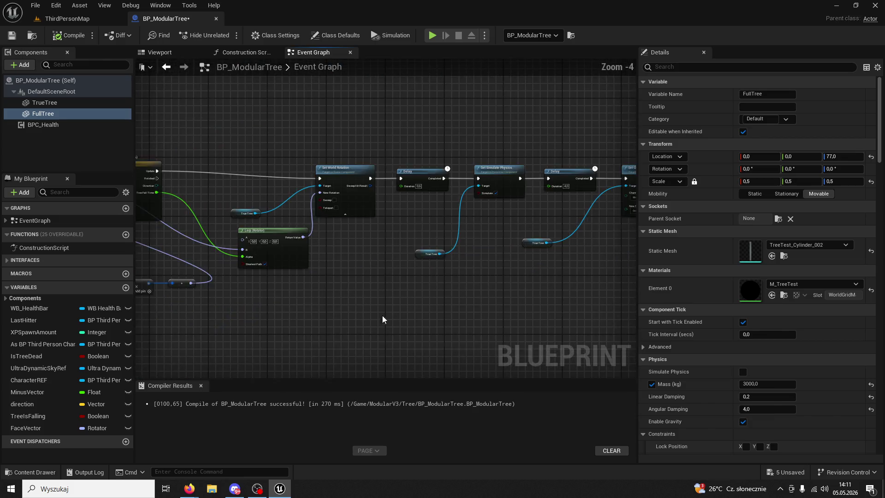
{"action": "scroll", "coordinate": [471, 367], "scroll_direction": "up", "scroll_amount": 1}
{"action": "mouse_move", "coordinate": [213, 180]}
{"action": "left_mouse_down"}
{"action": "mouse_move", "coordinate": [610, 195]}
{"action": "mouse_move", "coordinate": [448, 217]}
{"action": "mouse_move", "coordinate": [565, 186]}
{"action": "mouse_move", "coordinate": [554, 183]}
{"action": "left_mouse_up"}
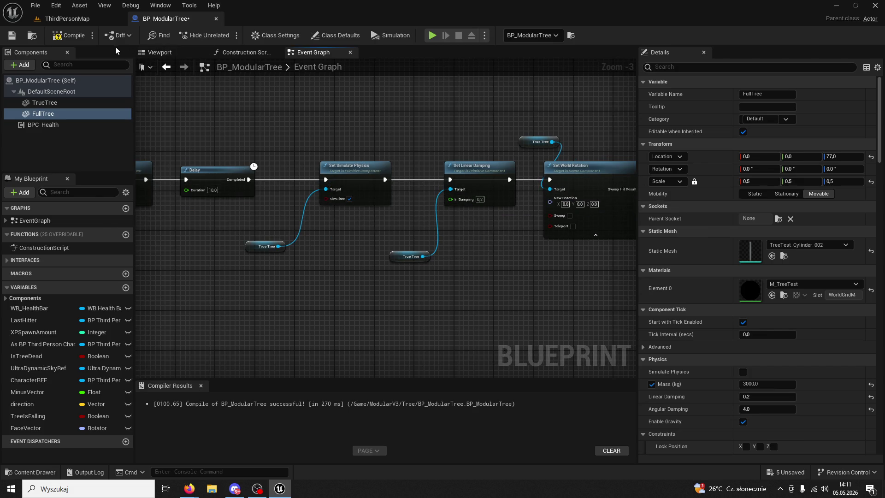
{"action": "left_click_drag", "start_coordinate": [388, 265], "coordinate": [816, 287]}
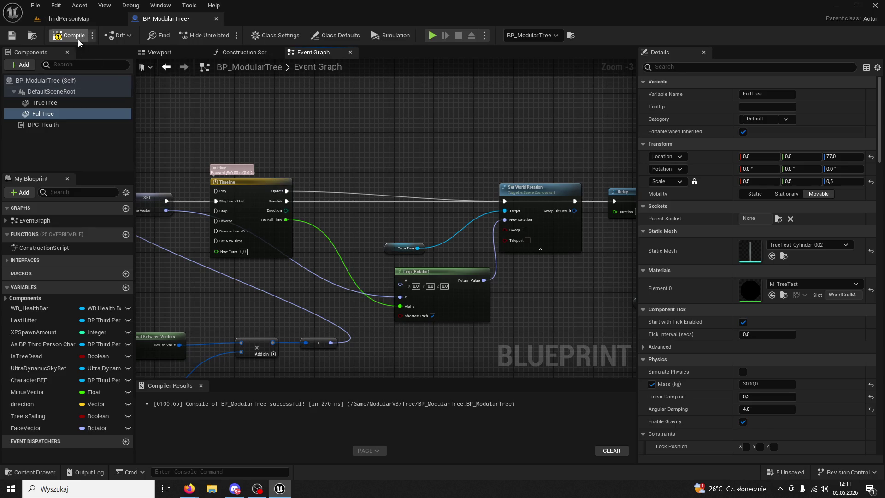
Play ThirdPersonMap, fell a tree with five axe hits, then stop and return to BP_ModularTree
{"action": "left_click", "coordinate": [68, 21]}
{"action": "left_click", "coordinate": [224, 36]}
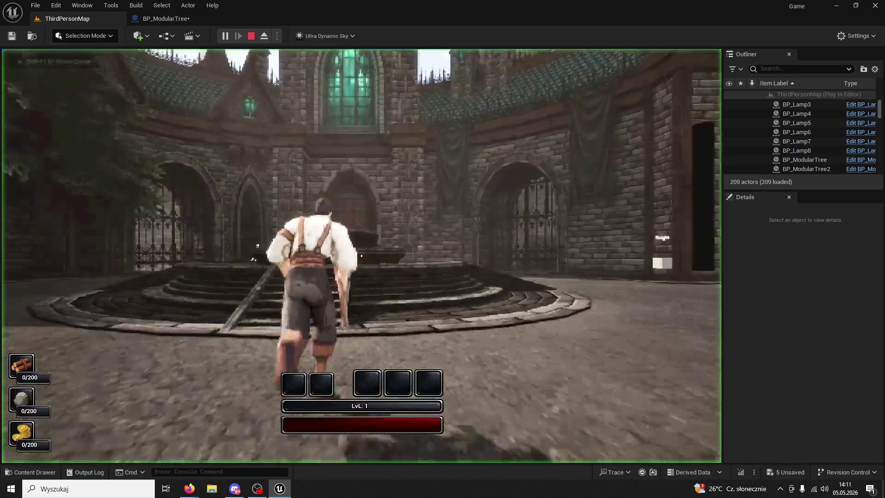
{"action": "key", "text": "w"}
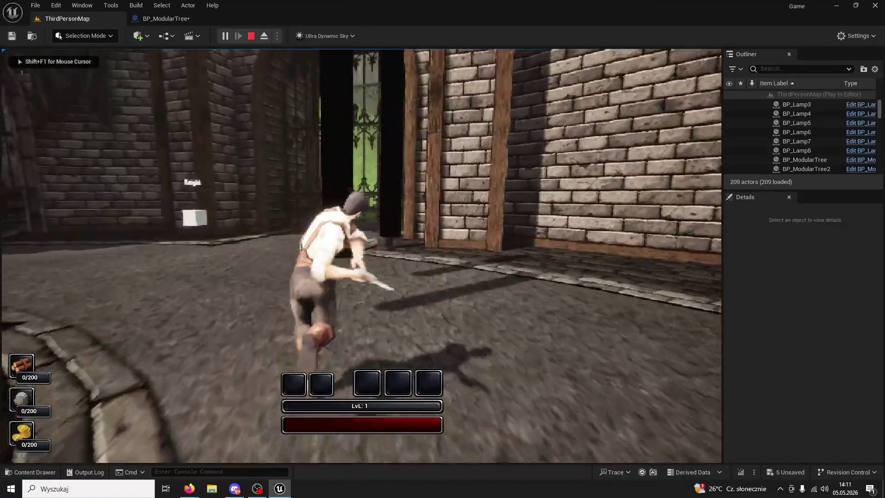
{"action": "left_click", "coordinate": [361, 255]}
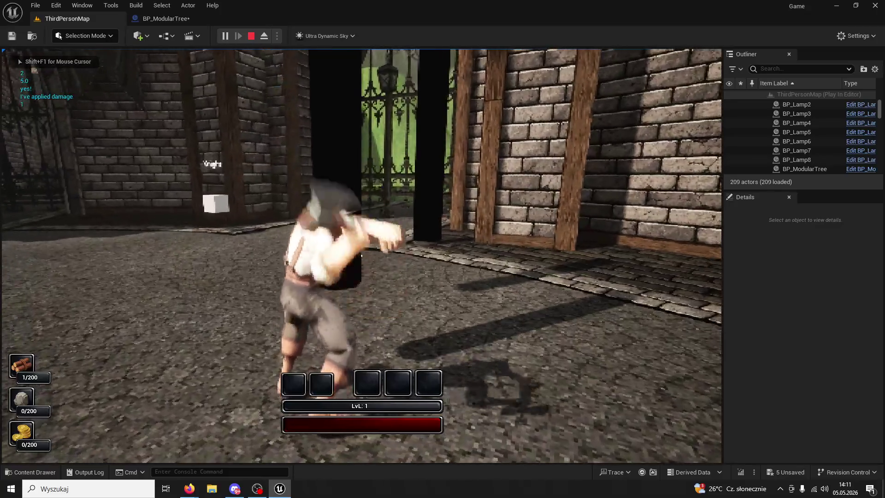
{"action": "left_click", "coordinate": [361, 256]}
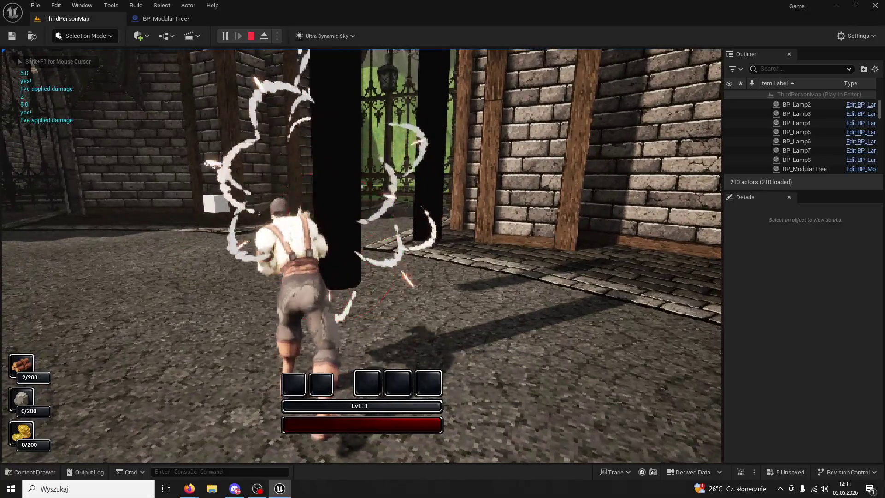
{"action": "left_click", "coordinate": [361, 255]}
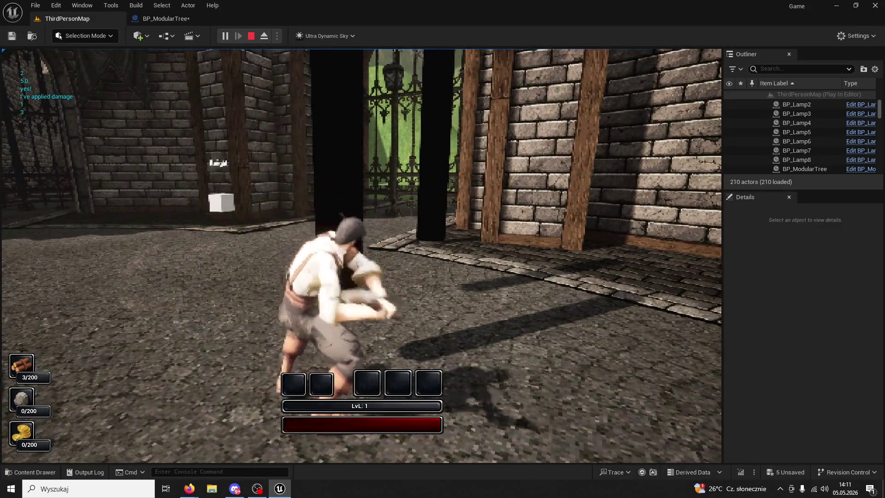
{"action": "left_click", "coordinate": [361, 256]}
{"action": "left_click", "coordinate": [361, 255]}
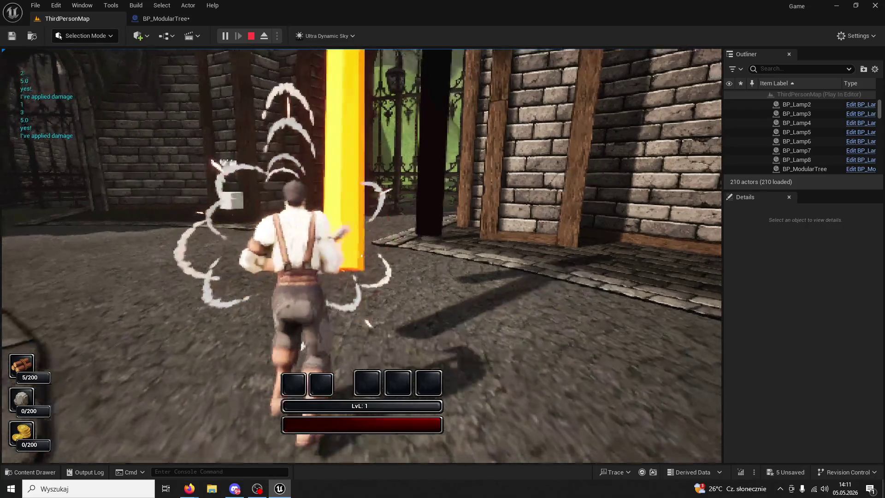
{"action": "key", "text": "w"}
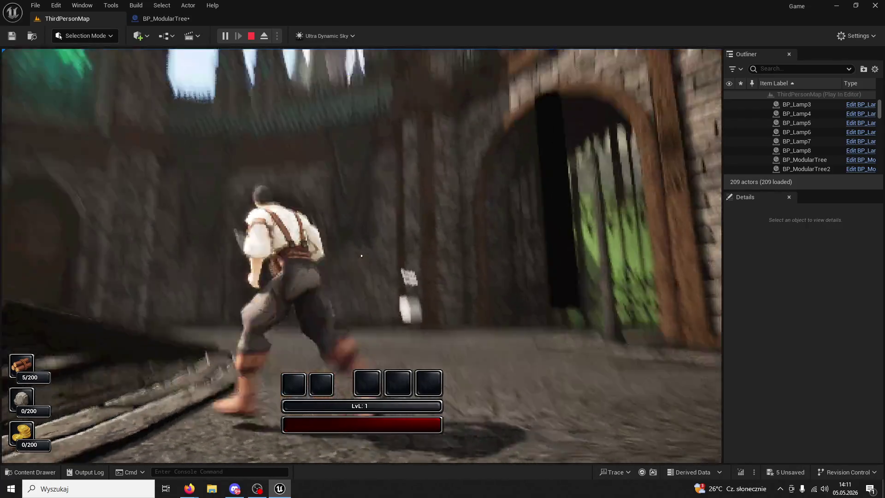
{"action": "key", "text": "Escape"}
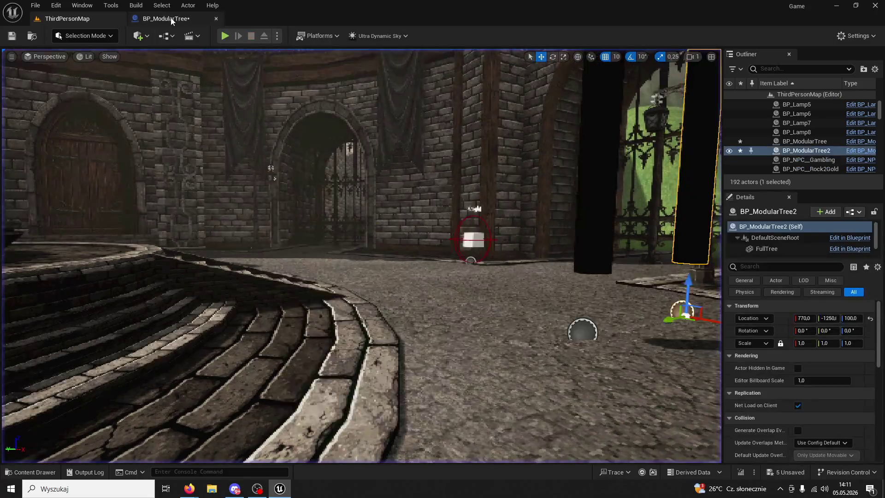
{"action": "left_click", "coordinate": [161, 18]}
Undo the last wire connection into Set World Rotation and review the reset chain
{"action": "left_click_drag", "start_coordinate": [447, 197], "coordinate": [353, 207]}
{"action": "key", "text": "ctrl+z"}
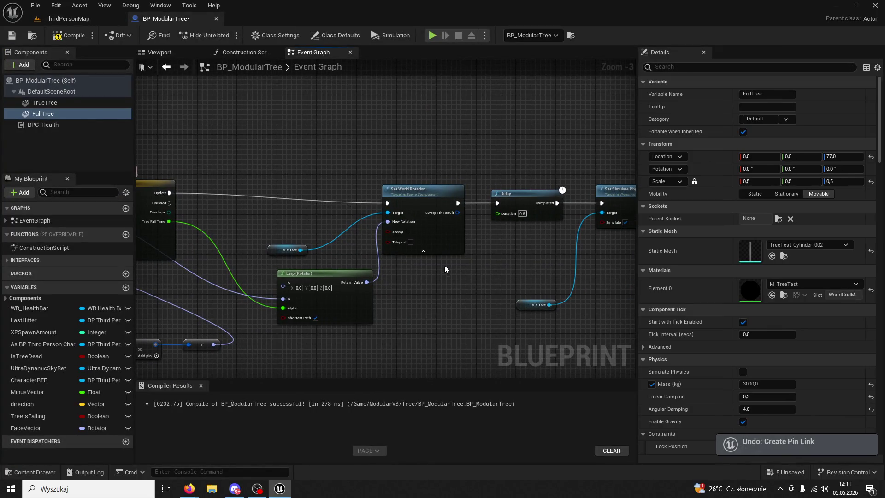
{"action": "mouse_move", "coordinate": [444, 264]}
{"action": "left_mouse_down"}
{"action": "mouse_move", "coordinate": [495, 274]}
{"action": "mouse_move", "coordinate": [490, 313]}
{"action": "mouse_move", "coordinate": [355, 261]}
{"action": "mouse_move", "coordinate": [416, 196]}
{"action": "mouse_move", "coordinate": [376, 183]}
{"action": "mouse_move", "coordinate": [227, 196]}
{"action": "left_mouse_up"}
{"action": "scroll", "coordinate": [403, 282], "scroll_direction": "up", "scroll_amount": 2}
{"action": "mouse_move", "coordinate": [507, 194]}
{"action": "left_mouse_down"}
{"action": "mouse_move", "coordinate": [373, 193]}
{"action": "mouse_move", "coordinate": [387, 194]}
{"action": "left_mouse_up"}
{"action": "mouse_move", "coordinate": [623, 245]}
{"action": "left_mouse_down"}
{"action": "mouse_move", "coordinate": [410, 234]}
{"action": "mouse_move", "coordinate": [308, 242]}
{"action": "left_mouse_up"}
Add a Set Actor Location And Rotation node off Set Linear Damping, then delete it
{"action": "left_click", "coordinate": [467, 168]}
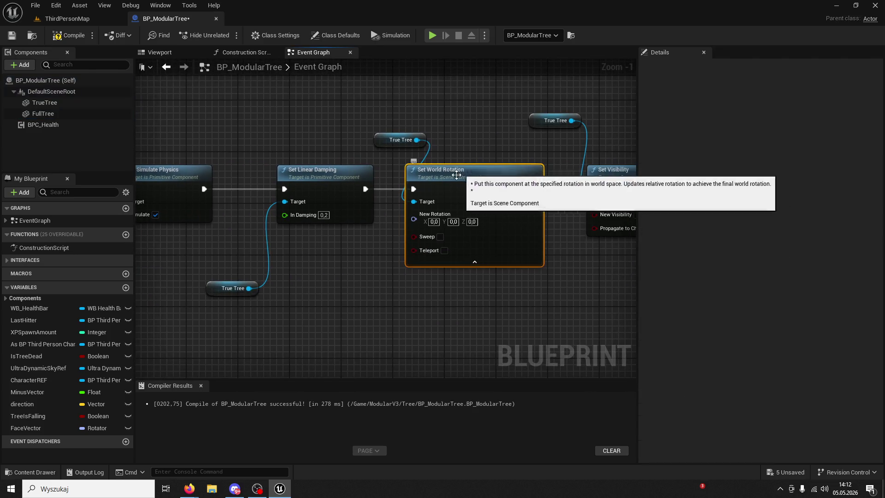
{"action": "left_click_drag", "start_coordinate": [364, 187], "coordinate": [419, 113]}
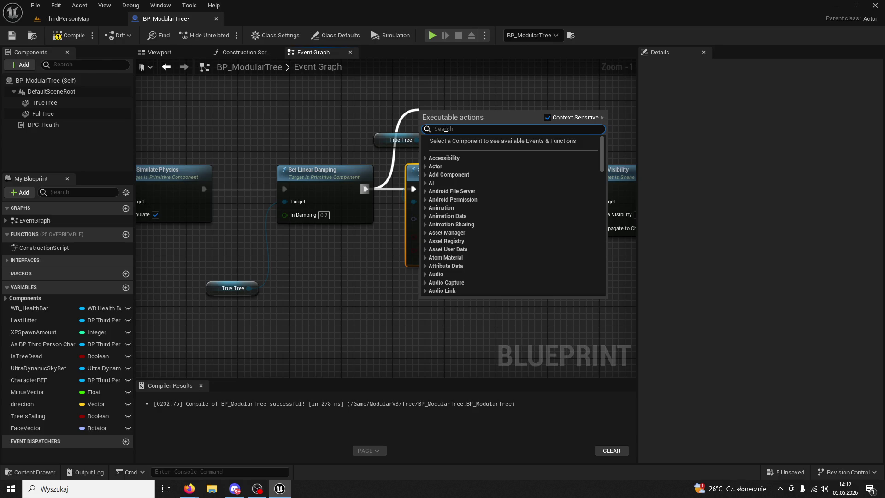
{"action": "type", "text": "set rotation"}
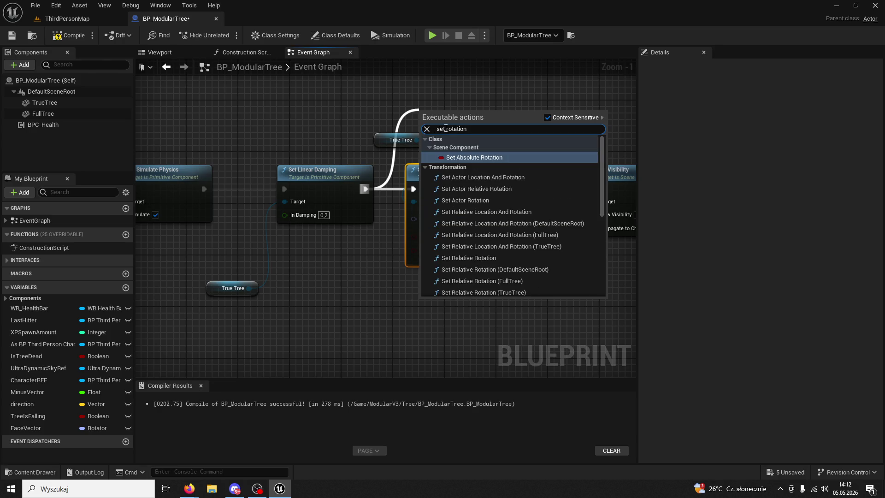
{"action": "left_click", "coordinate": [541, 176]}
{"action": "mouse_move", "coordinate": [541, 176]}
{"action": "left_mouse_down"}
{"action": "mouse_move", "coordinate": [477, 73]}
{"action": "mouse_move", "coordinate": [484, 72]}
{"action": "mouse_move", "coordinate": [493, 198]}
{"action": "left_mouse_up"}
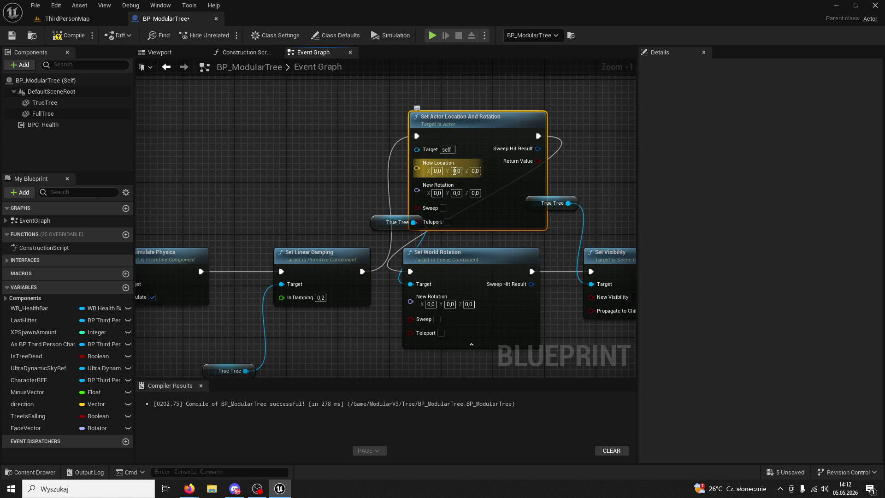
{"action": "key", "text": "Delete"}
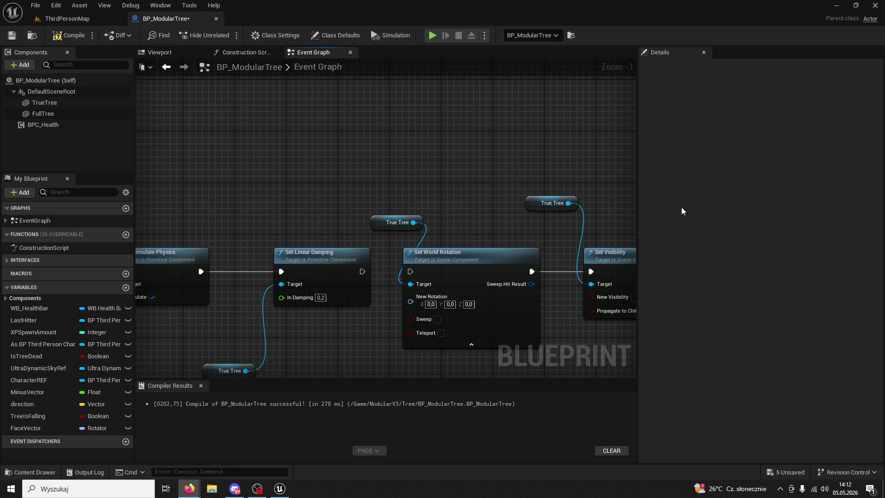
Place a True Tree reference and add a Get Relative Transform node from it
{"action": "right_click", "coordinate": [349, 195]}
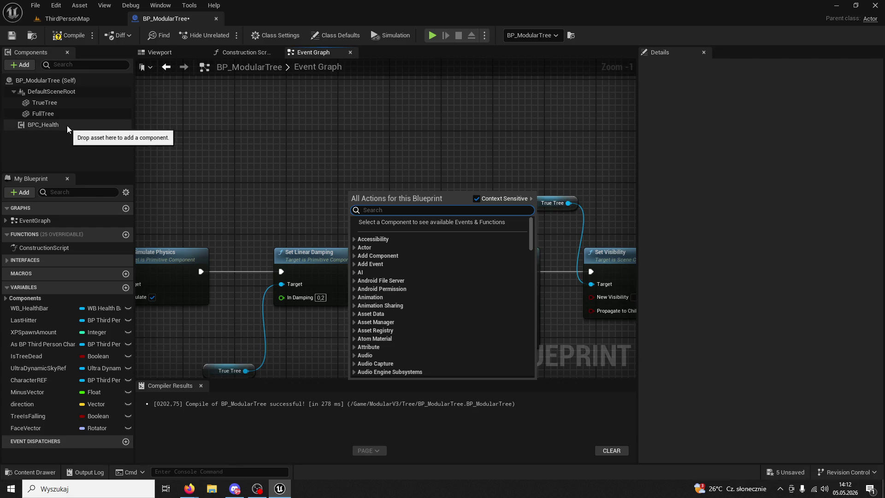
{"action": "left_click", "coordinate": [61, 103]}
{"action": "mouse_move", "coordinate": [204, 139]}
{"action": "left_mouse_down"}
{"action": "mouse_move", "coordinate": [258, 166]}
{"action": "mouse_move", "coordinate": [341, 170]}
{"action": "left_mouse_up"}
{"action": "type", "text": "get transform"}
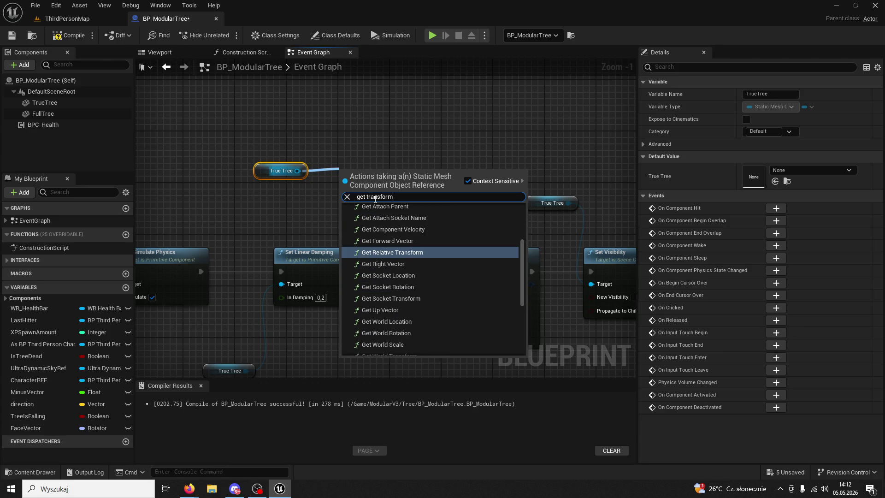
{"action": "left_click", "coordinate": [395, 253]}
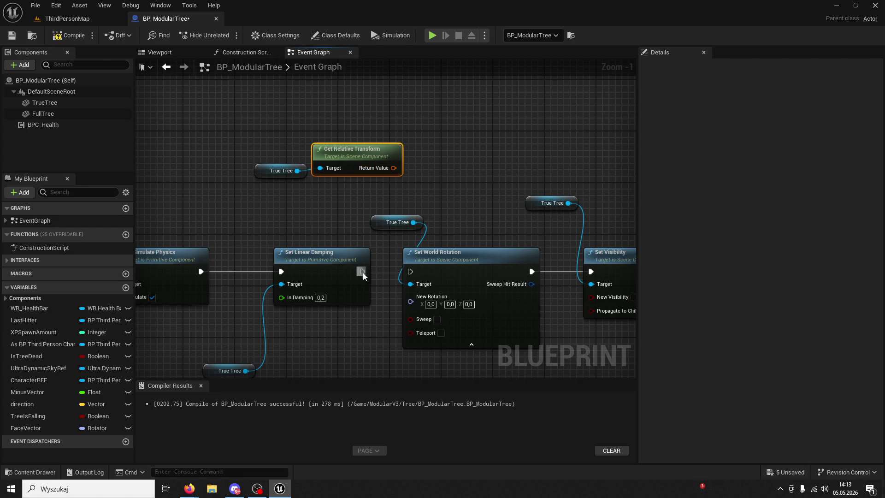
Try Set World Transform and Get Relative Transform off Set Linear Damping, deleting the extra nodes
{"action": "left_click_drag", "start_coordinate": [362, 271], "coordinate": [426, 194]}
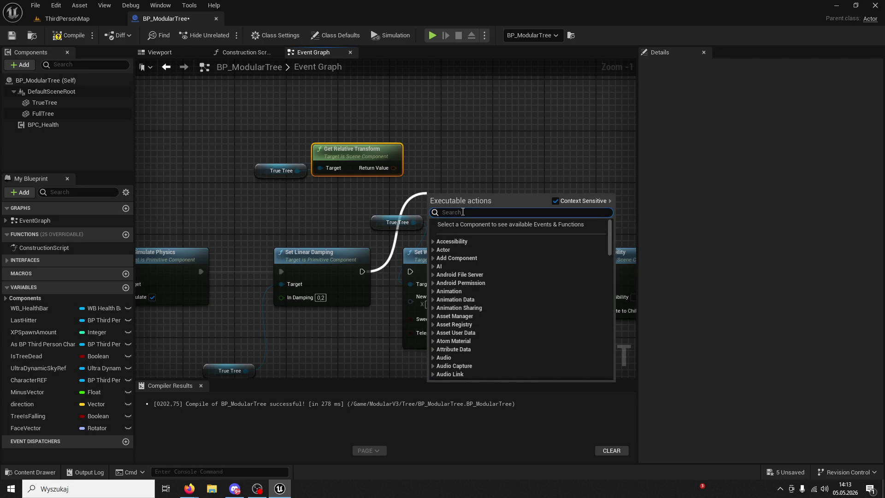
{"action": "type", "text": "set transform"}
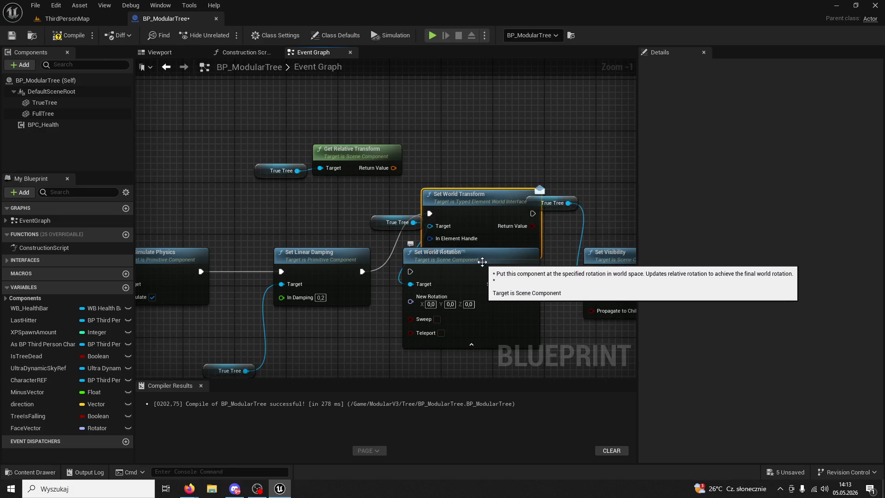
{"action": "key", "text": "Delete"}
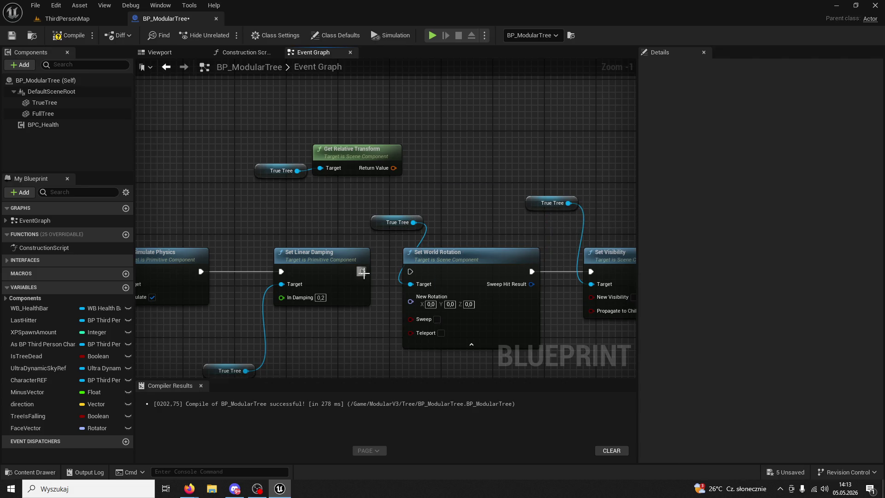
{"action": "left_click_drag", "start_coordinate": [362, 272], "coordinate": [428, 210]}
{"action": "type", "text": "get relative"}
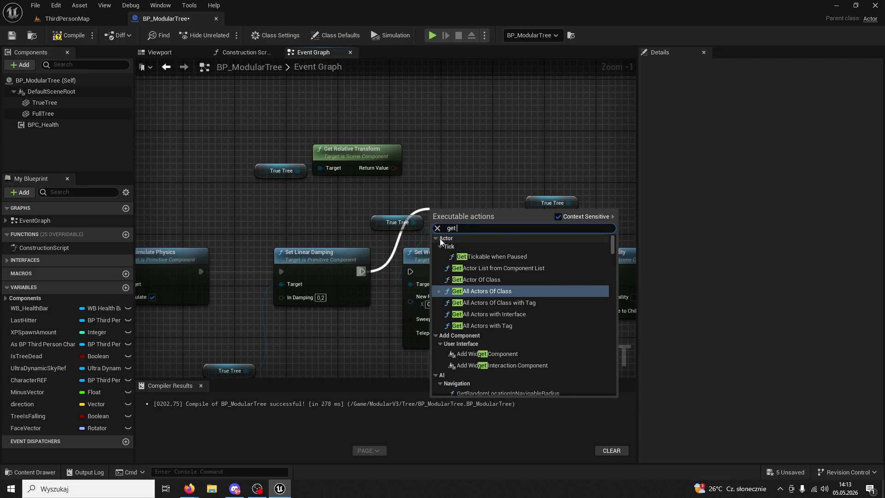
{"action": "key", "text": "Return"}
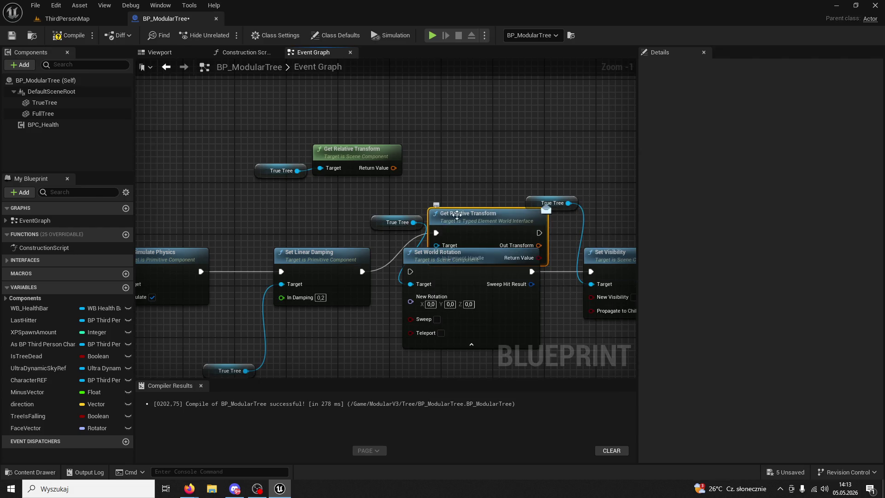
{"action": "left_click_drag", "start_coordinate": [471, 210], "coordinate": [484, 131]}
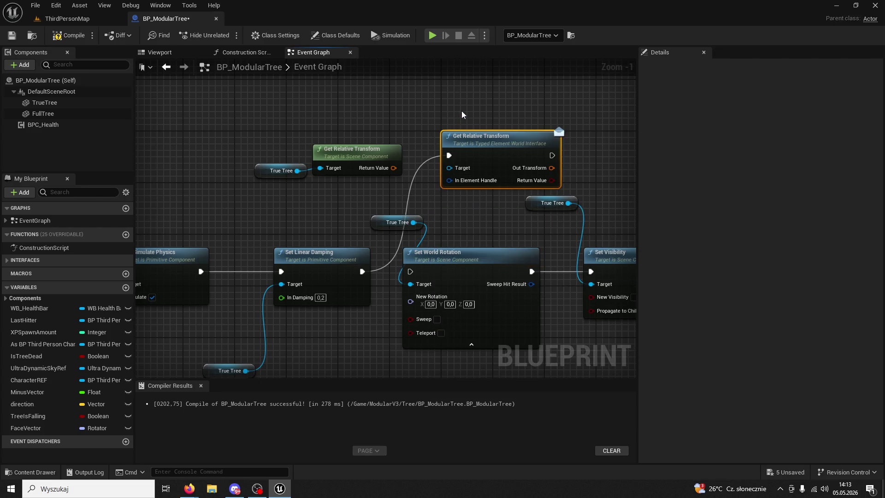
{"action": "key", "text": "Delete"}
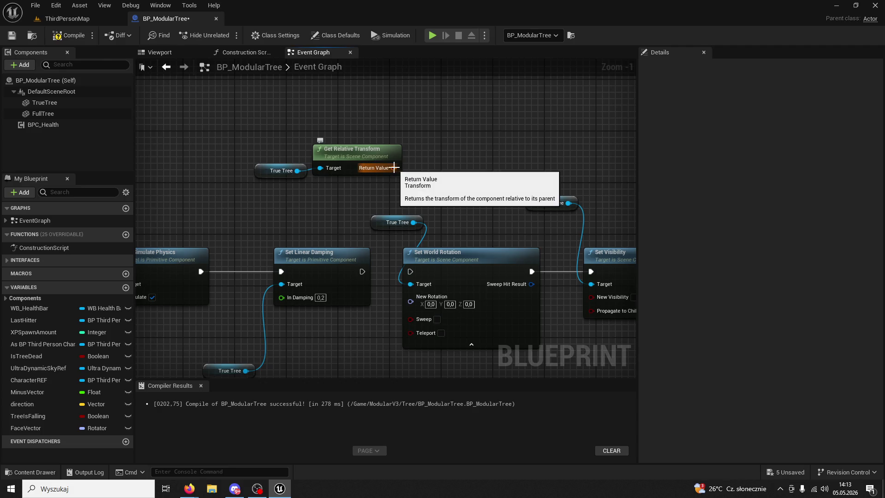
{"action": "left_click_drag", "start_coordinate": [389, 168], "coordinate": [450, 182]}
{"action": "key", "text": "Escape"}
Delete Get Relative Transform, then add and remove an Absolute Location setter for True Tree
{"action": "left_click", "coordinate": [357, 152]}
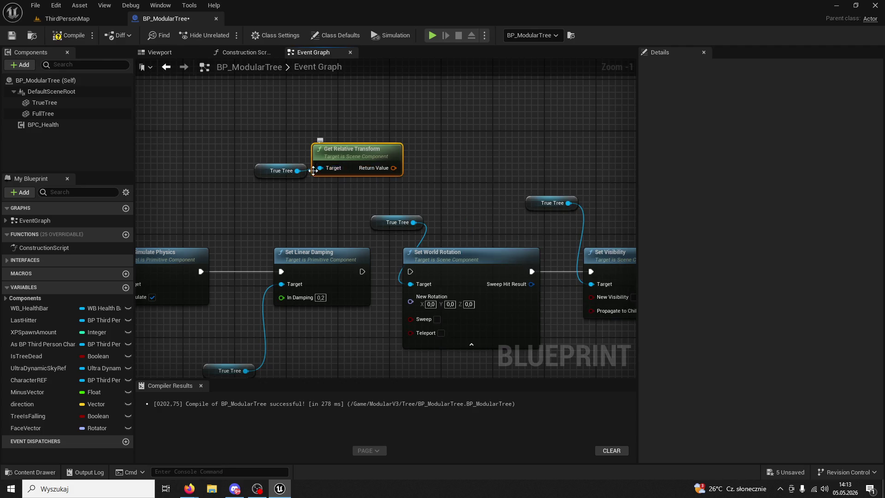
{"action": "key", "text": "Delete"}
{"action": "left_click_drag", "start_coordinate": [297, 171], "coordinate": [370, 181]}
{"action": "type", "text": "t"}
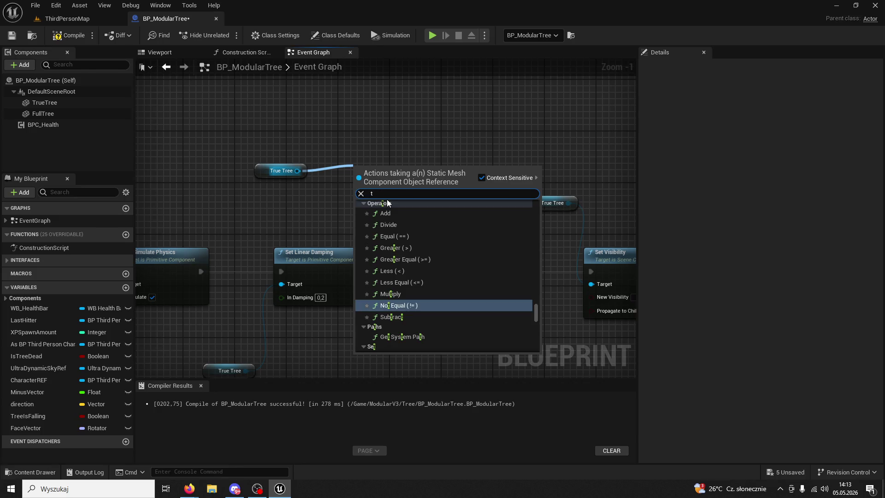
{"action": "key", "text": "BackSpace"}
{"action": "type", "text": "set transform"}
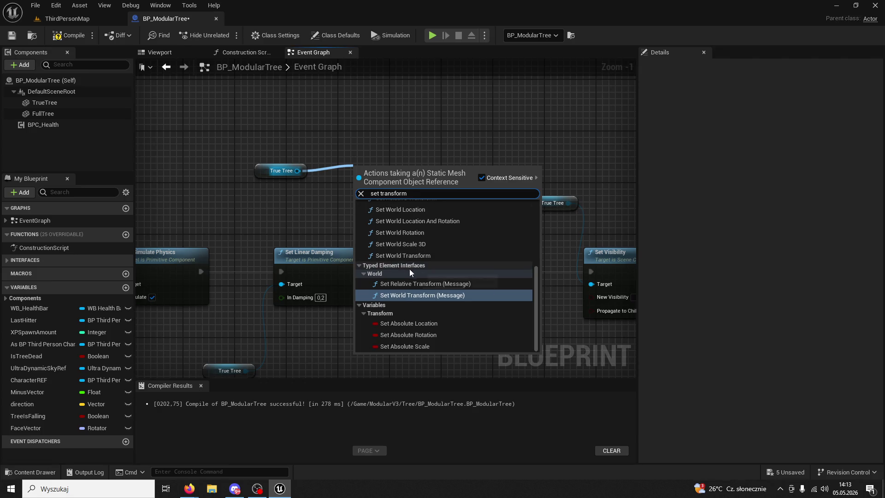
{"action": "left_click", "coordinate": [434, 322]}
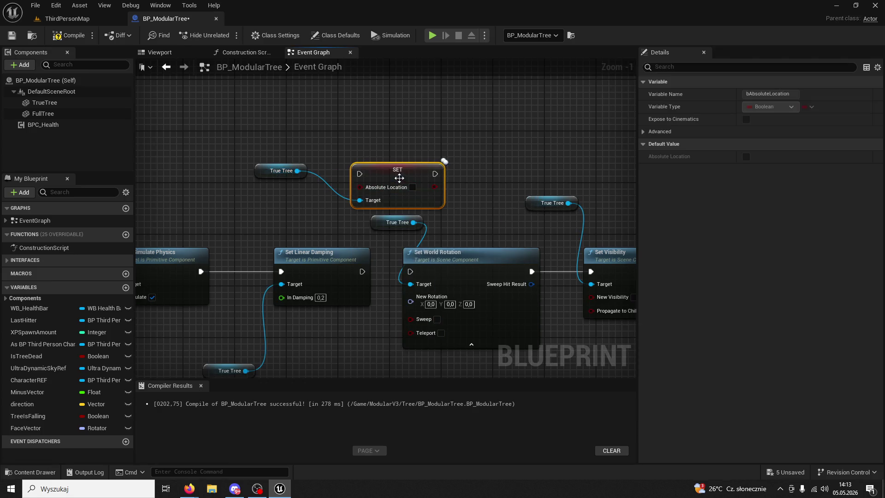
{"action": "key", "text": "Delete"}
Add a Set World Transform node for True Tree, then delete it
{"action": "left_click_drag", "start_coordinate": [296, 171], "coordinate": [334, 170]}
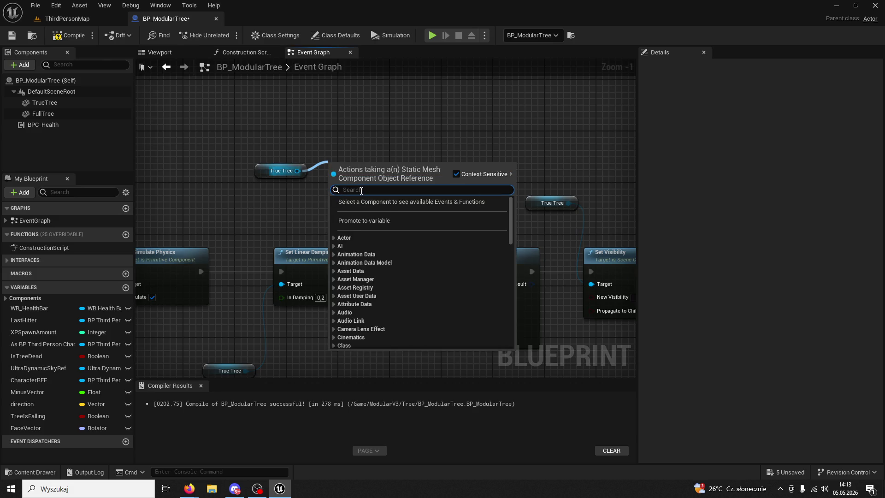
{"action": "type", "text": "transform"}
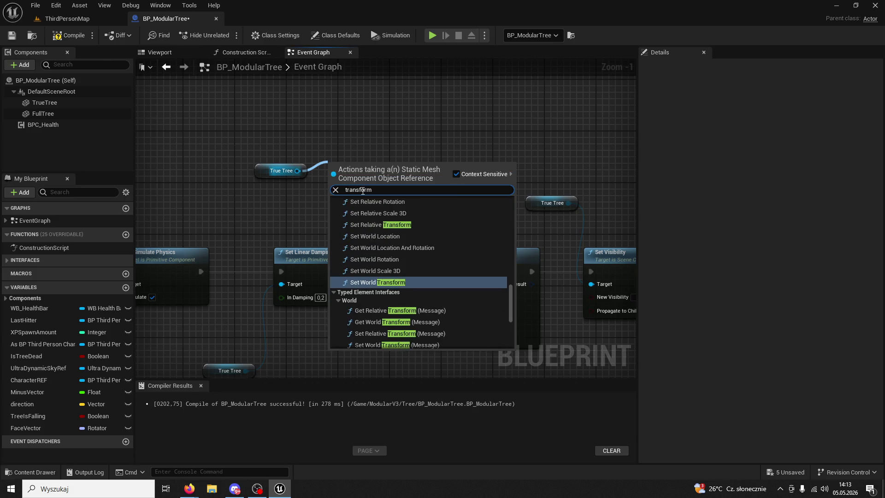
{"action": "left_click", "coordinate": [398, 282]}
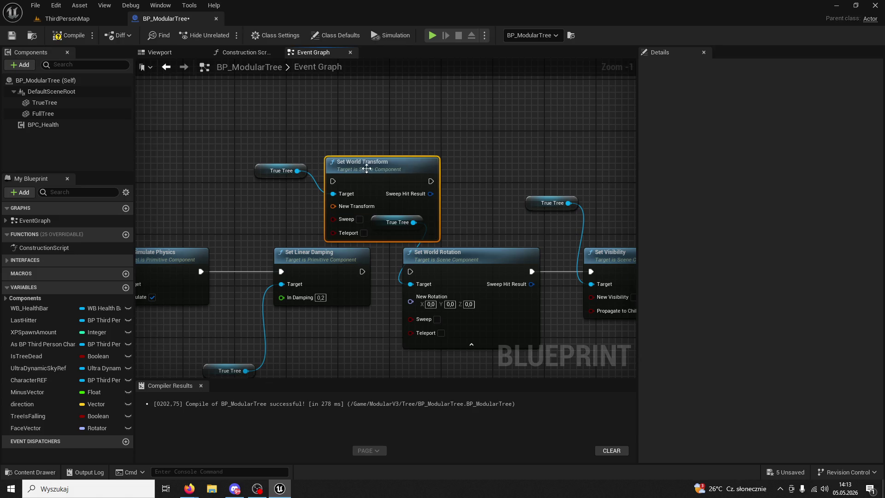
{"action": "left_click_drag", "start_coordinate": [440, 166], "coordinate": [460, 141]}
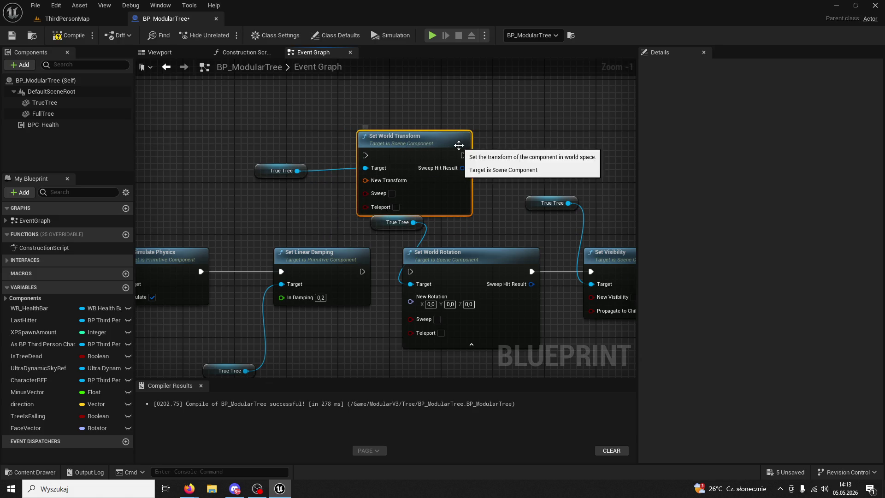
{"action": "key", "text": "Delete"}
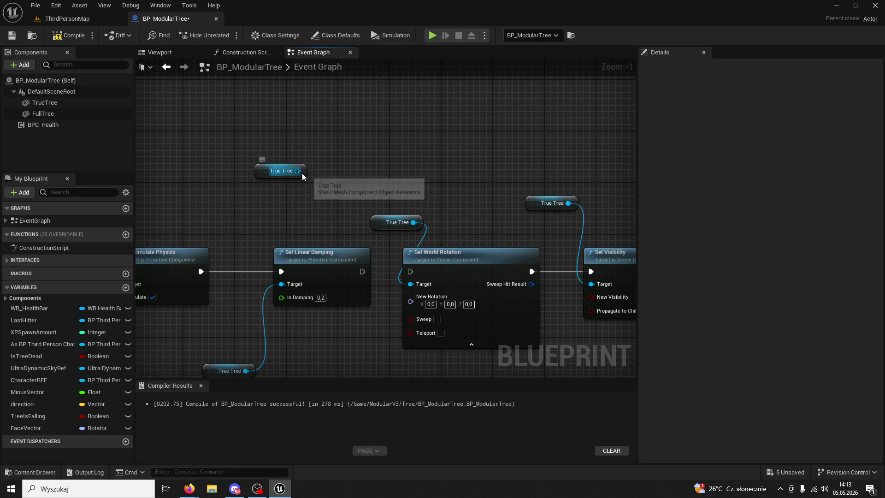
Move the True Tree reference up and discard the leftover reference and action search
{"action": "left_click_drag", "start_coordinate": [362, 271], "coordinate": [410, 271]}
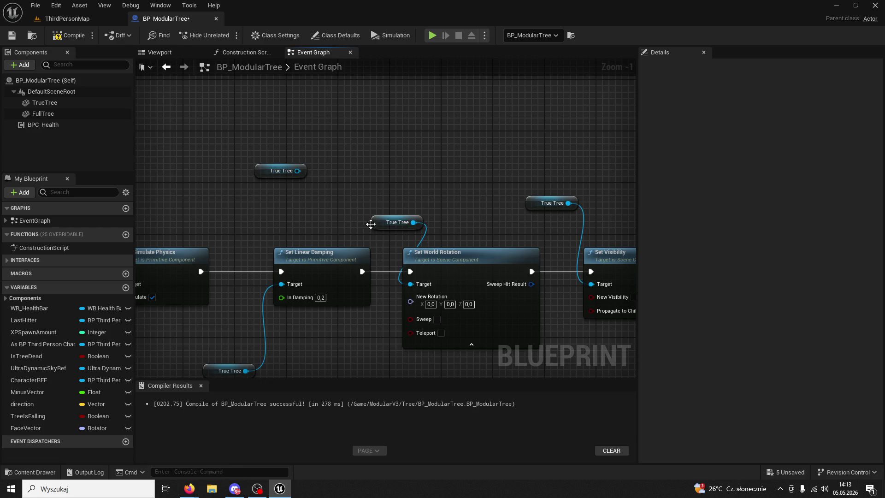
{"action": "mouse_move", "coordinate": [289, 172]}
{"action": "left_mouse_down"}
{"action": "mouse_move", "coordinate": [289, 140]}
{"action": "mouse_move", "coordinate": [362, 138]}
{"action": "left_mouse_up"}
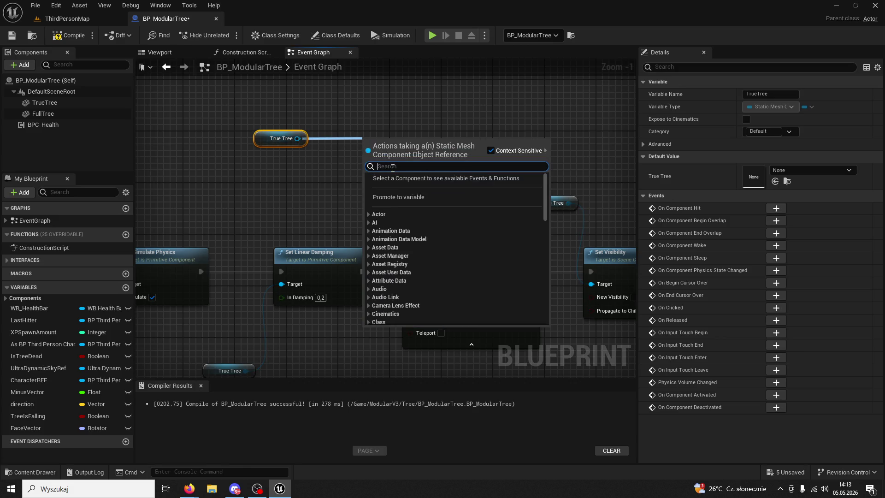
{"action": "type", "text": "set"}
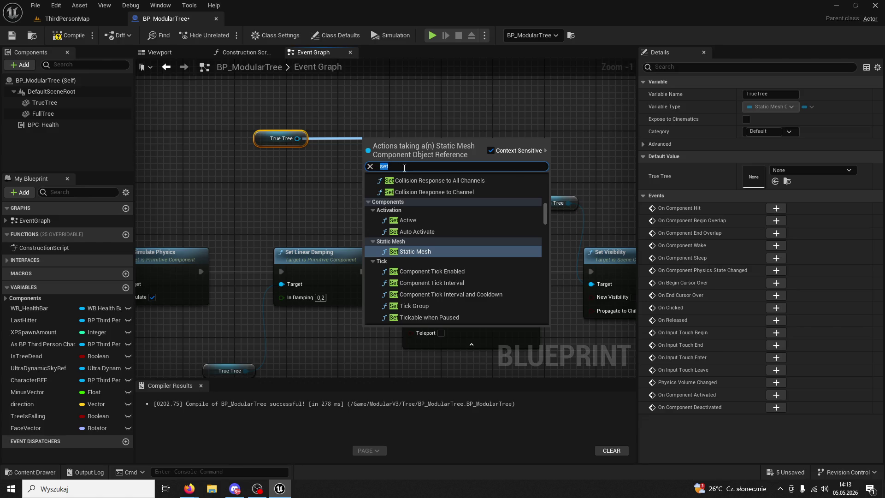
{"action": "type", "text": "set actor"}
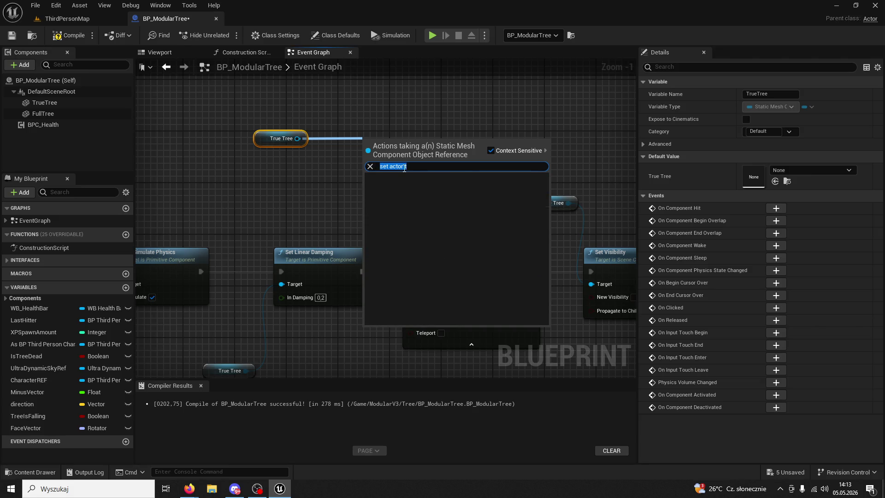
{"action": "key", "text": "BackSpace"}
{"action": "key", "text": "Escape"}
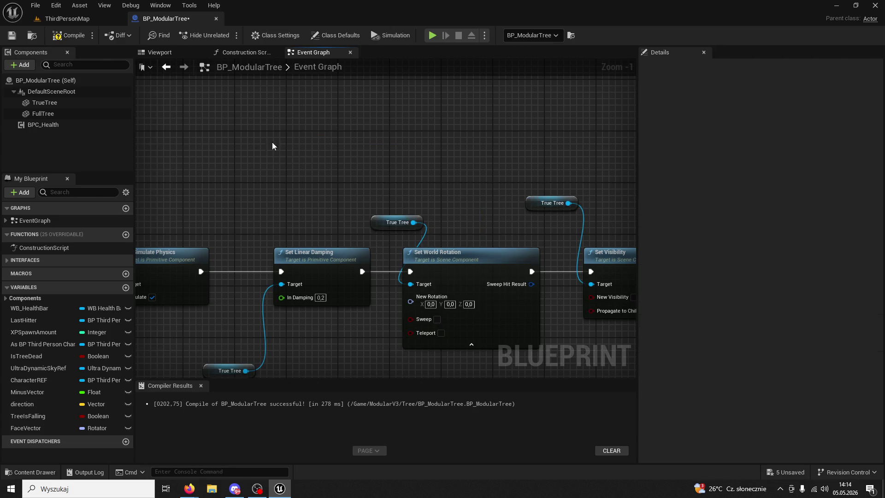
Add a Set Actor Transform node, then delete it
{"action": "right_click", "coordinate": [282, 147]}
{"action": "type", "text": "set act"}
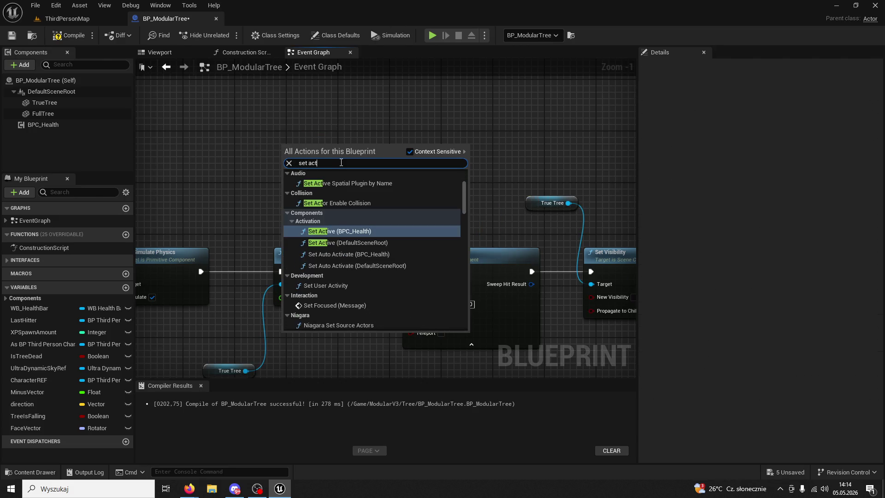
{"action": "type", "text": "or transform"}
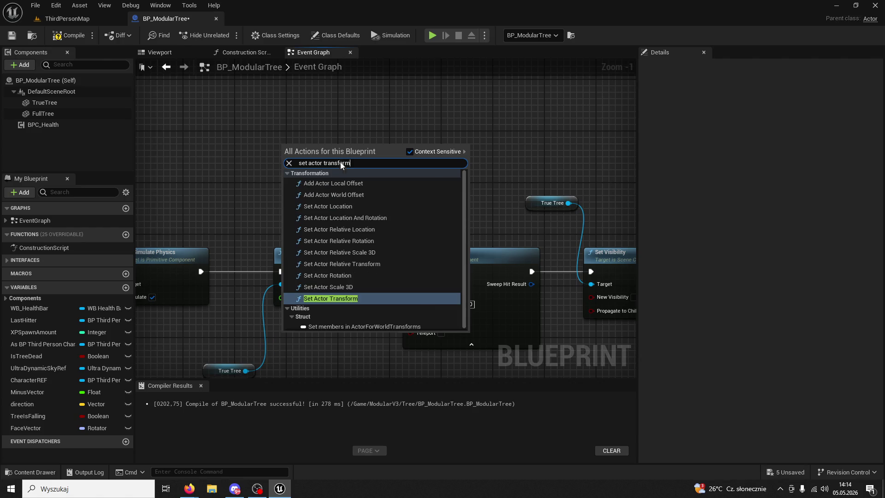
{"action": "key", "text": "Return"}
{"action": "left_click_drag", "start_coordinate": [340, 161], "coordinate": [392, 129]}
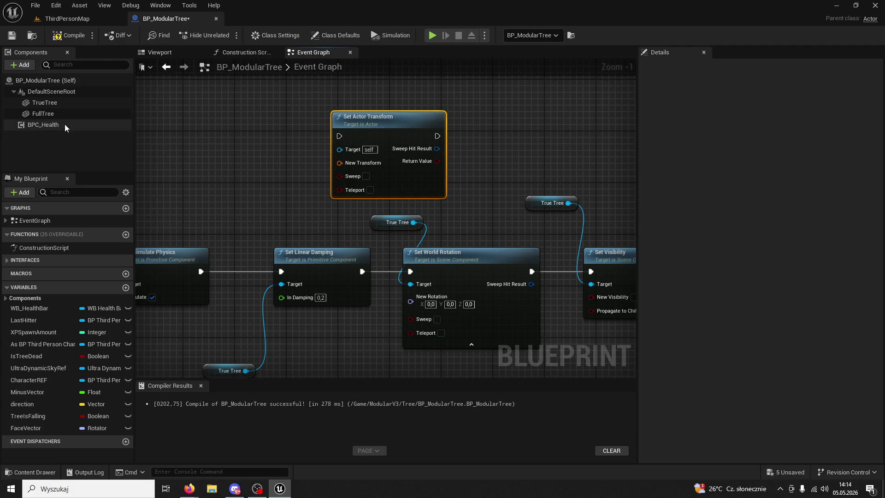
{"action": "key", "text": "Delete"}
Add a Set World Transform node from a new True Tree reference, reposition it, then delete it
{"action": "mouse_move", "coordinate": [45, 102]}
{"action": "left_mouse_down"}
{"action": "mouse_move", "coordinate": [394, 171]}
{"action": "mouse_move", "coordinate": [497, 149]}
{"action": "left_mouse_up"}
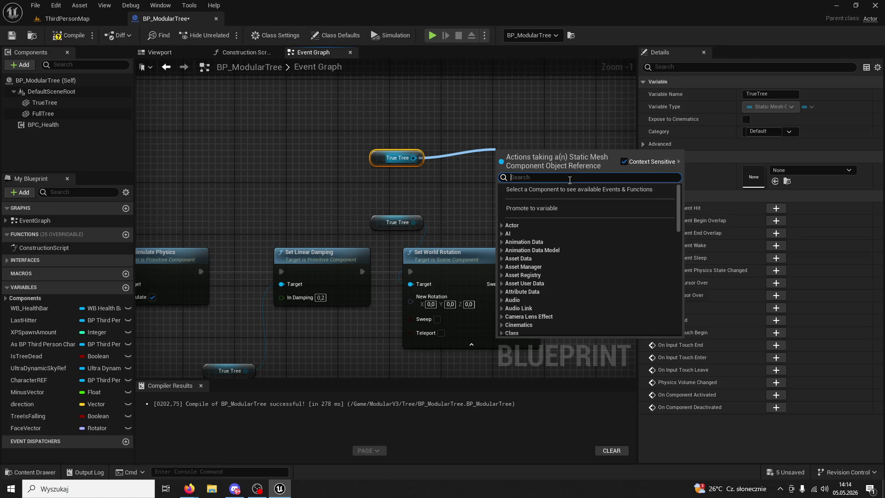
{"action": "type", "text": "set world"}
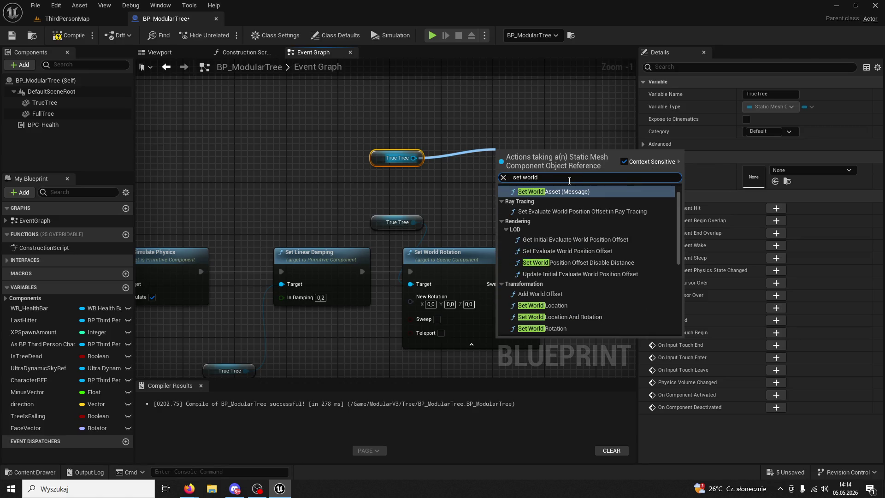
{"action": "type", "text": " transform"}
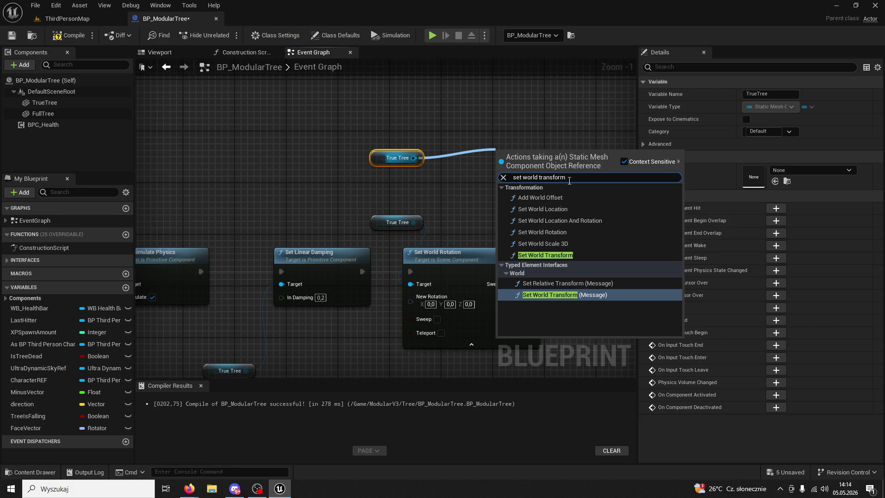
{"action": "left_click", "coordinate": [545, 255]}
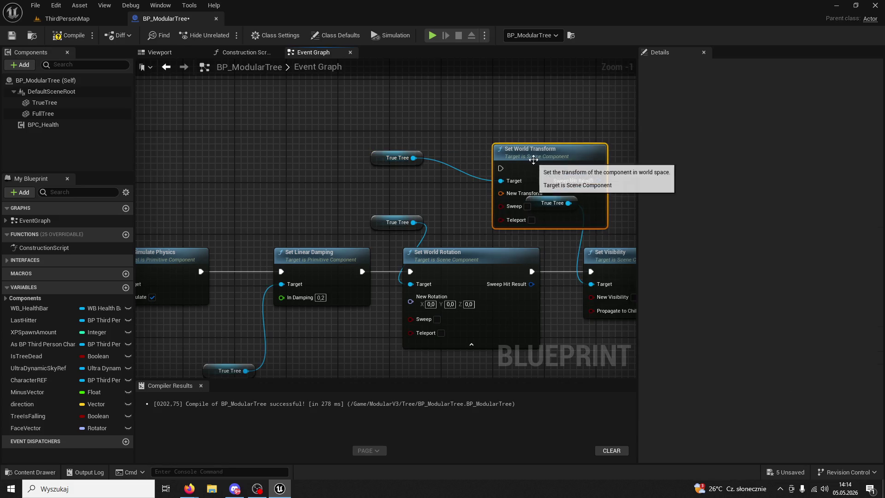
{"action": "left_click_drag", "start_coordinate": [521, 154], "coordinate": [503, 132]}
{"action": "left_click", "coordinate": [396, 158]}
{"action": "left_click_drag", "start_coordinate": [473, 184], "coordinate": [479, 187]}
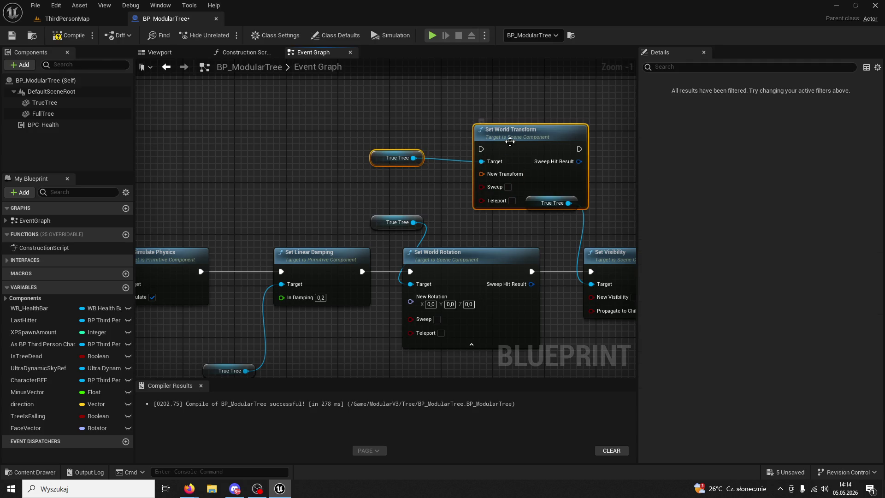
{"action": "mouse_move", "coordinate": [400, 159]}
{"action": "left_mouse_down"}
{"action": "mouse_move", "coordinate": [349, 133]}
{"action": "mouse_move", "coordinate": [323, 138]}
{"action": "left_mouse_up"}
{"action": "left_click", "coordinate": [369, 167]}
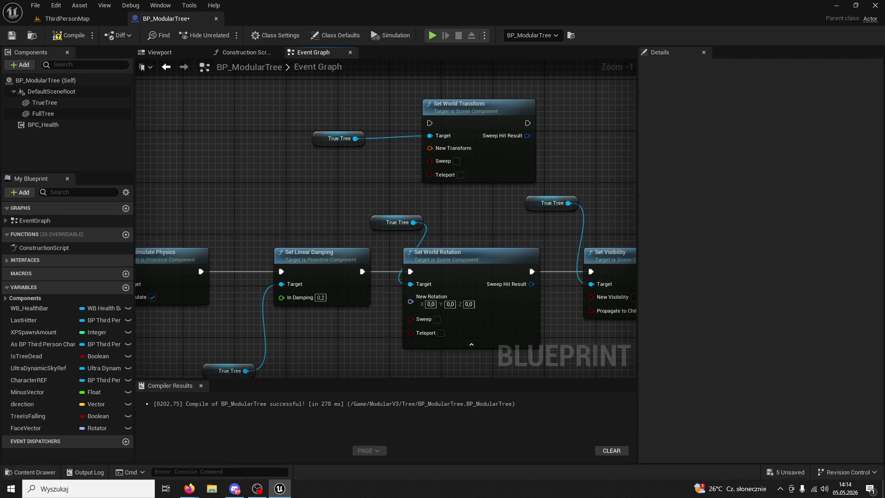
{"action": "left_click", "coordinate": [483, 106]}
{"action": "key", "text": "Delete"}
Add a Set Relative Transform node for True Tree, then delete it
{"action": "left_click_drag", "start_coordinate": [355, 138], "coordinate": [391, 137]}
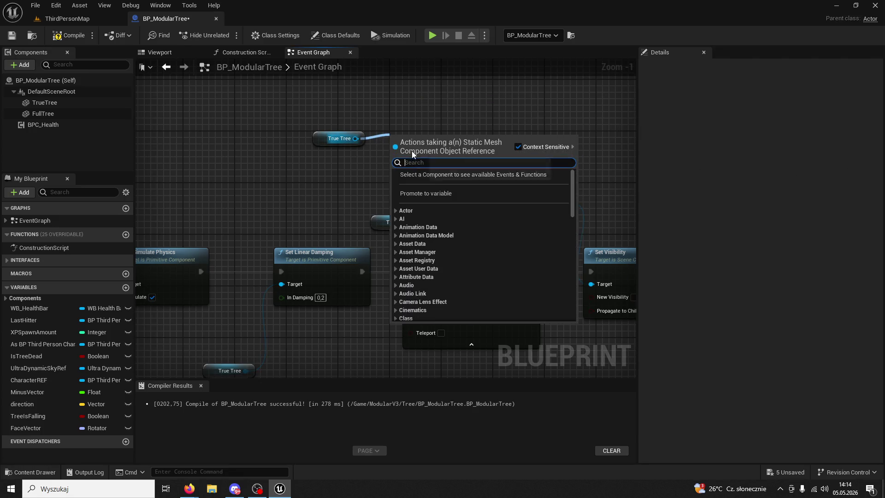
{"action": "type", "text": "set relative transform"}
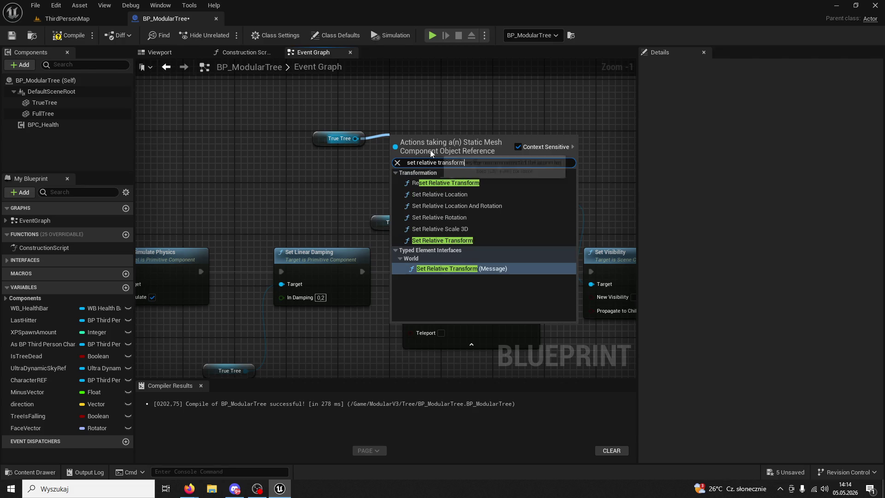
{"action": "left_click", "coordinate": [445, 240]}
{"action": "left_click_drag", "start_coordinate": [428, 146], "coordinate": [443, 126]}
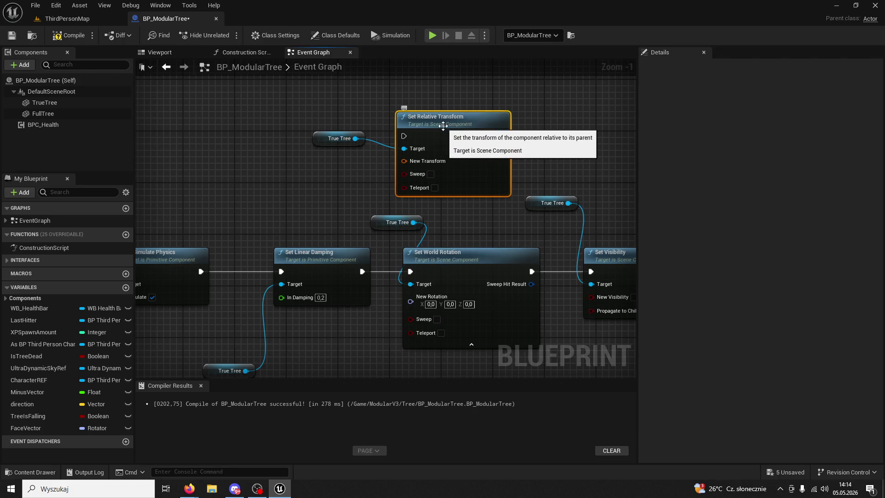
{"action": "key", "text": "Delete"}
Add a True Tree Relative Rotation getter below Set World Rotation, feeding its New Rotation
{"action": "left_click_drag", "start_coordinate": [355, 139], "coordinate": [389, 139]}
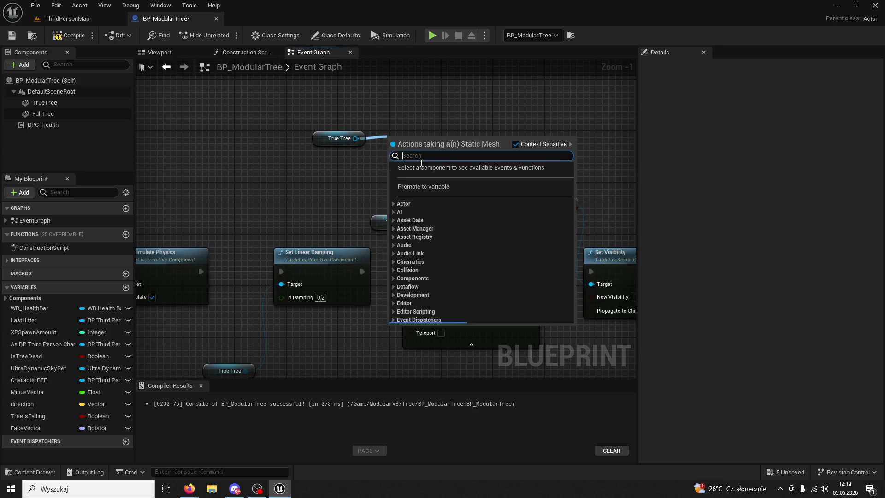
{"action": "type", "text": "r"}
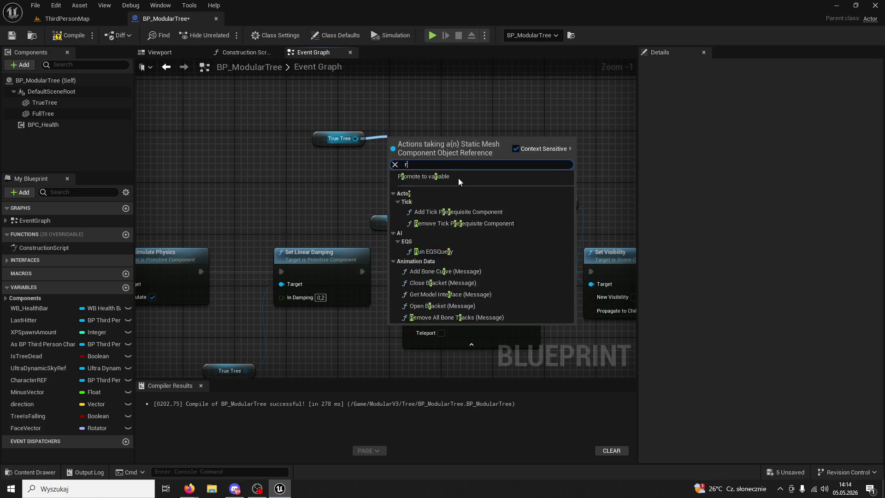
{"action": "type", "text": "elative transform"}
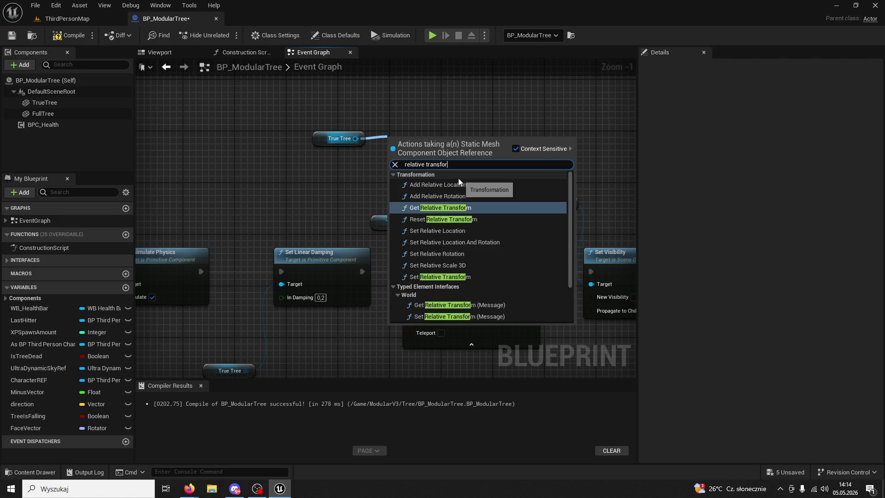
{"action": "scroll", "coordinate": [571, 285], "scroll_direction": "down", "scroll_amount": 5}
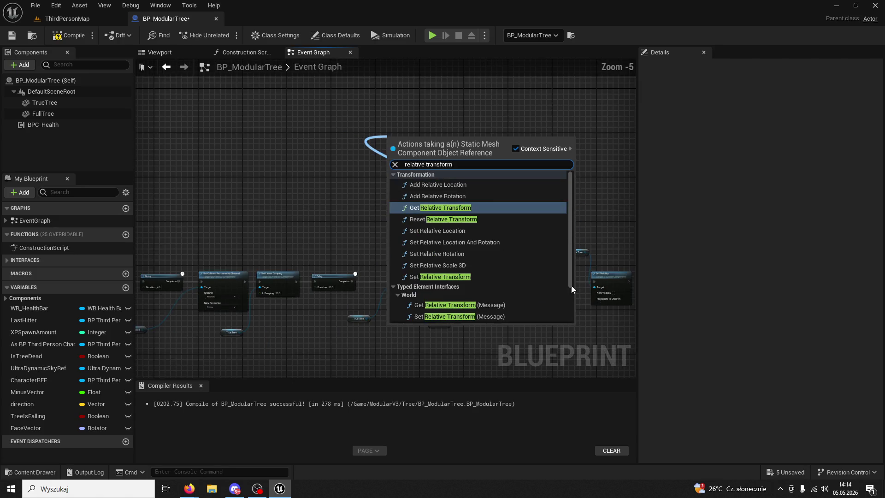
{"action": "left_click", "coordinate": [475, 304]}
{"action": "scroll", "coordinate": [498, 217], "scroll_direction": "up", "scroll_amount": 3}
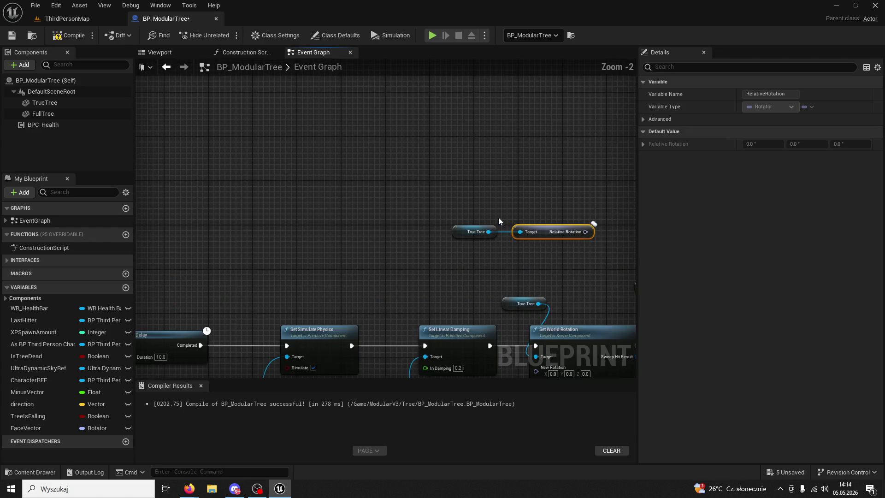
{"action": "mouse_move", "coordinate": [496, 218]}
{"action": "left_mouse_down"}
{"action": "mouse_move", "coordinate": [435, 148]}
{"action": "mouse_move", "coordinate": [483, 196]}
{"action": "mouse_move", "coordinate": [464, 115]}
{"action": "mouse_move", "coordinate": [430, 260]}
{"action": "mouse_move", "coordinate": [383, 352]}
{"action": "mouse_move", "coordinate": [467, 228]}
{"action": "left_mouse_up"}
{"action": "left_click", "coordinate": [455, 303]}
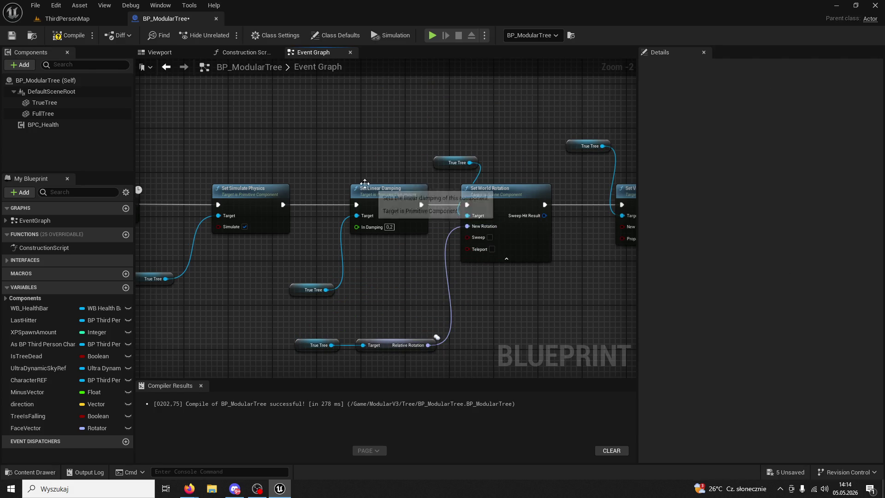
Compile, then bring the Relative Rotation nodes and Event BeginPlay into view
{"action": "left_click", "coordinate": [64, 36]}
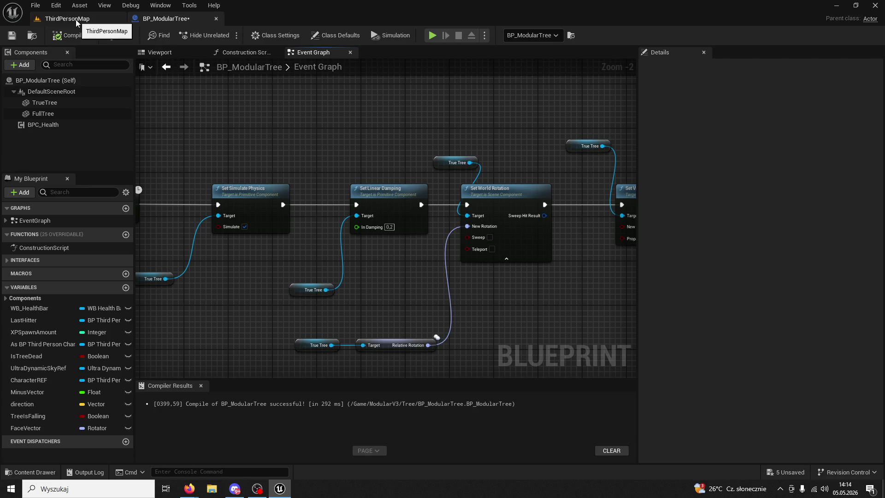
{"action": "left_click_drag", "start_coordinate": [383, 365], "coordinate": [382, 366]}
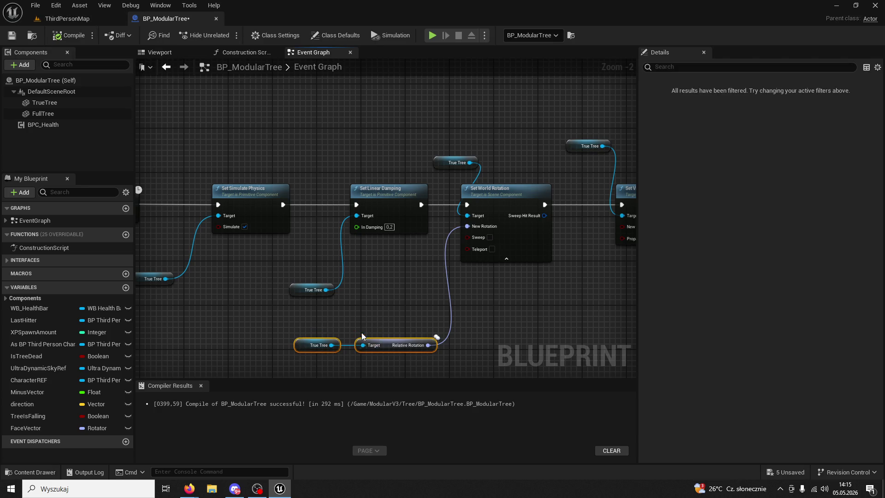
{"action": "scroll", "coordinate": [374, 320], "scroll_direction": "down", "scroll_amount": 3}
{"action": "mouse_move", "coordinate": [364, 290]}
{"action": "left_mouse_down"}
{"action": "mouse_move", "coordinate": [342, 270]}
{"action": "mouse_move", "coordinate": [428, 276]}
{"action": "mouse_move", "coordinate": [331, 240]}
{"action": "left_mouse_up"}
{"action": "scroll", "coordinate": [441, 277], "scroll_direction": "up", "scroll_amount": 1}
{"action": "scroll", "coordinate": [442, 275], "scroll_direction": "up", "scroll_amount": 2}
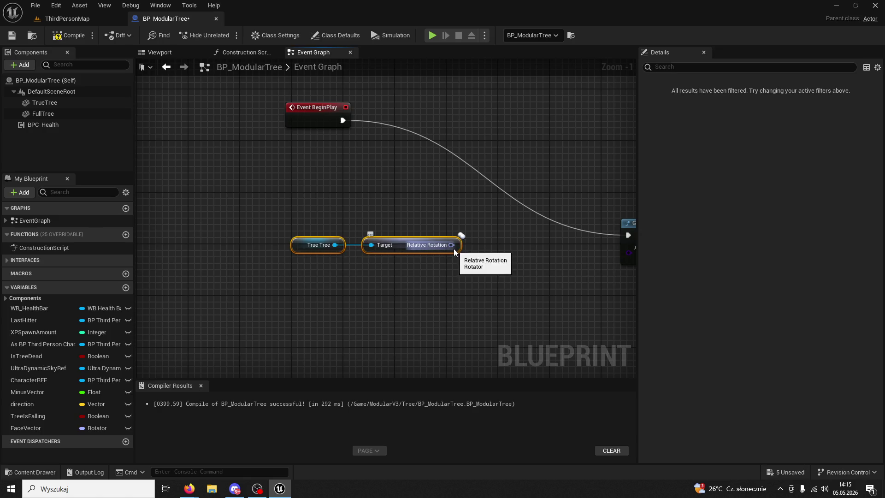
Promote the Relative Rotation output to a new variable named 'Start point'
{"action": "right_click", "coordinate": [454, 248]}
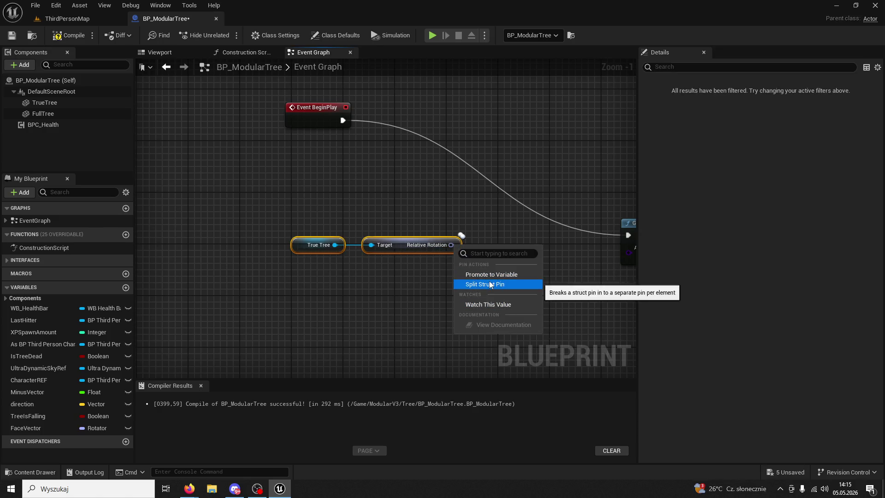
{"action": "left_click", "coordinate": [490, 274]}
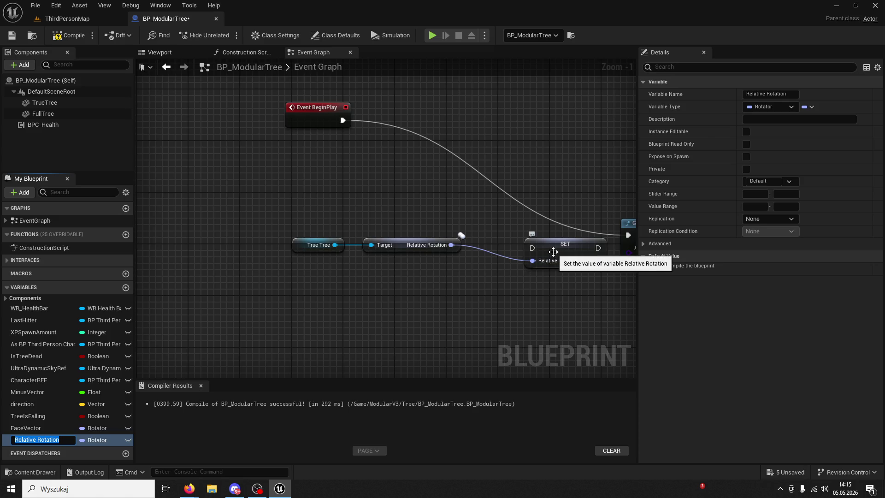
{"action": "type", "text": "Start point"}
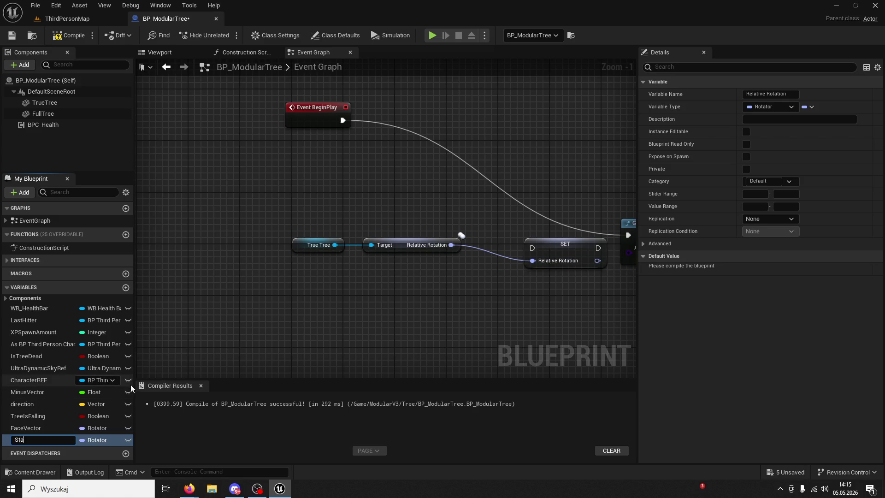
{"action": "key", "text": "Return"}
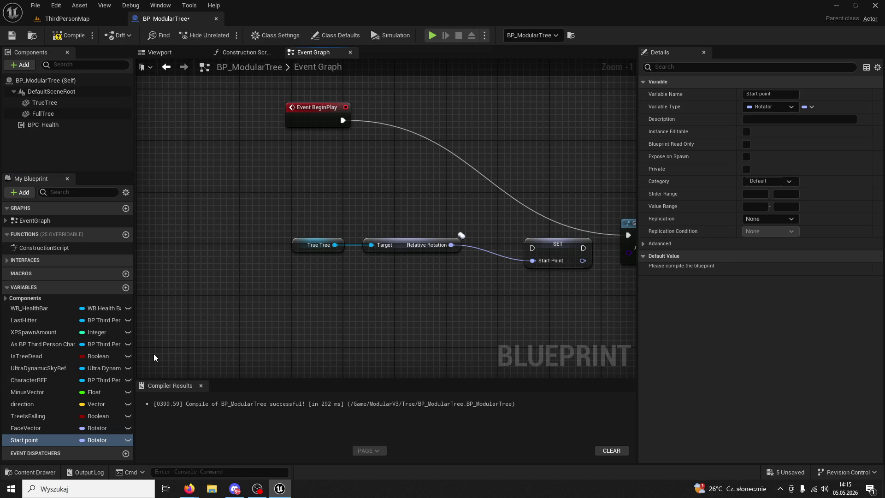
Wire BeginPlay through the Start point SET into Get Actor Of Class and compile
{"action": "mouse_move", "coordinate": [348, 114]}
{"action": "left_mouse_down"}
{"action": "mouse_move", "coordinate": [546, 250]}
{"action": "mouse_move", "coordinate": [532, 247]}
{"action": "mouse_move", "coordinate": [621, 235]}
{"action": "mouse_move", "coordinate": [579, 235]}
{"action": "left_mouse_up"}
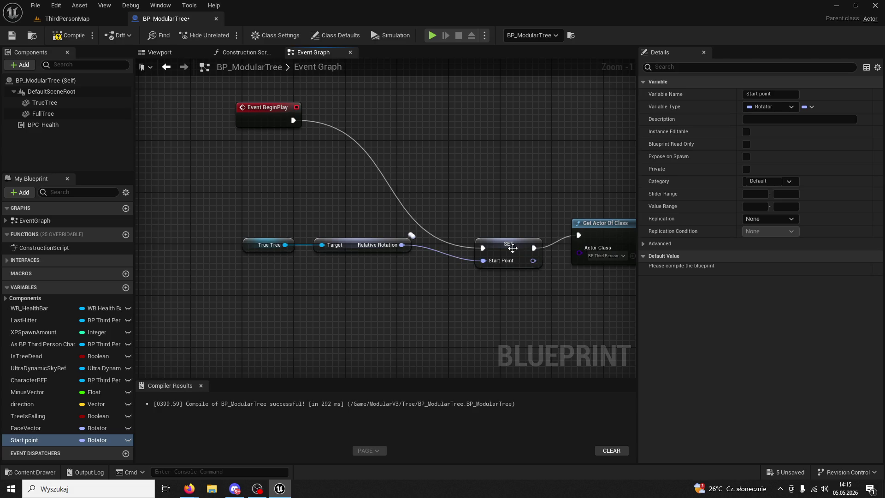
{"action": "left_click_drag", "start_coordinate": [509, 243], "coordinate": [495, 211]}
{"action": "left_click", "coordinate": [70, 34]}
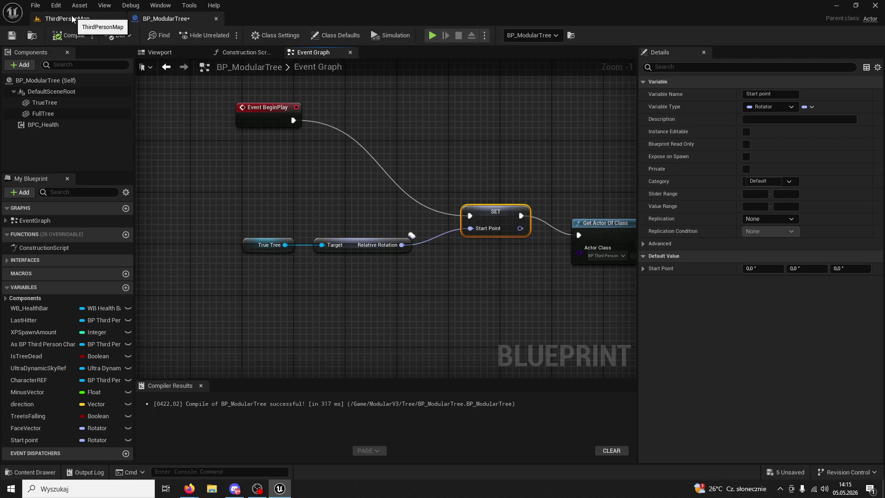
{"action": "scroll", "coordinate": [424, 276], "scroll_direction": "down", "scroll_amount": 10}
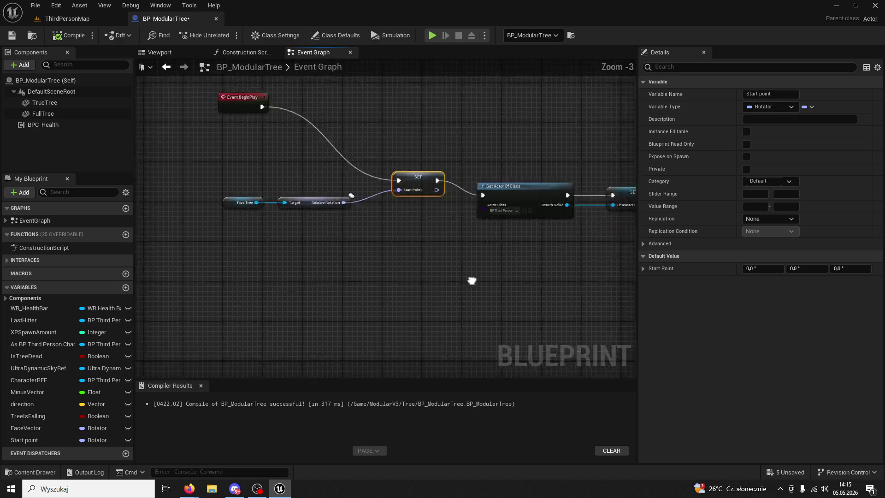
{"action": "scroll", "coordinate": [398, 253], "scroll_direction": "up", "scroll_amount": 6}
{"action": "scroll", "coordinate": [398, 253], "scroll_direction": "up", "scroll_amount": 2}
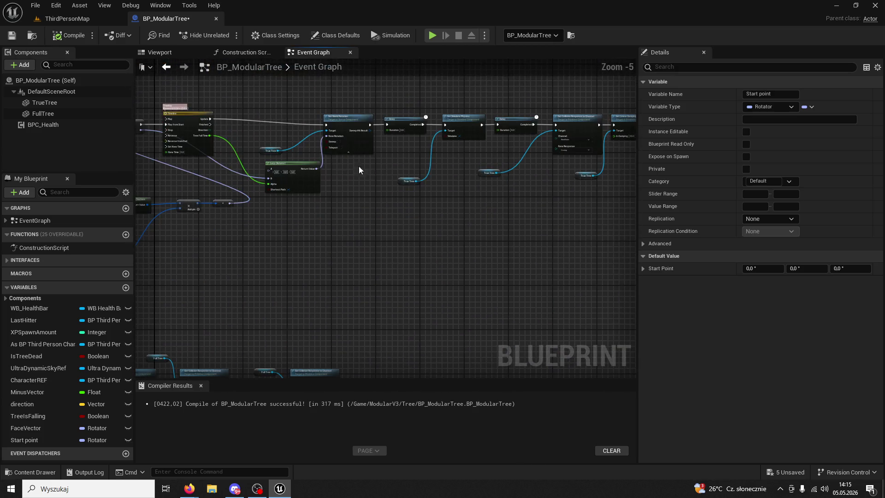
{"action": "left_click_drag", "start_coordinate": [341, 277], "coordinate": [277, 254]}
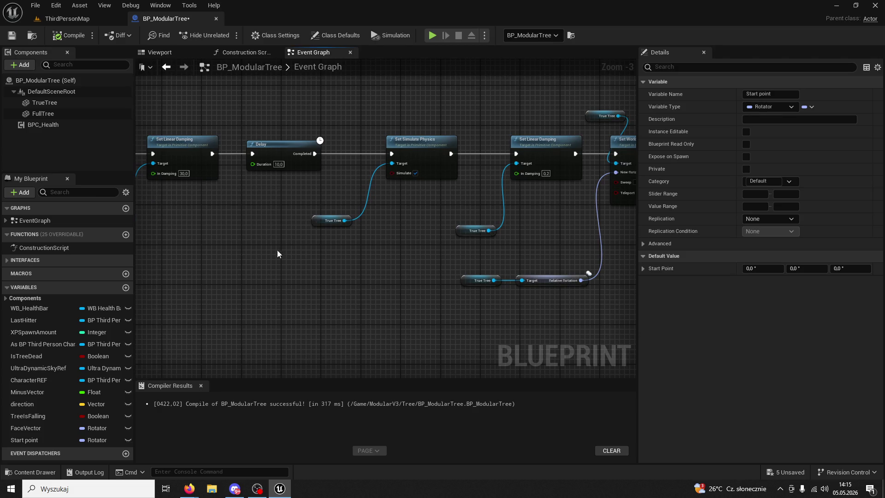
Play ThirdPersonMap and fell the first tree with five axe hits
{"action": "left_click", "coordinate": [84, 15]}
{"action": "left_click", "coordinate": [225, 36]}
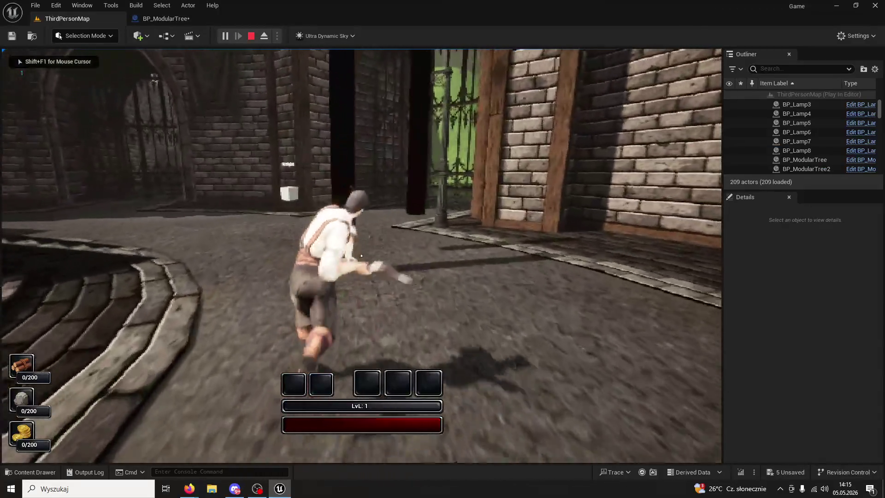
{"action": "left_click", "coordinate": [361, 256]}
{"action": "left_click", "coordinate": [362, 256]}
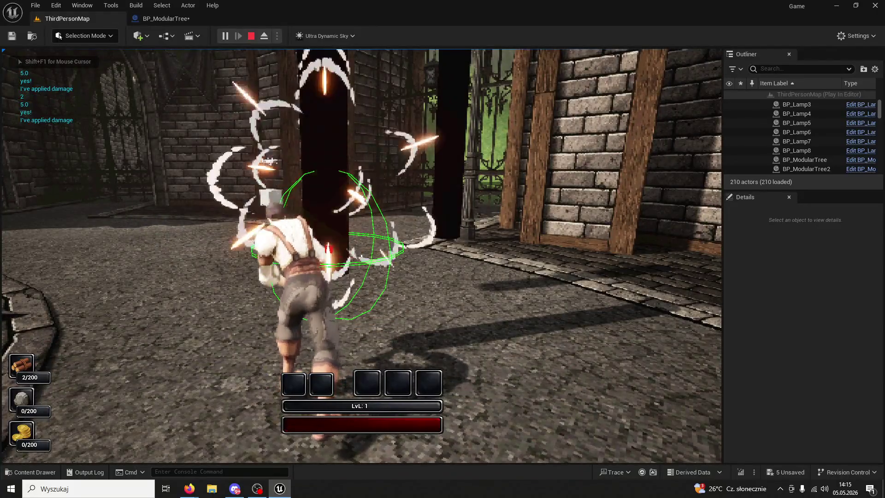
{"action": "left_click", "coordinate": [361, 255]}
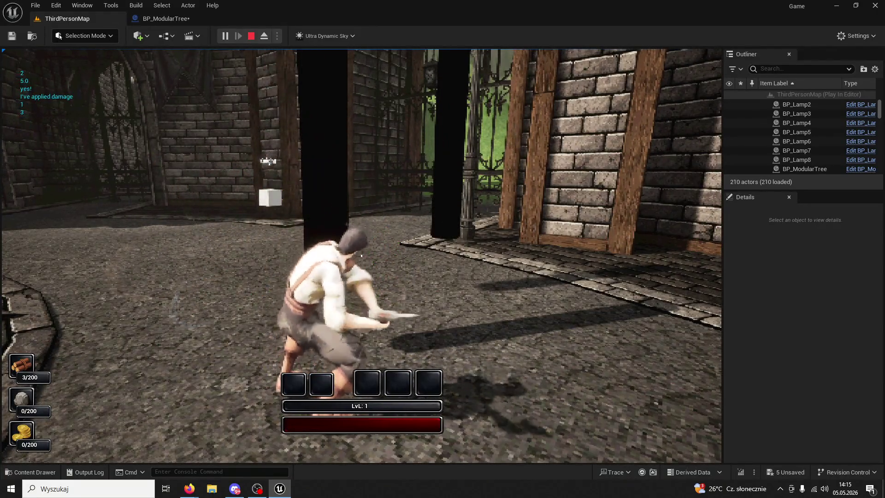
{"action": "left_click", "coordinate": [361, 256]}
{"action": "left_click", "coordinate": [361, 255]}
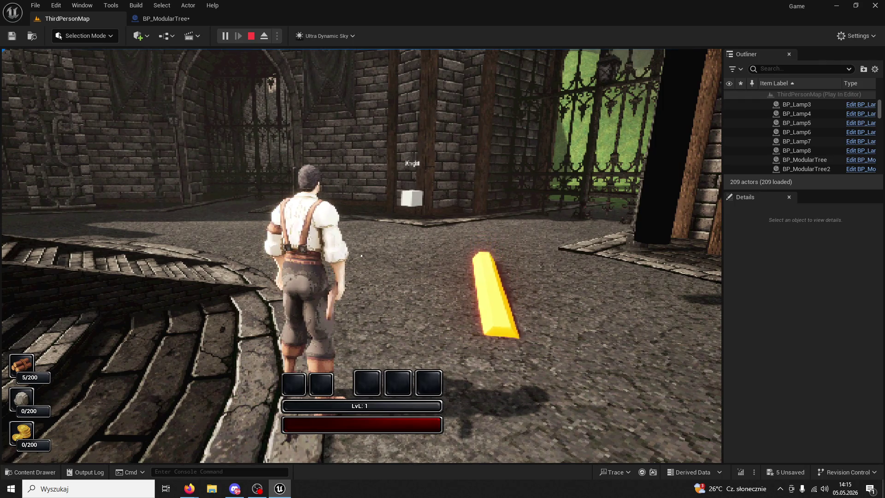
Dismiss the accidentally opened Start menu and give mouse control back to the game
{"action": "key", "text": "w"}
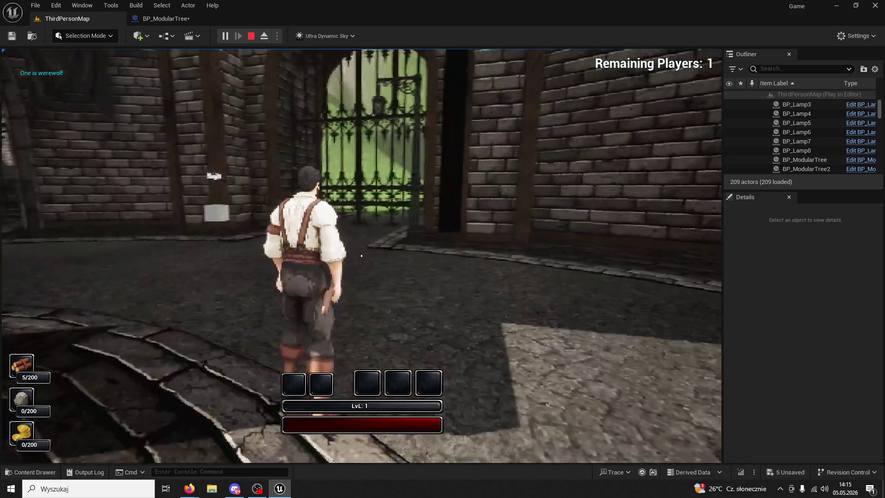
{"action": "key", "text": "super"}
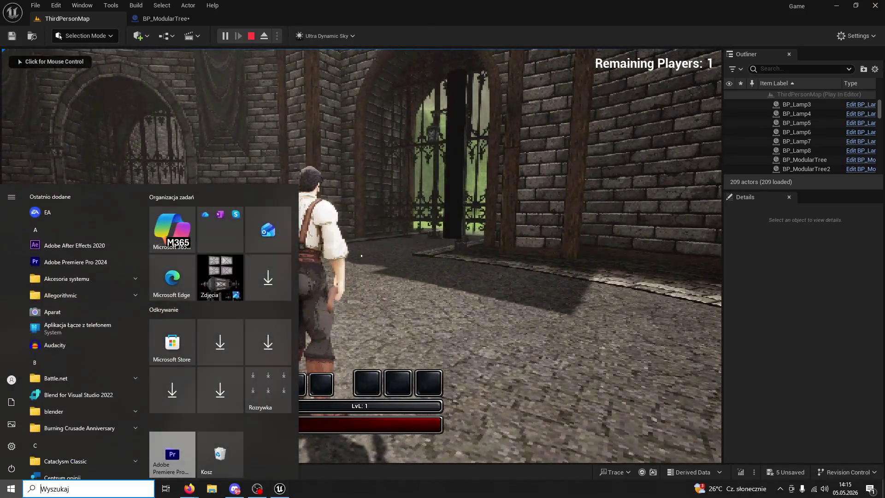
{"action": "left_click", "coordinate": [189, 489]}
{"action": "left_click", "coordinate": [51, 61]}
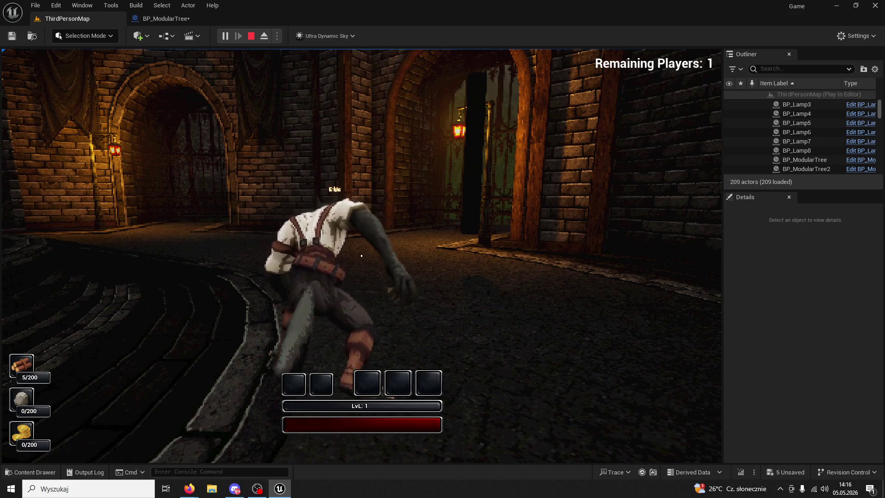
Chop a second tree with three hits, then stop and return to BP_ModularTree
{"action": "key", "text": "w"}
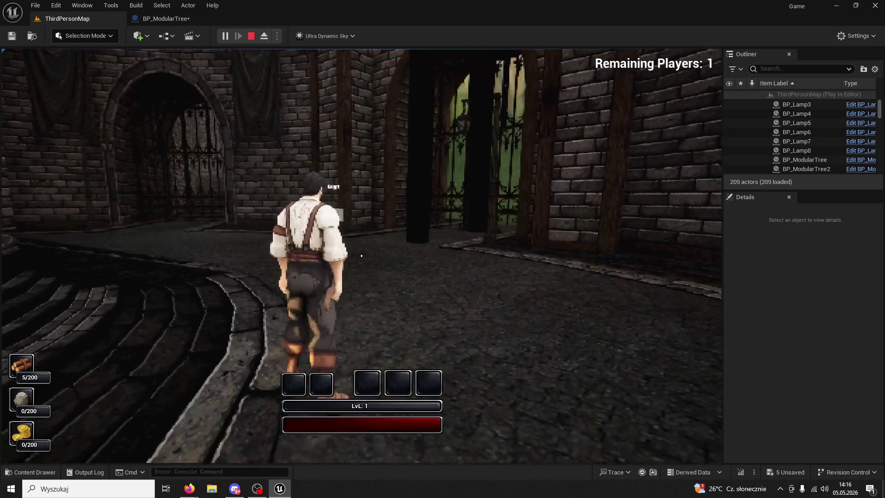
{"action": "left_click", "coordinate": [361, 256]}
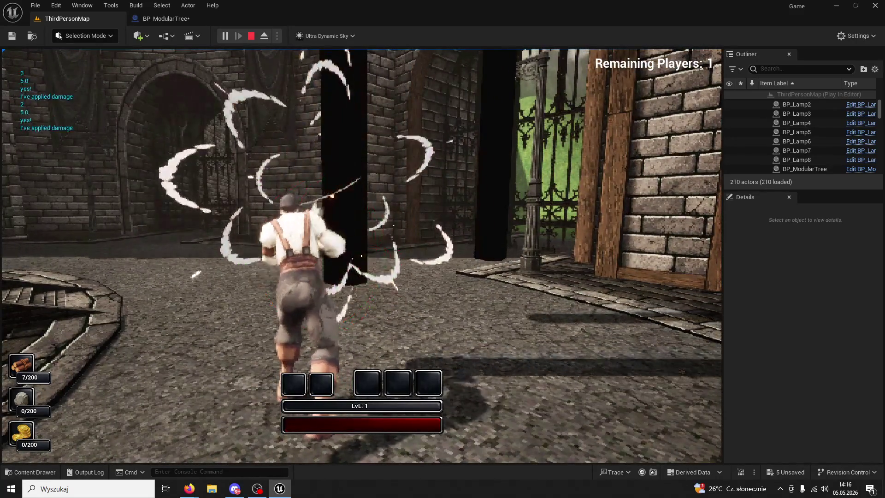
{"action": "left_click", "coordinate": [361, 255]}
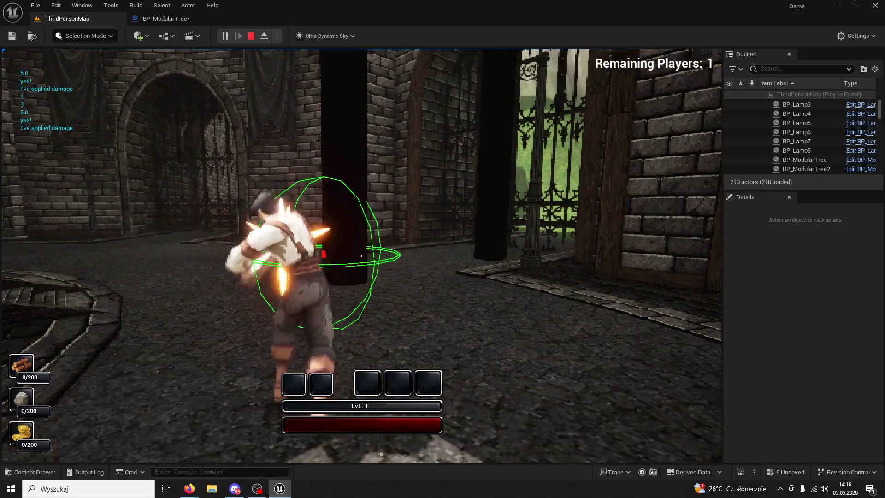
{"action": "left_click", "coordinate": [361, 255]}
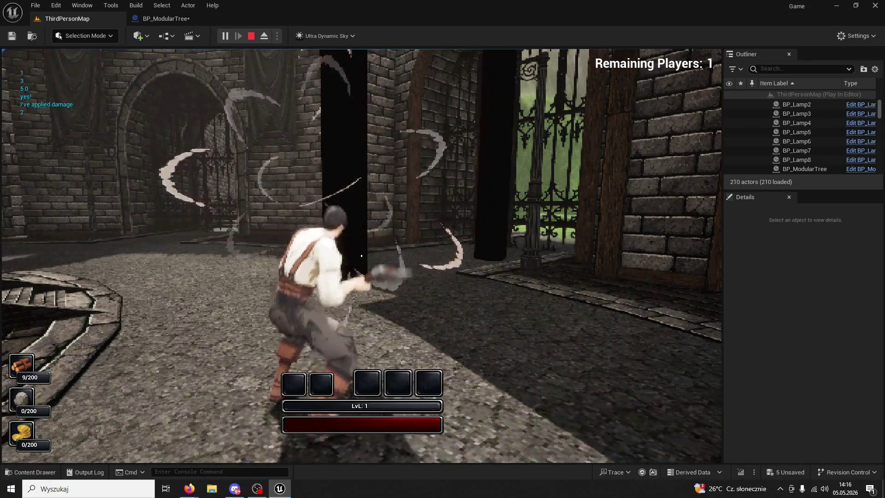
{"action": "key", "text": "w"}
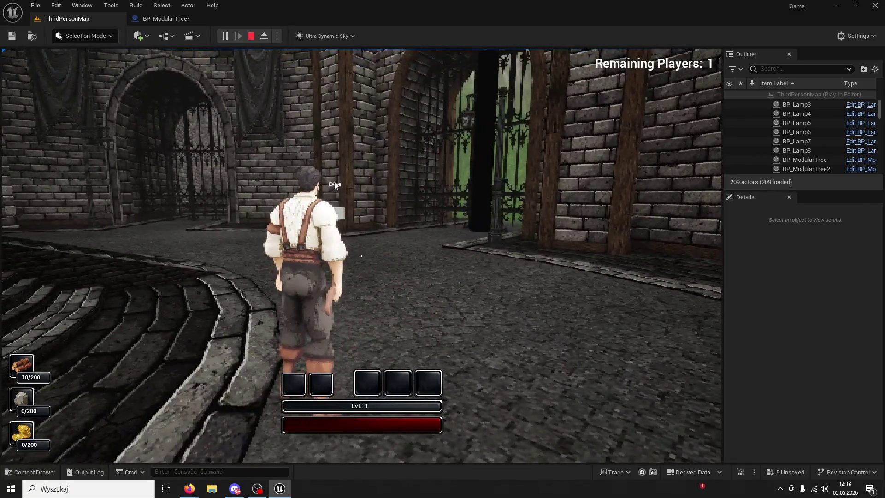
{"action": "key", "text": "Escape"}
{"action": "left_click", "coordinate": [166, 19]}
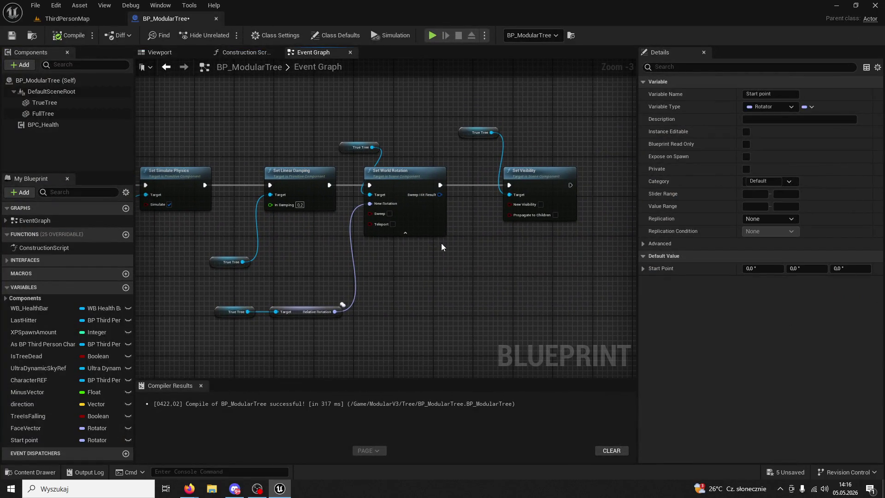
Uncheck Simulate on the True Tree Set Simulate Physics node after the Delay
{"action": "scroll", "coordinate": [441, 245], "scroll_direction": "up", "scroll_amount": 1}
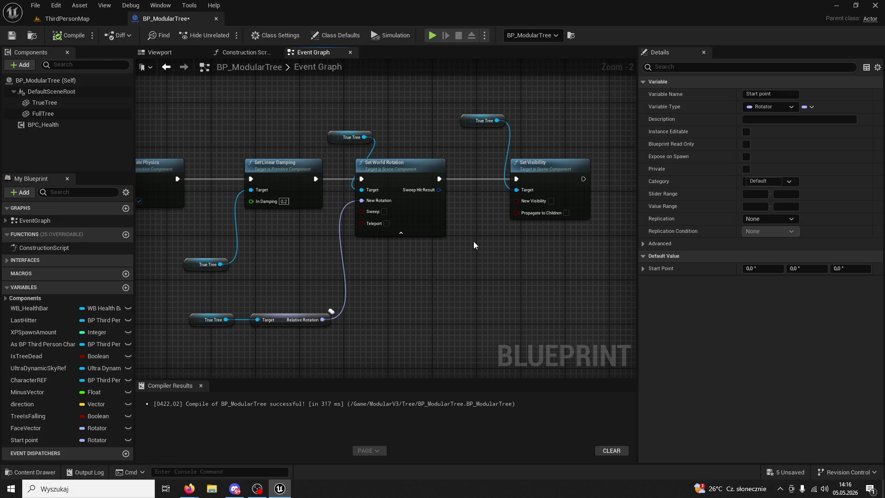
{"action": "mouse_move", "coordinate": [433, 258]}
{"action": "left_mouse_down"}
{"action": "mouse_move", "coordinate": [530, 273]}
{"action": "mouse_move", "coordinate": [507, 260]}
{"action": "mouse_move", "coordinate": [526, 250]}
{"action": "mouse_move", "coordinate": [329, 211]}
{"action": "left_mouse_up"}
{"action": "mouse_move", "coordinate": [401, 225]}
{"action": "left_mouse_down"}
{"action": "mouse_move", "coordinate": [352, 232]}
{"action": "mouse_move", "coordinate": [433, 249]}
{"action": "left_mouse_up"}
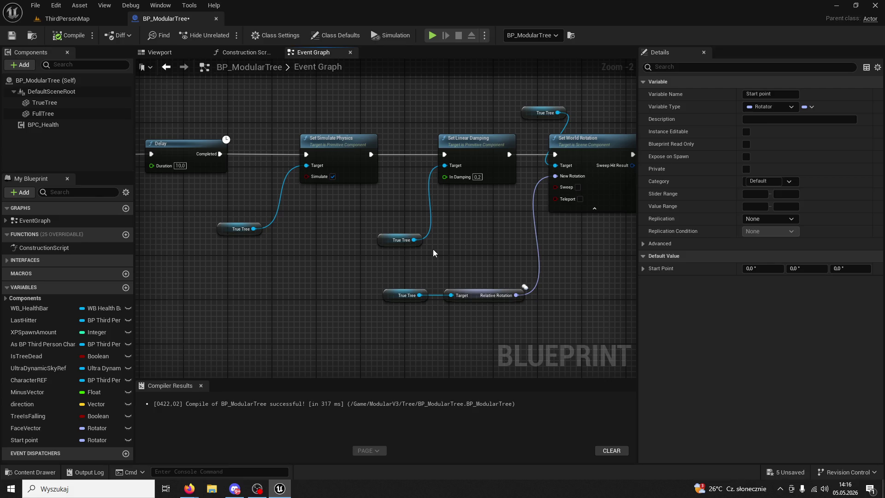
{"action": "mouse_move", "coordinate": [321, 245]}
{"action": "left_mouse_down"}
{"action": "mouse_move", "coordinate": [471, 258]}
{"action": "mouse_move", "coordinate": [499, 283]}
{"action": "mouse_move", "coordinate": [566, 287]}
{"action": "mouse_move", "coordinate": [575, 276]}
{"action": "mouse_move", "coordinate": [338, 269]}
{"action": "left_mouse_up"}
{"action": "scroll", "coordinate": [532, 286], "scroll_direction": "down", "scroll_amount": 1}
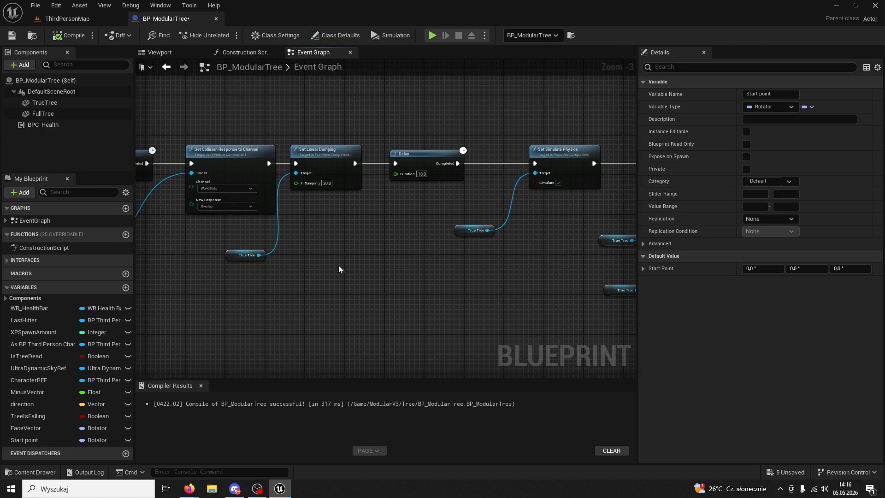
{"action": "left_click_drag", "start_coordinate": [518, 237], "coordinate": [432, 232]}
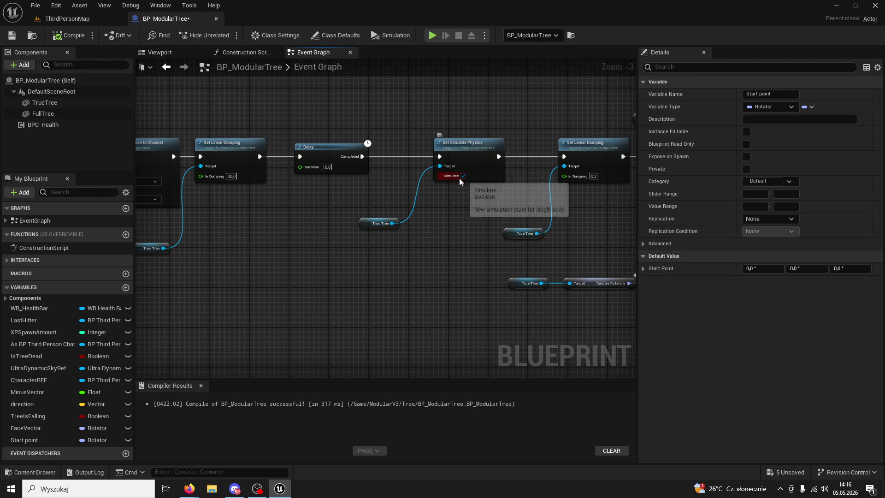
{"action": "left_click", "coordinate": [463, 176]}
Change the Delay duration from 10 to 6 seconds and recompile BP_ModularTree
{"action": "left_click_drag", "start_coordinate": [471, 208], "coordinate": [426, 222]}
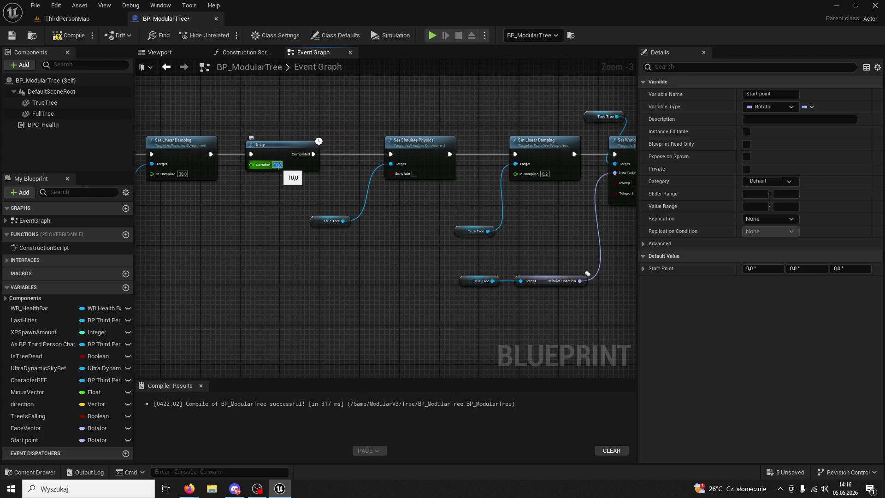
{"action": "type", "text": "6"}
{"action": "key", "text": "Return"}
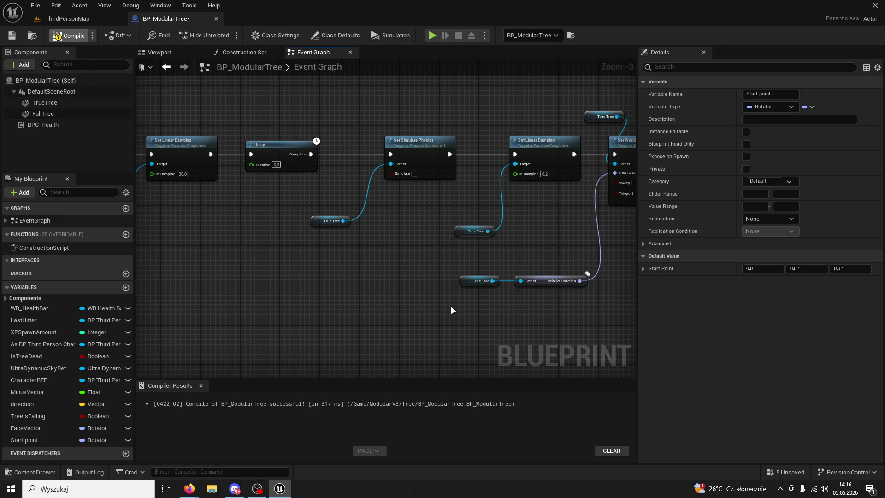
{"action": "key", "text": "F7"}
{"action": "left_click_drag", "start_coordinate": [402, 283], "coordinate": [375, 277]}
Add a Set World Location node from the True Tree reference
{"action": "scroll", "coordinate": [374, 276], "scroll_direction": "up", "scroll_amount": 1}
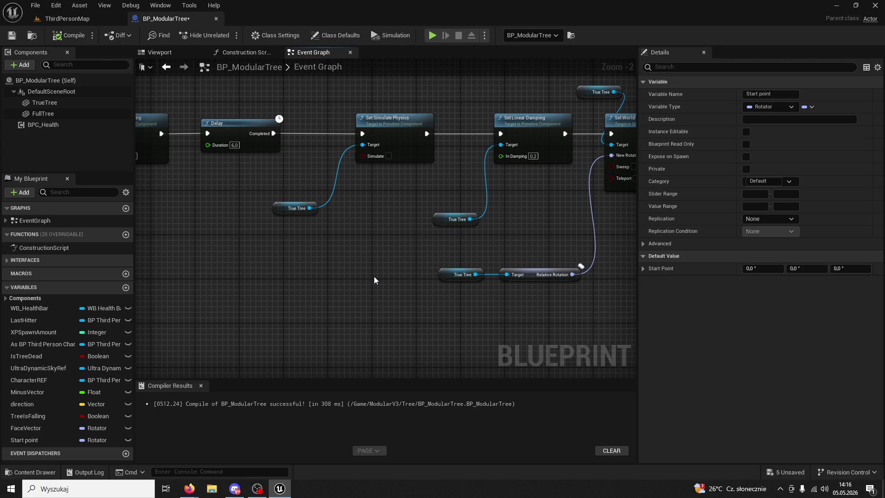
{"action": "left_click_drag", "start_coordinate": [375, 275], "coordinate": [297, 280]}
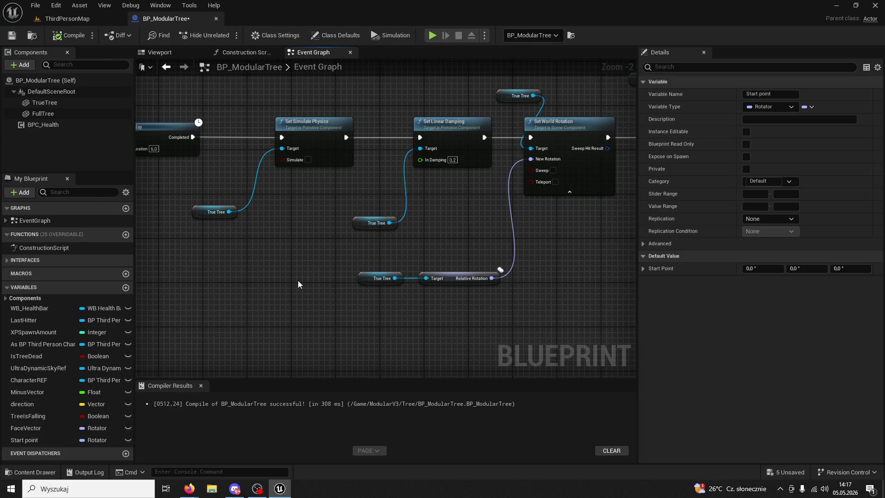
{"action": "left_click_drag", "start_coordinate": [471, 222], "coordinate": [407, 233]}
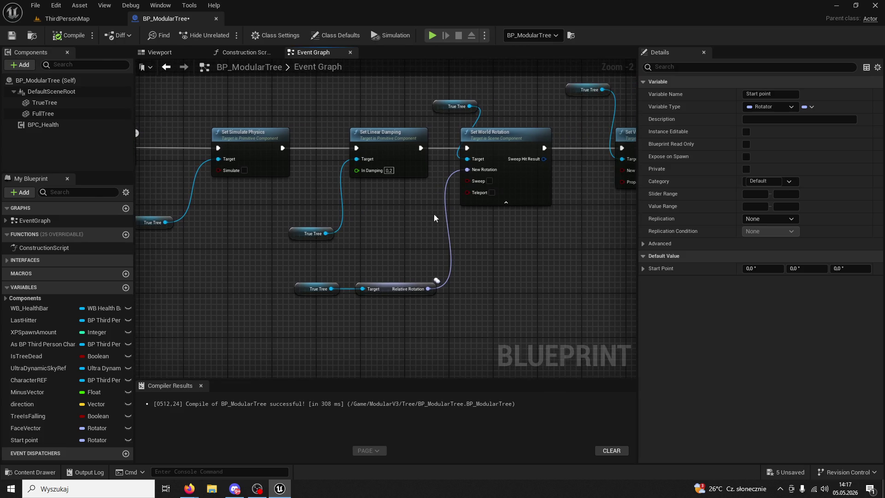
{"action": "left_click", "coordinate": [500, 139]}
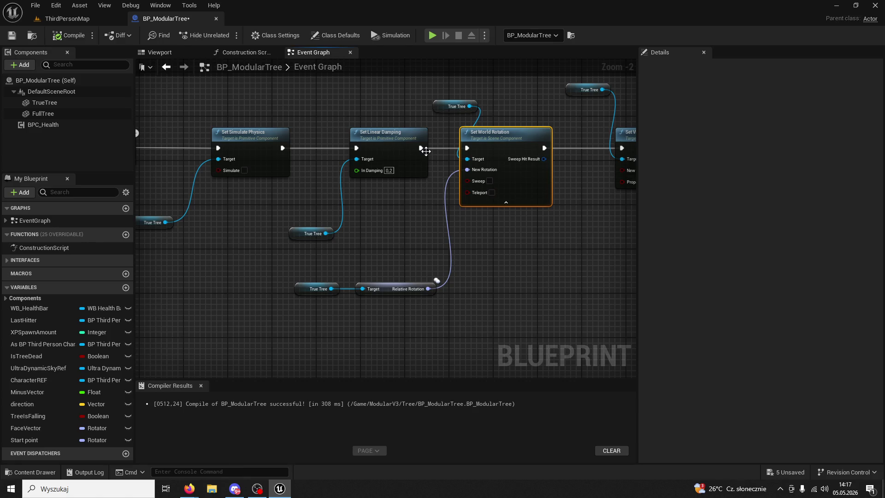
{"action": "left_click_drag", "start_coordinate": [476, 107], "coordinate": [526, 103]}
{"action": "type", "text": "set world"}
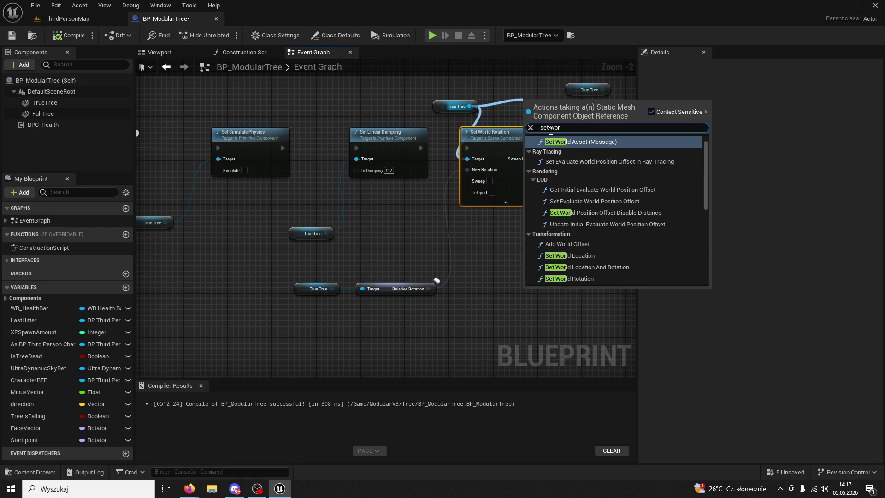
{"action": "type", "text": " location"}
{"action": "key", "text": "Return"}
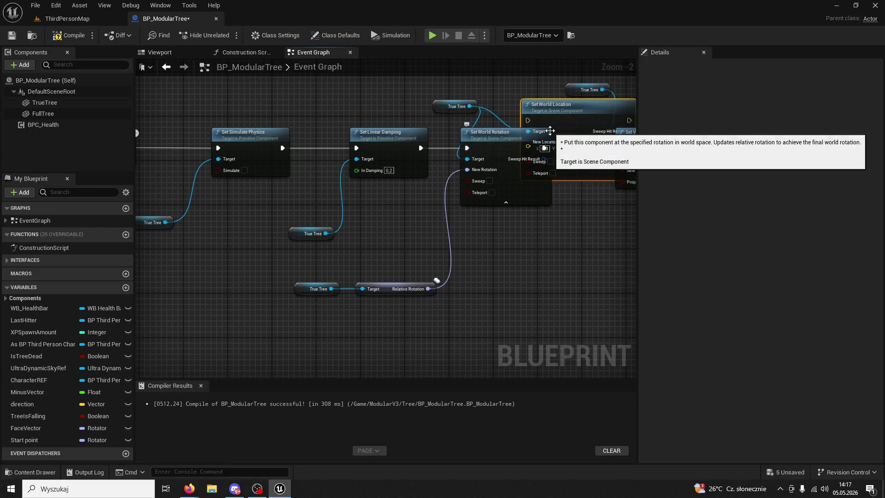
Wire Set World Location between Set World Rotation and Set Visibility and tidy the node layout
{"action": "left_click_drag", "start_coordinate": [454, 220], "coordinate": [559, 220]}
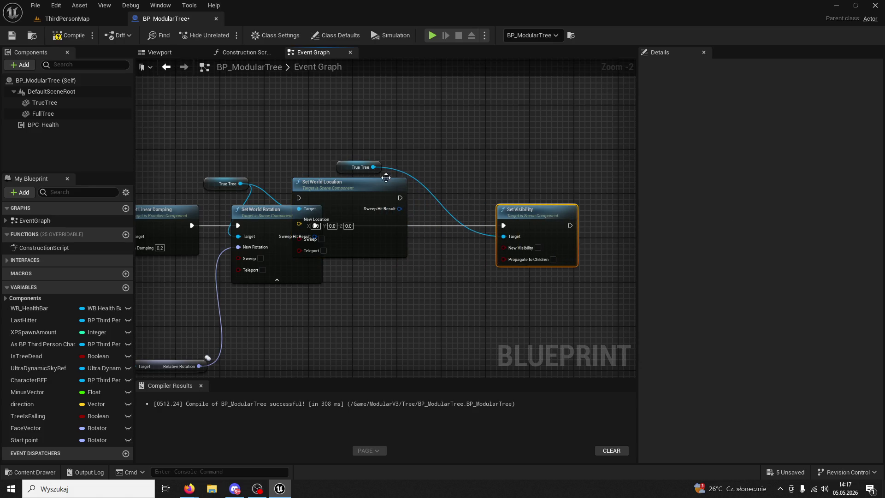
{"action": "left_click_drag", "start_coordinate": [360, 167], "coordinate": [426, 156]}
{"action": "mouse_move", "coordinate": [333, 192]}
{"action": "left_mouse_down"}
{"action": "mouse_move", "coordinate": [383, 208]}
{"action": "mouse_move", "coordinate": [371, 220]}
{"action": "left_mouse_up"}
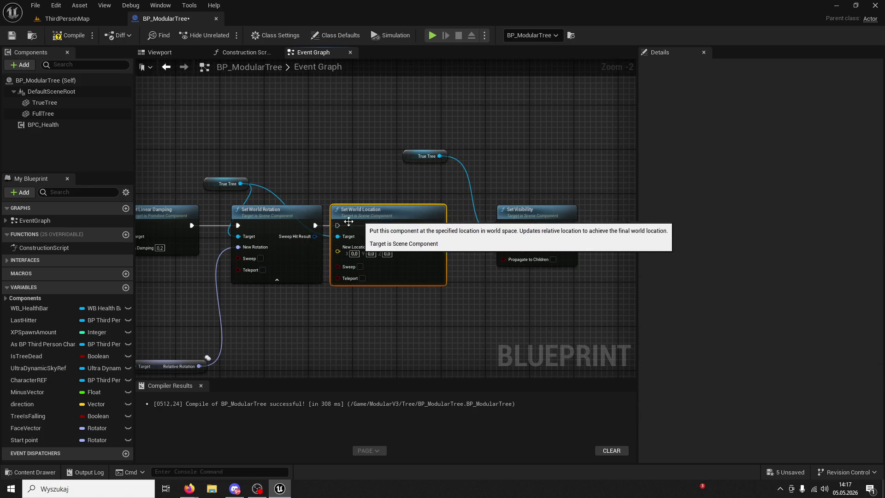
{"action": "left_click_drag", "start_coordinate": [439, 226], "coordinate": [503, 226]}
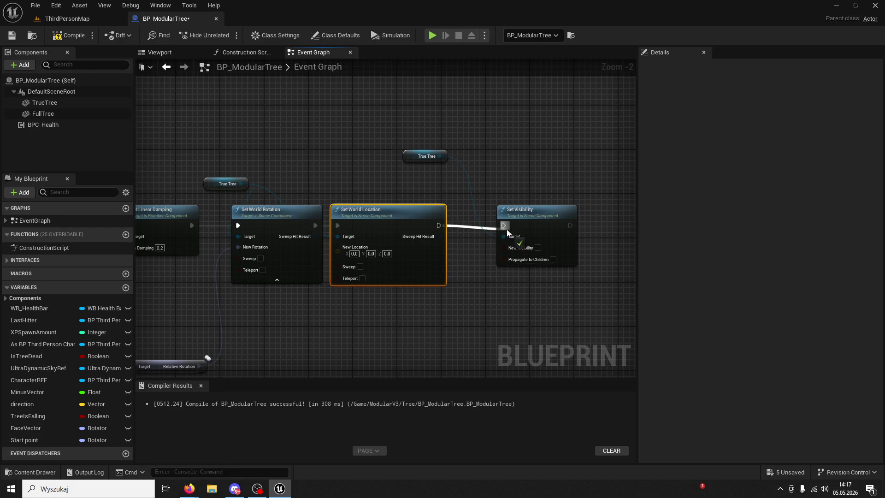
{"action": "left_click_drag", "start_coordinate": [222, 183], "coordinate": [216, 211]}
{"action": "left_click_drag", "start_coordinate": [260, 322], "coordinate": [267, 332]}
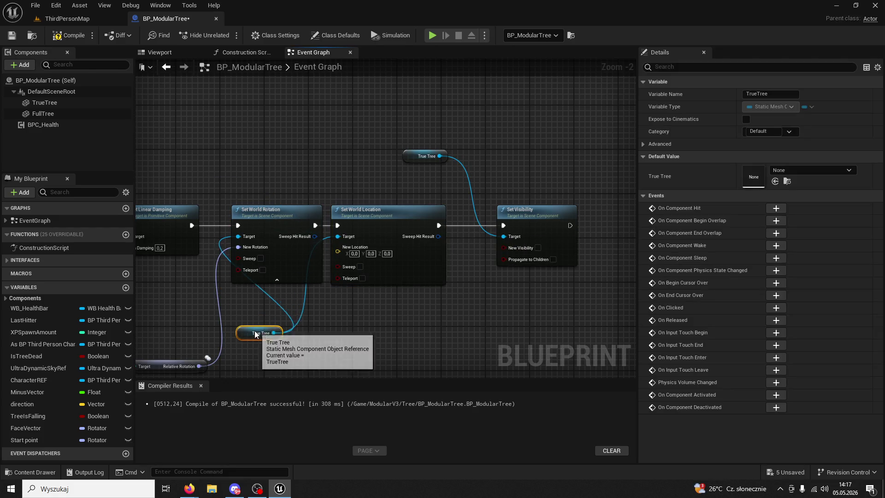
{"action": "left_click_drag", "start_coordinate": [395, 217], "coordinate": [417, 217]}
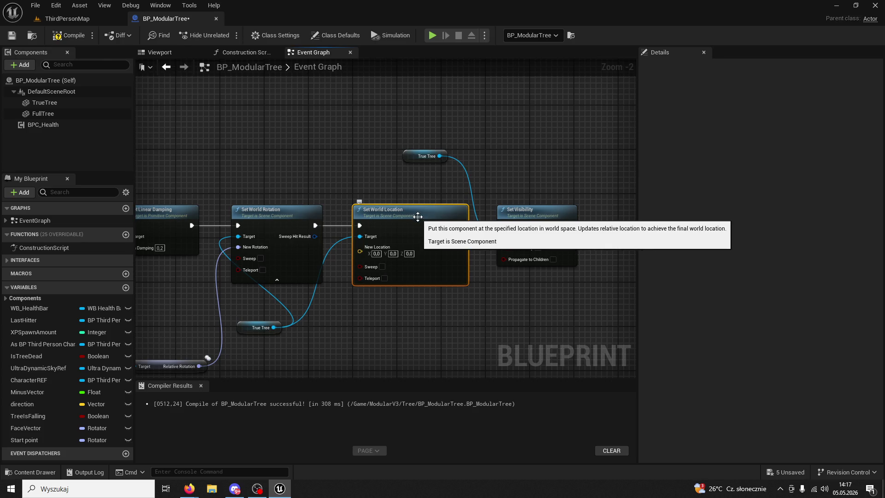
{"action": "left_click", "coordinate": [124, 287]}
{"action": "type", "text": "BaseLocati"}
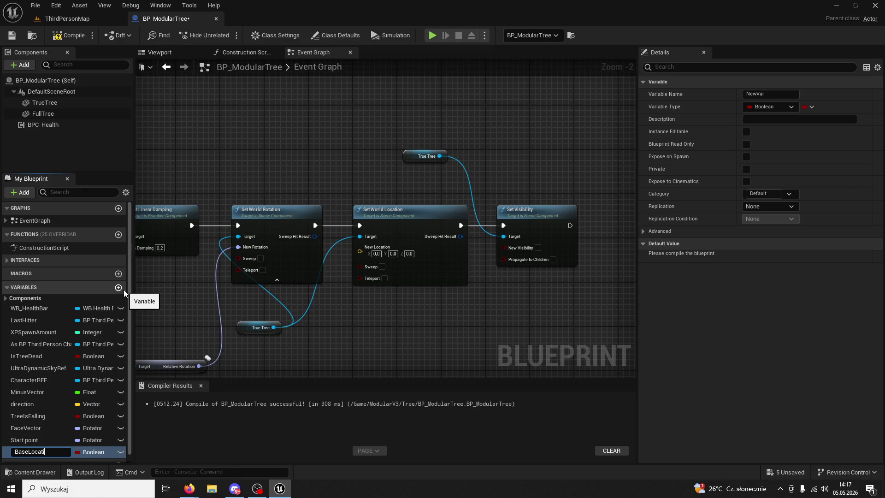
Name the new variable BaseLocation and set its type to Vector
{"action": "type", "text": "on"}
{"action": "key", "text": "Return"}
{"action": "left_click", "coordinate": [115, 454]}
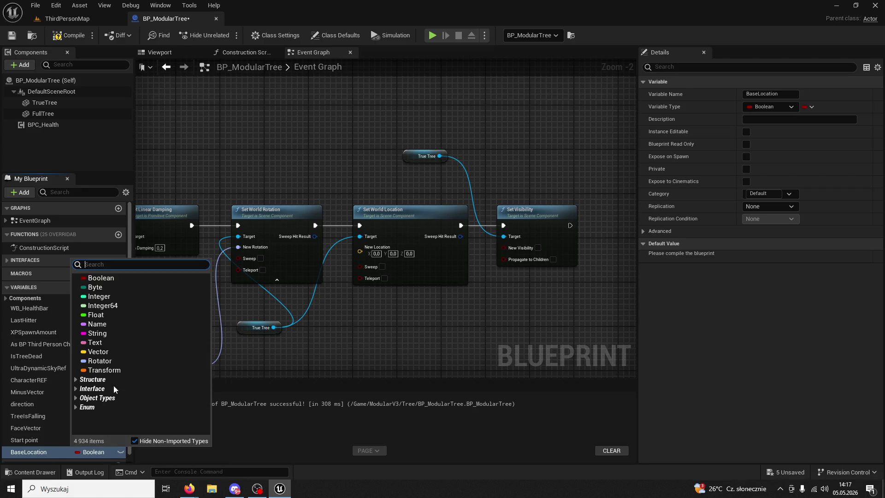
{"action": "left_click", "coordinate": [106, 351]}
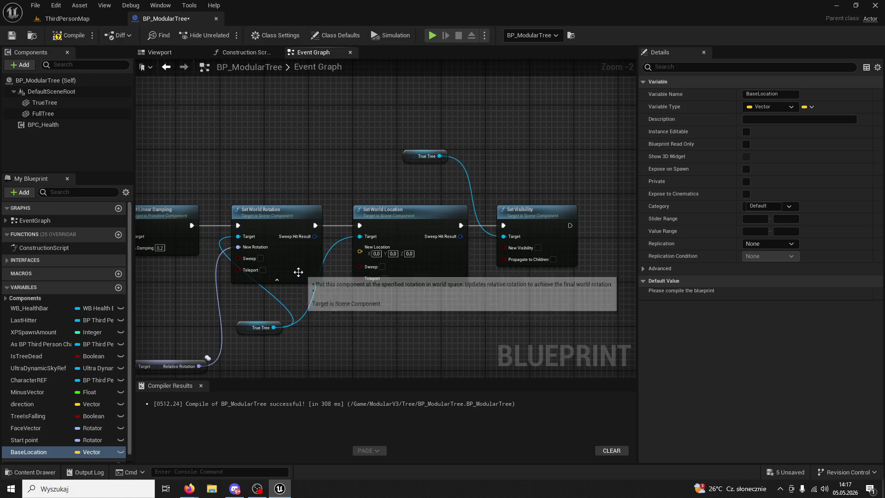
Add Get Relative Location on a copied True Tree reference and wire it toward New Location
{"action": "left_click_drag", "start_coordinate": [210, 147], "coordinate": [370, 115]}
{"action": "left_click_drag", "start_coordinate": [306, 129], "coordinate": [375, 109]}
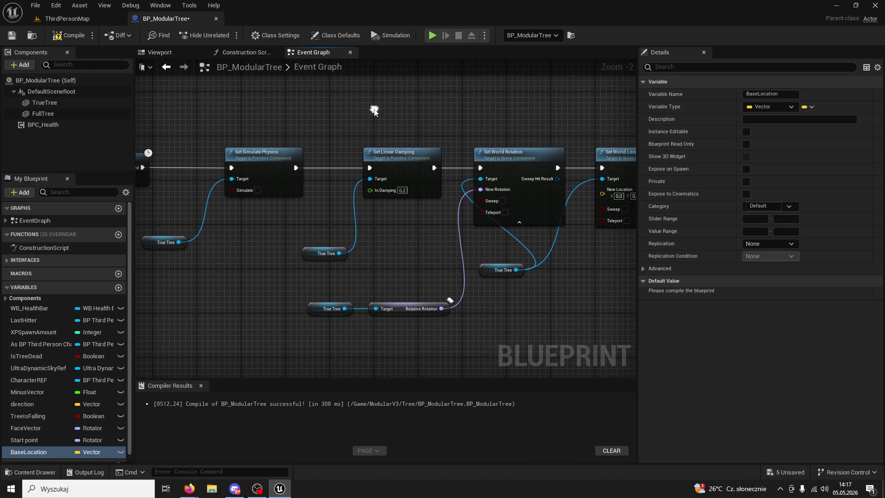
{"action": "left_click", "coordinate": [331, 308]}
{"action": "left_click", "coordinate": [346, 333]}
{"action": "key", "text": "ctrl+v"}
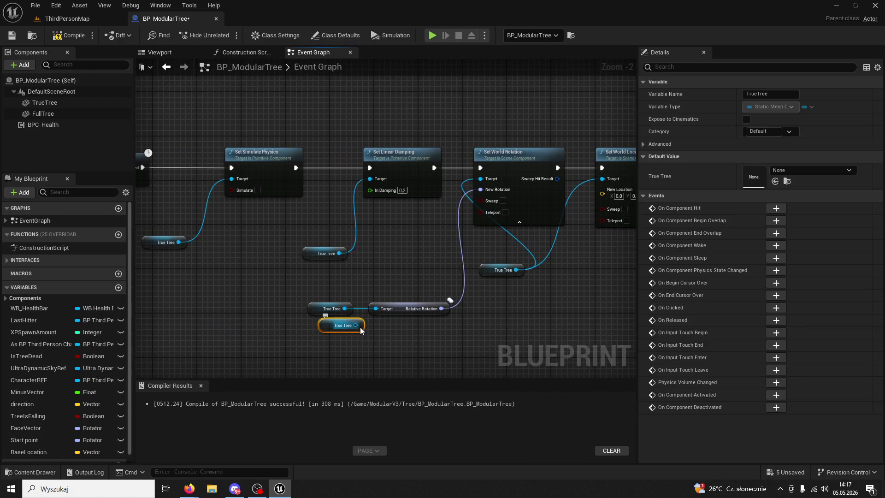
{"action": "left_click_drag", "start_coordinate": [356, 324], "coordinate": [382, 325]}
{"action": "type", "text": "get relative location"}
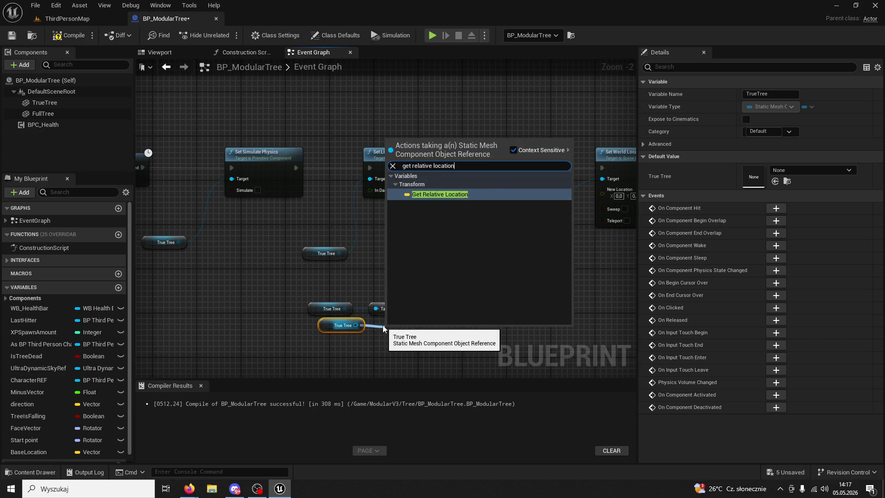
{"action": "key", "text": "Return"}
{"action": "left_click_drag", "start_coordinate": [413, 333], "coordinate": [399, 330]}
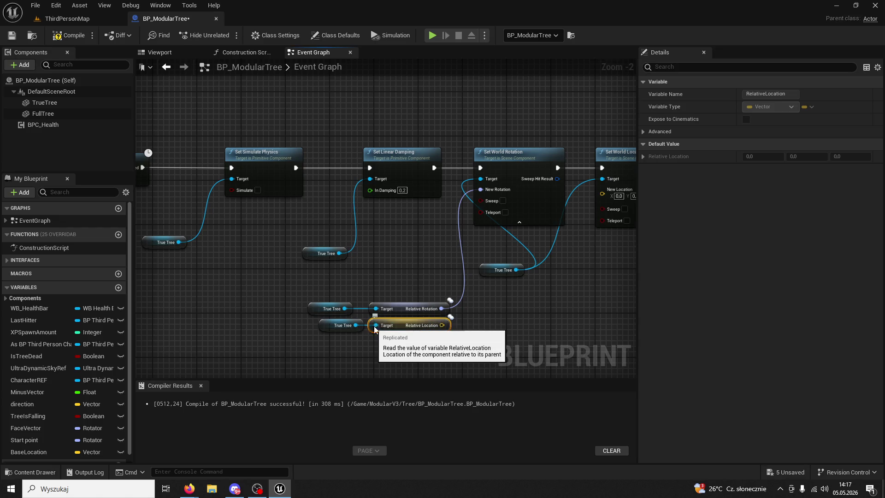
{"action": "mouse_move", "coordinate": [348, 328]}
{"action": "left_mouse_down"}
{"action": "mouse_move", "coordinate": [510, 193]}
{"action": "mouse_move", "coordinate": [427, 294]}
{"action": "mouse_move", "coordinate": [285, 172]}
{"action": "mouse_move", "coordinate": [276, 186]}
{"action": "mouse_move", "coordinate": [496, 306]}
{"action": "mouse_move", "coordinate": [453, 223]}
{"action": "mouse_move", "coordinate": [494, 292]}
{"action": "mouse_move", "coordinate": [438, 274]}
{"action": "mouse_move", "coordinate": [389, 223]}
{"action": "mouse_move", "coordinate": [383, 238]}
{"action": "mouse_move", "coordinate": [310, 202]}
{"action": "left_mouse_up"}
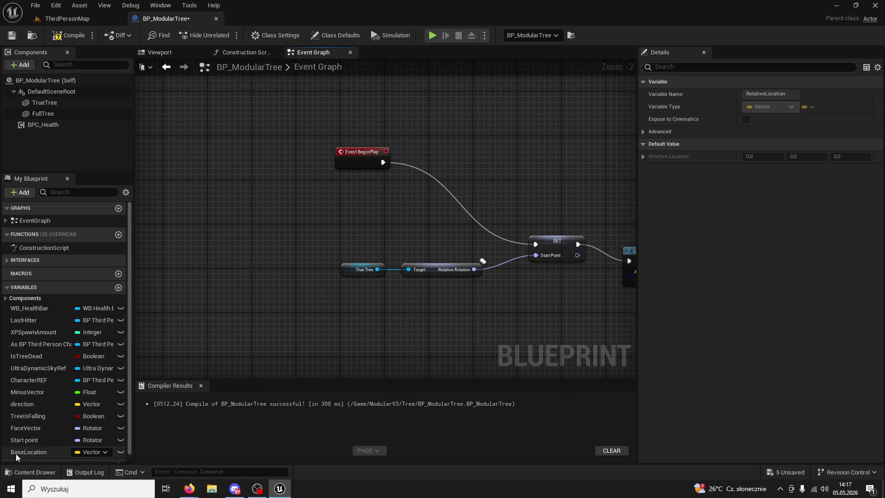
Add Base Location set and get nodes, chaining the setter between Event BeginPlay and SET Start point
{"action": "mouse_move", "coordinate": [26, 449]}
{"action": "left_mouse_down"}
{"action": "mouse_move", "coordinate": [392, 319]}
{"action": "mouse_move", "coordinate": [445, 318]}
{"action": "left_mouse_up"}
{"action": "left_click", "coordinate": [463, 342]}
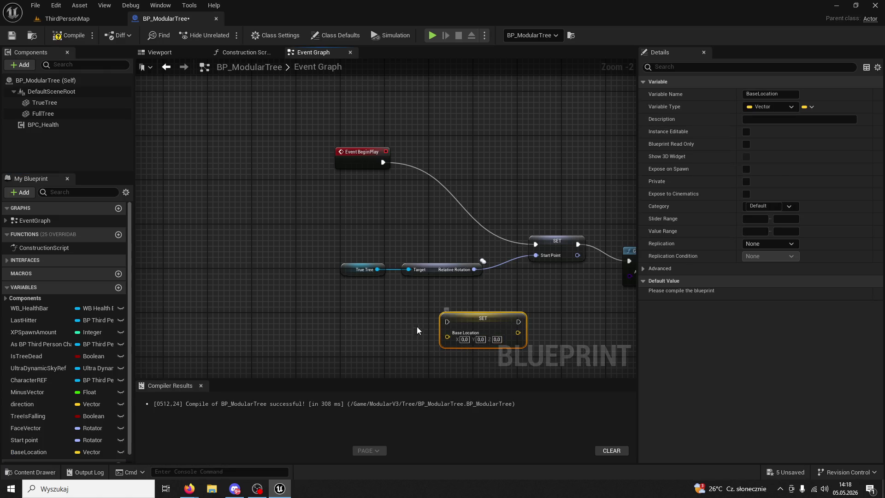
{"action": "mouse_move", "coordinate": [28, 452]}
{"action": "left_mouse_down"}
{"action": "mouse_move", "coordinate": [161, 405]}
{"action": "mouse_move", "coordinate": [308, 326]}
{"action": "mouse_move", "coordinate": [457, 336]}
{"action": "mouse_move", "coordinate": [449, 179]}
{"action": "left_mouse_up"}
{"action": "left_click", "coordinate": [340, 347]}
{"action": "left_click_drag", "start_coordinate": [391, 164], "coordinate": [427, 181]}
{"action": "left_click_drag", "start_coordinate": [474, 183], "coordinate": [532, 246]}
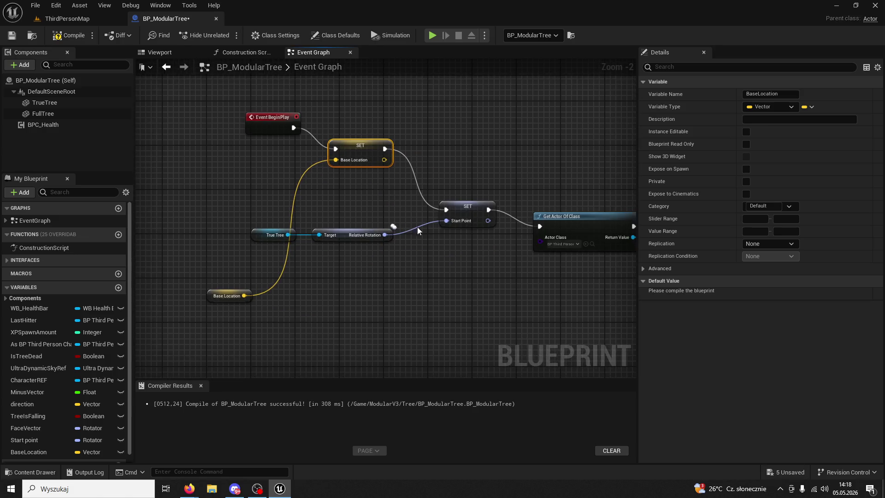
Recompile BP_ModularTree and review the tree reset nodes
{"action": "scroll", "coordinate": [416, 227], "scroll_direction": "down", "scroll_amount": 5}
{"action": "scroll", "coordinate": [472, 281], "scroll_direction": "up", "scroll_amount": 3}
{"action": "mouse_move", "coordinate": [442, 259]}
{"action": "left_mouse_down"}
{"action": "mouse_move", "coordinate": [367, 200]}
{"action": "mouse_move", "coordinate": [331, 215]}
{"action": "mouse_move", "coordinate": [271, 345]}
{"action": "mouse_move", "coordinate": [416, 269]}
{"action": "left_mouse_up"}
{"action": "scroll", "coordinate": [417, 272], "scroll_direction": "up", "scroll_amount": 2}
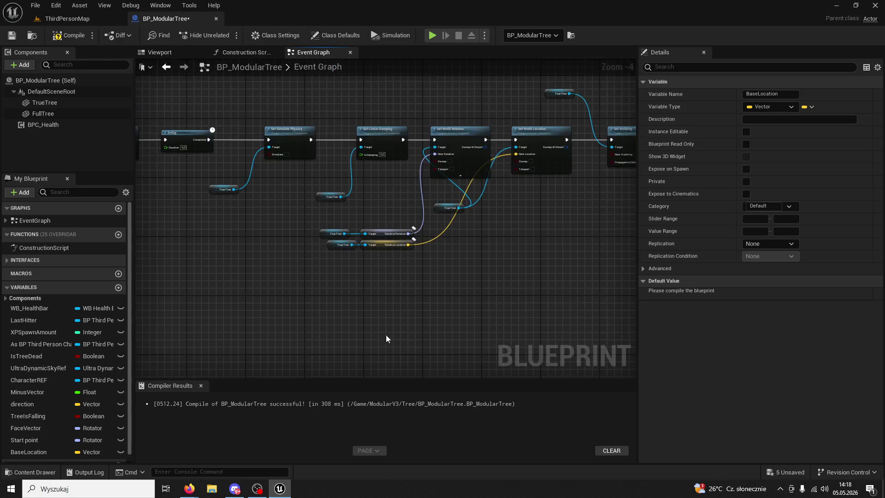
{"action": "left_click", "coordinate": [69, 35]}
{"action": "left_click_drag", "start_coordinate": [311, 246], "coordinate": [325, 251]}
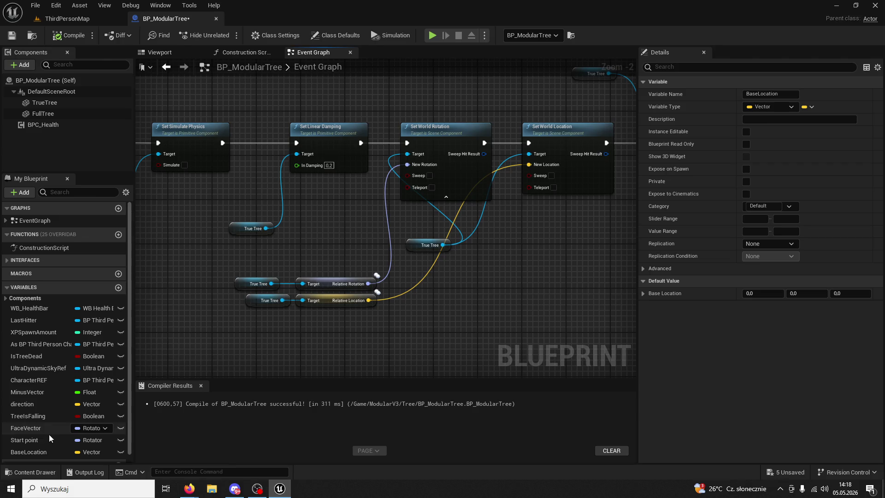
{"action": "scroll", "coordinate": [57, 426], "scroll_direction": "down", "scroll_amount": 1}
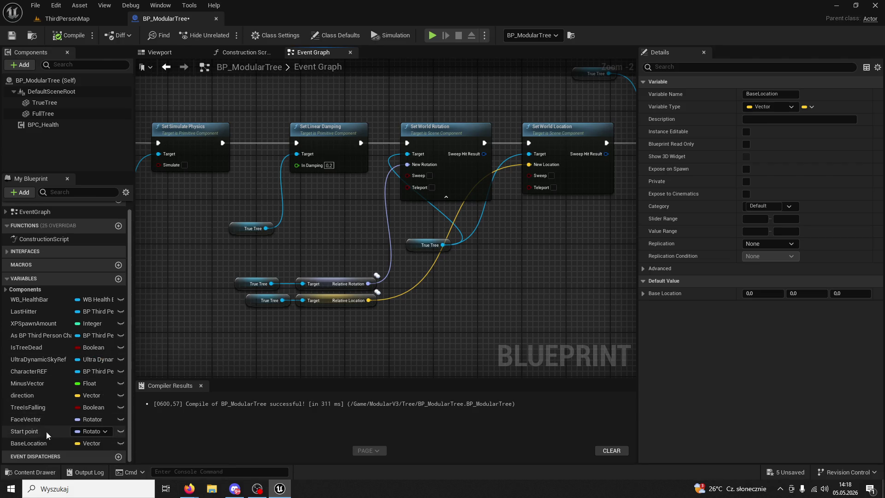
Play ThirdPersonMap and chop down the first tree with four axe hits
{"action": "left_click", "coordinate": [77, 20]}
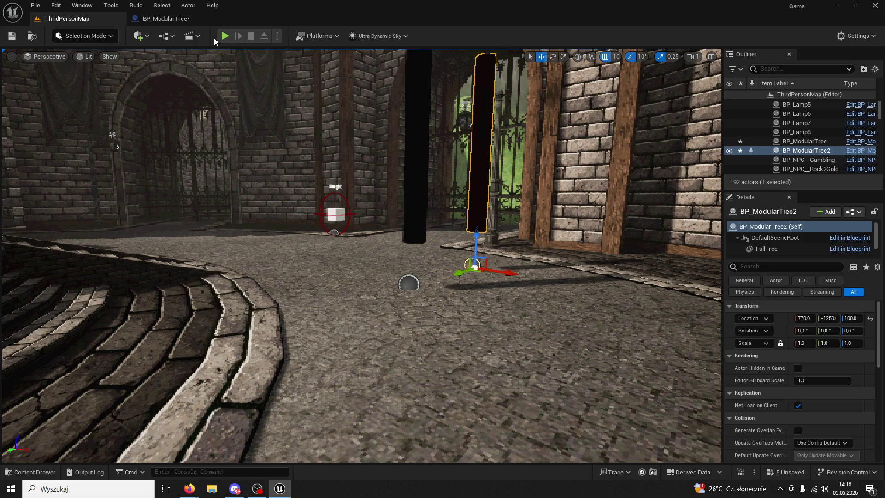
{"action": "left_click", "coordinate": [221, 37]}
{"action": "key", "text": "w"}
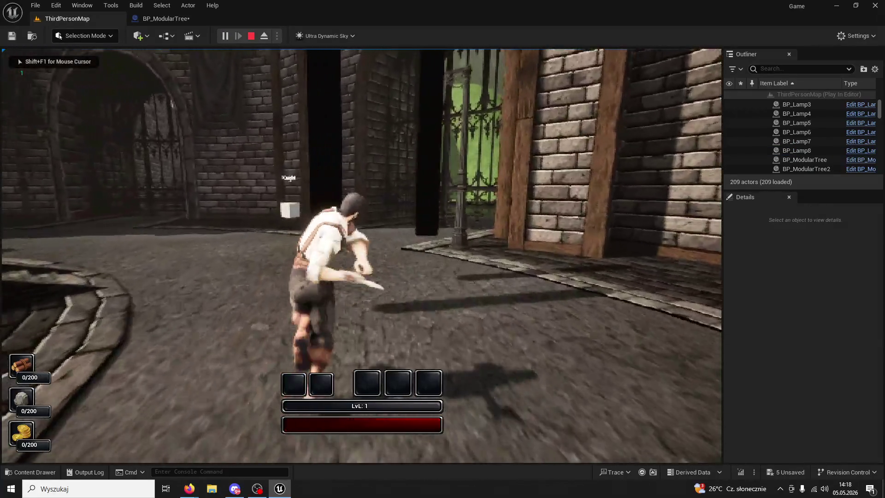
{"action": "left_click", "coordinate": [361, 255]}
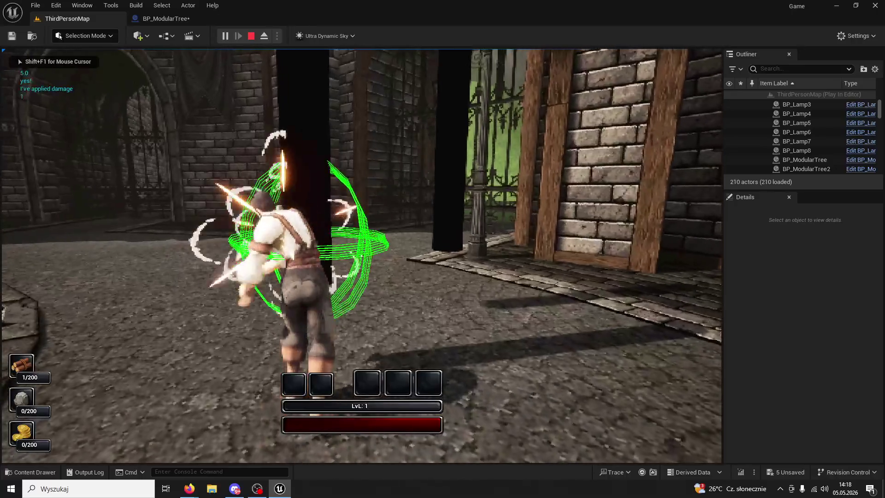
{"action": "left_click", "coordinate": [361, 255]}
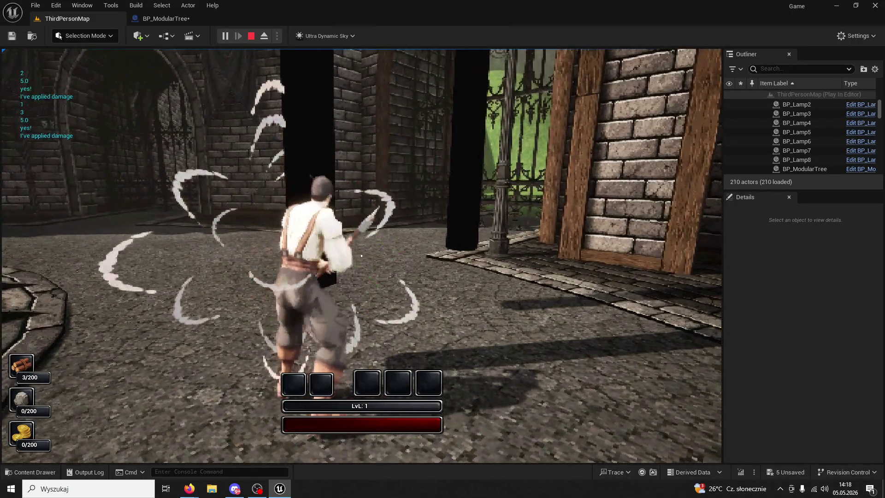
{"action": "left_click", "coordinate": [361, 255]}
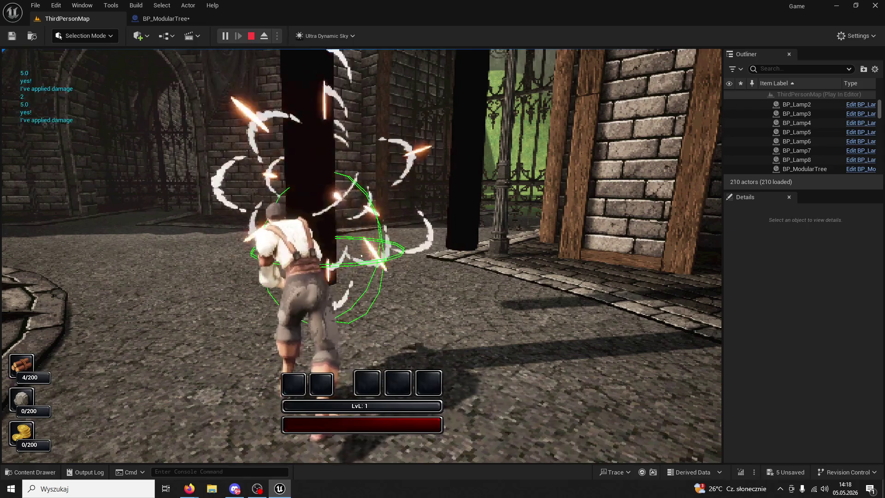
{"action": "left_click", "coordinate": [362, 255]}
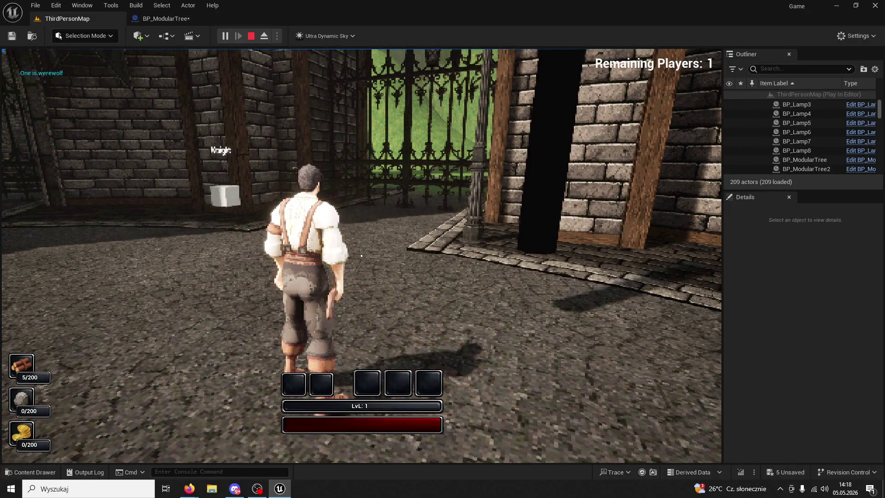
Fell a second tree near the gate to reach 10/200 wood, then stop playing
{"action": "key", "text": "w"}
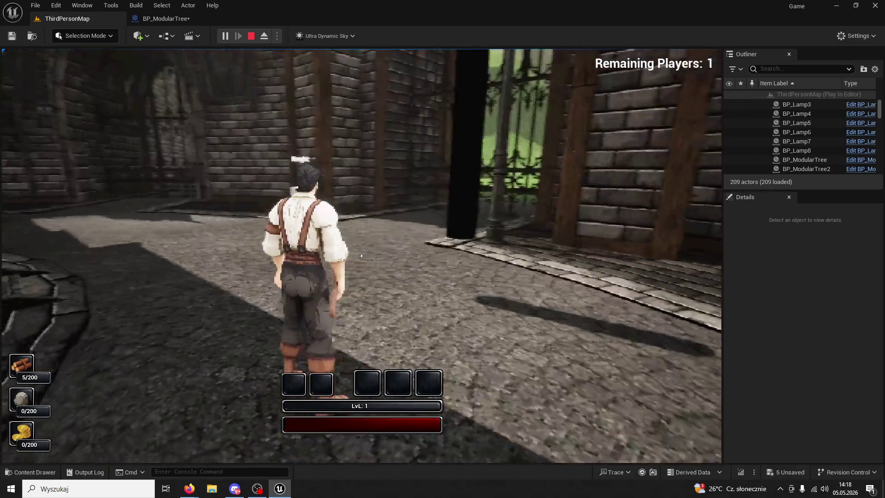
{"action": "key", "text": "w"}
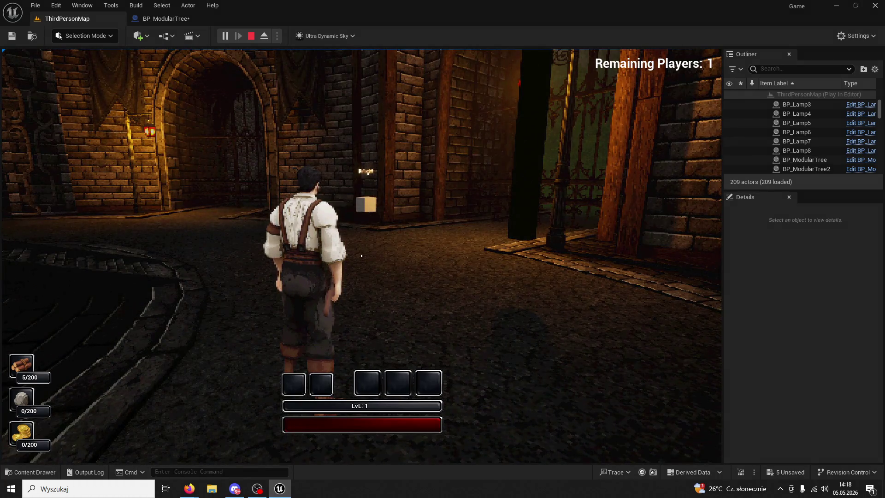
{"action": "left_click", "coordinate": [361, 255]}
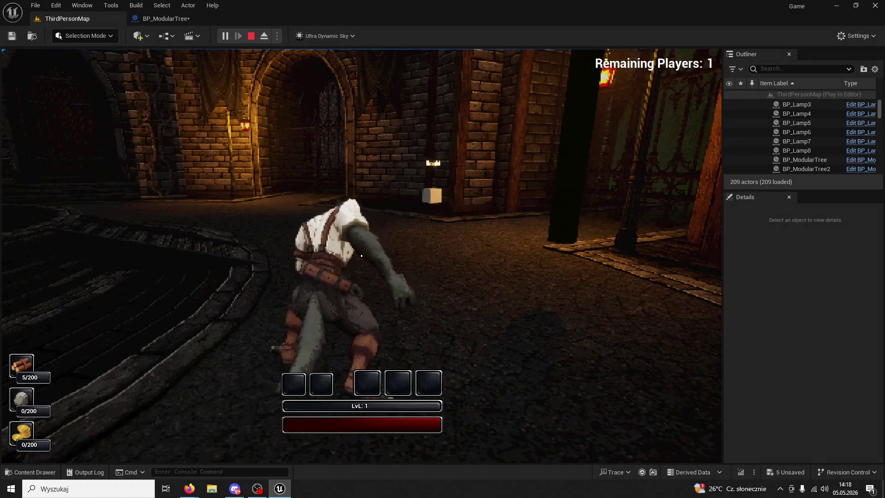
{"action": "left_click", "coordinate": [361, 256]}
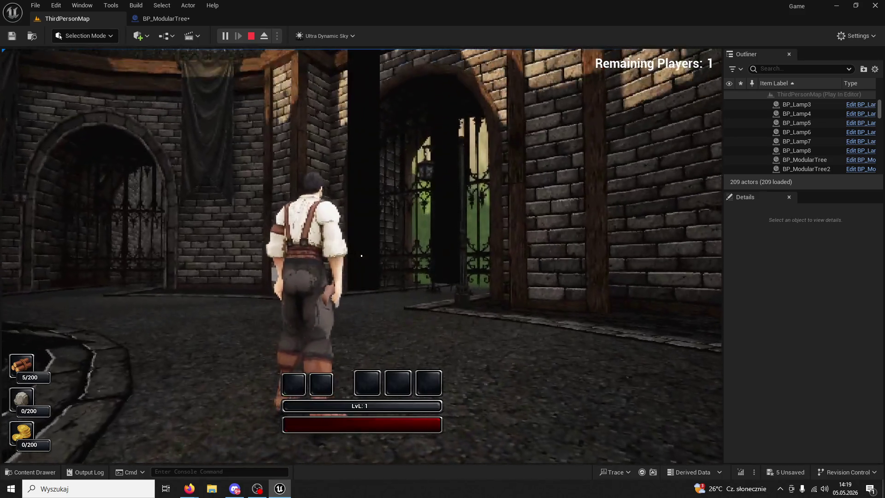
{"action": "left_click", "coordinate": [362, 255]}
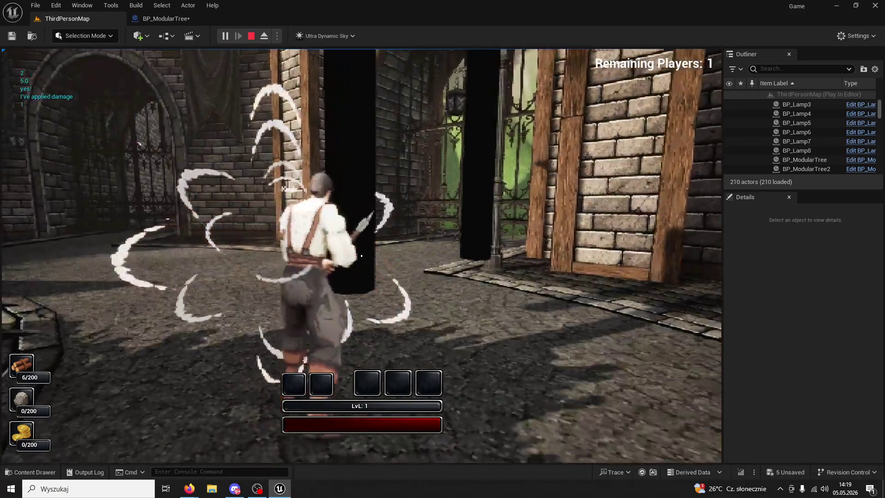
{"action": "left_click", "coordinate": [361, 255]}
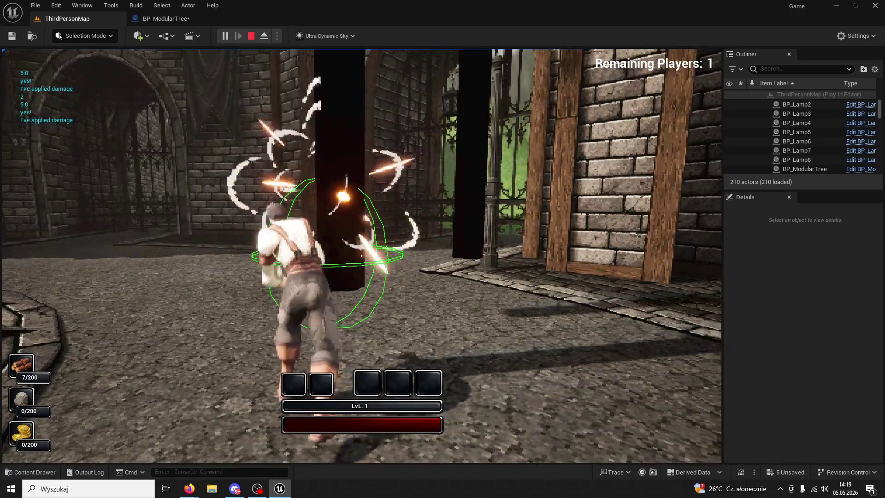
{"action": "left_click", "coordinate": [361, 255]}
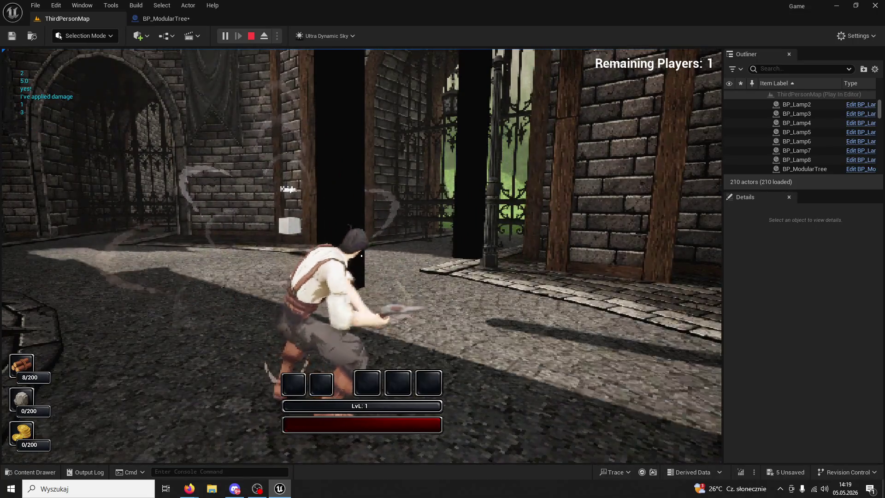
{"action": "left_click", "coordinate": [361, 256]}
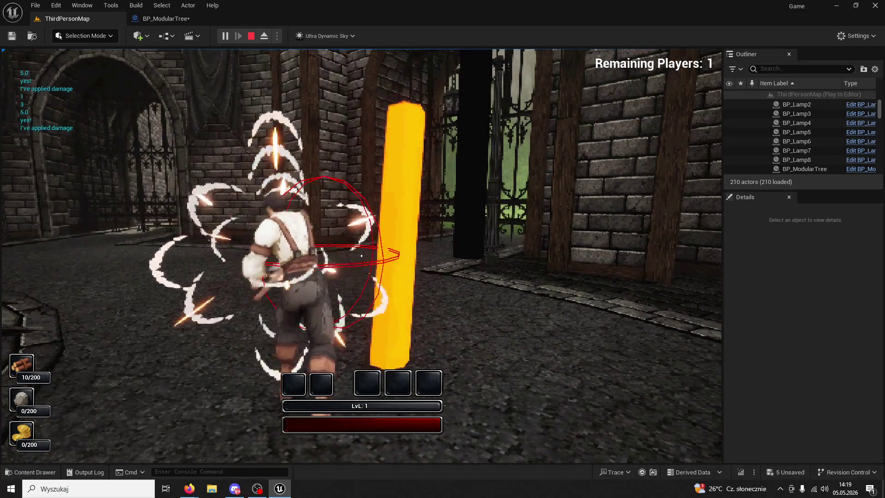
{"action": "key", "text": "w"}
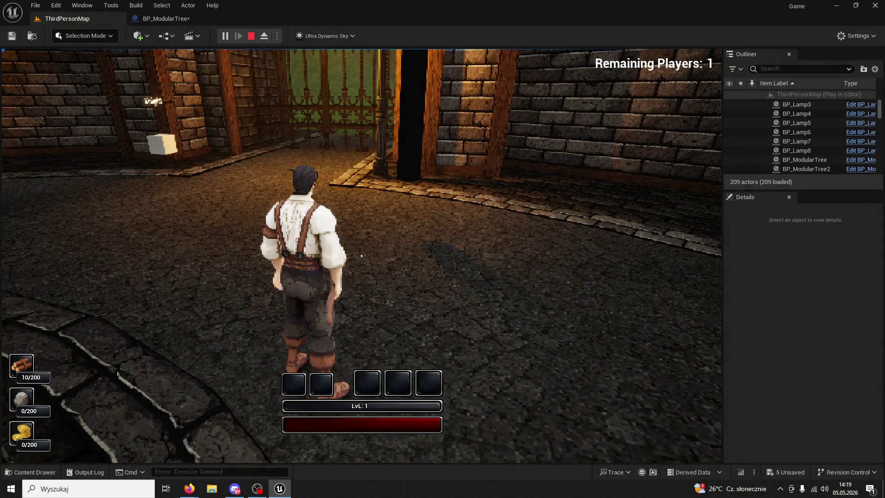
{"action": "key", "text": "Escape"}
Delete the True Tree relative rotation and location getters from BP_ModularTree's graph
{"action": "left_click", "coordinate": [177, 19]}
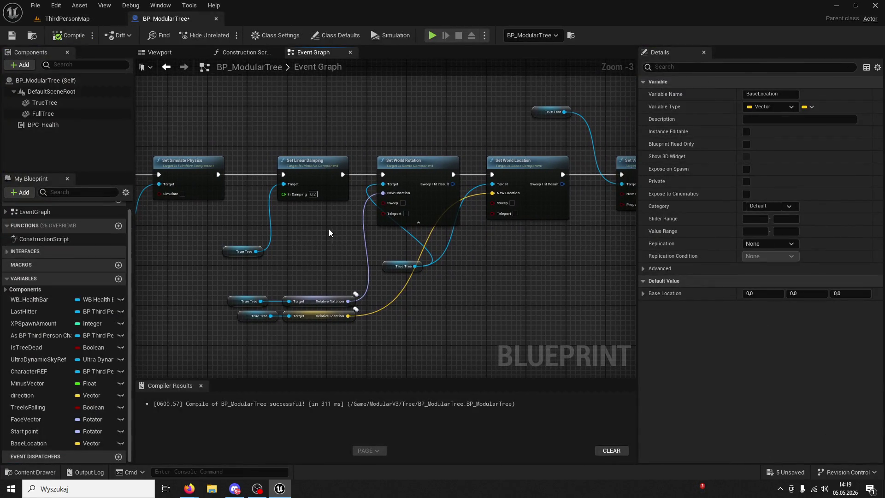
{"action": "scroll", "coordinate": [320, 200], "scroll_direction": "up", "scroll_amount": 2}
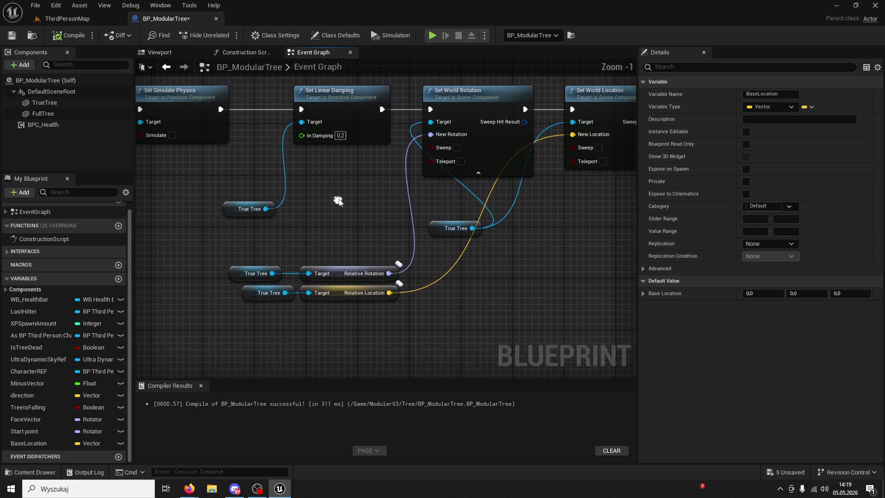
{"action": "left_click_drag", "start_coordinate": [272, 312], "coordinate": [273, 312]}
{"action": "key", "text": "Delete"}
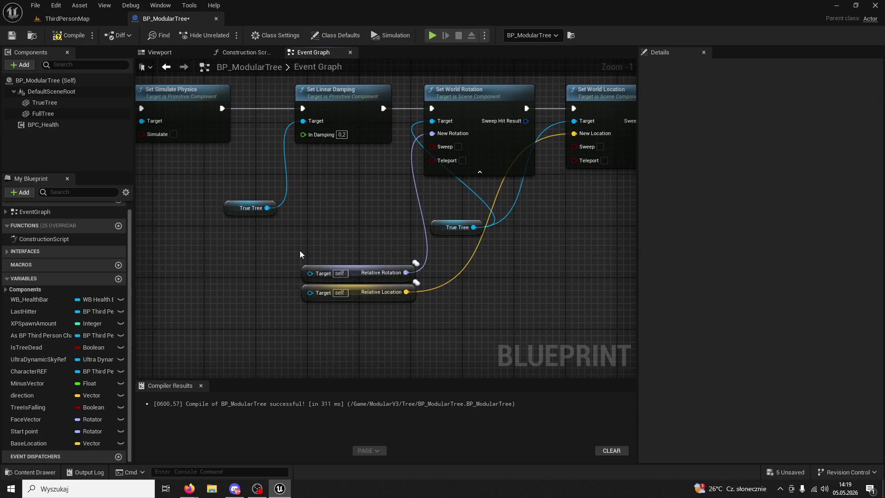
{"action": "left_click_drag", "start_coordinate": [300, 251], "coordinate": [406, 300]}
{"action": "key", "text": "Delete"}
Add Base Location and Start point getters for Set World Location and Set World Rotation
{"action": "mouse_move", "coordinate": [46, 439]}
{"action": "left_mouse_down"}
{"action": "mouse_move", "coordinate": [427, 311]}
{"action": "mouse_move", "coordinate": [443, 316]}
{"action": "mouse_move", "coordinate": [575, 155]}
{"action": "mouse_move", "coordinate": [573, 133]}
{"action": "left_mouse_up"}
{"action": "left_click", "coordinate": [488, 321]}
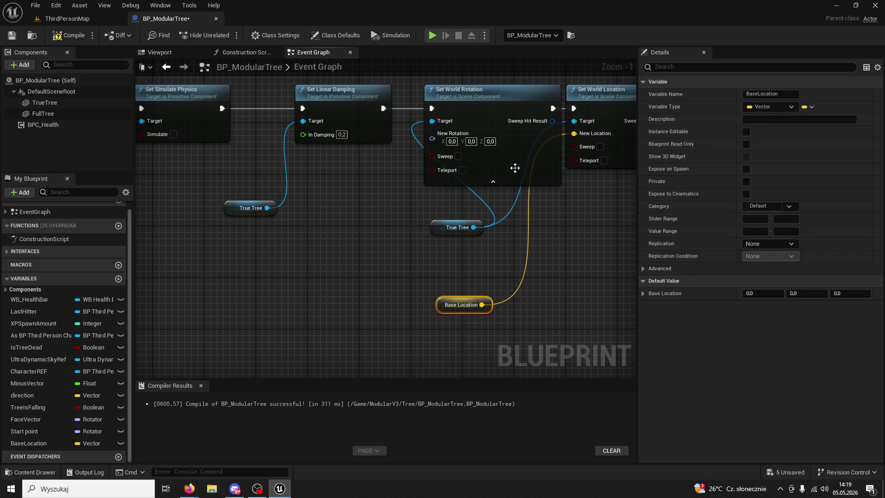
{"action": "mouse_move", "coordinate": [41, 429]}
{"action": "left_mouse_down"}
{"action": "mouse_move", "coordinate": [177, 330]}
{"action": "mouse_move", "coordinate": [294, 261]}
{"action": "mouse_move", "coordinate": [432, 138]}
{"action": "left_mouse_up"}
{"action": "left_click", "coordinate": [323, 279]}
{"action": "scroll", "coordinate": [413, 279], "scroll_direction": "down", "scroll_amount": 4}
{"action": "scroll", "coordinate": [460, 267], "scroll_direction": "down", "scroll_amount": 2}
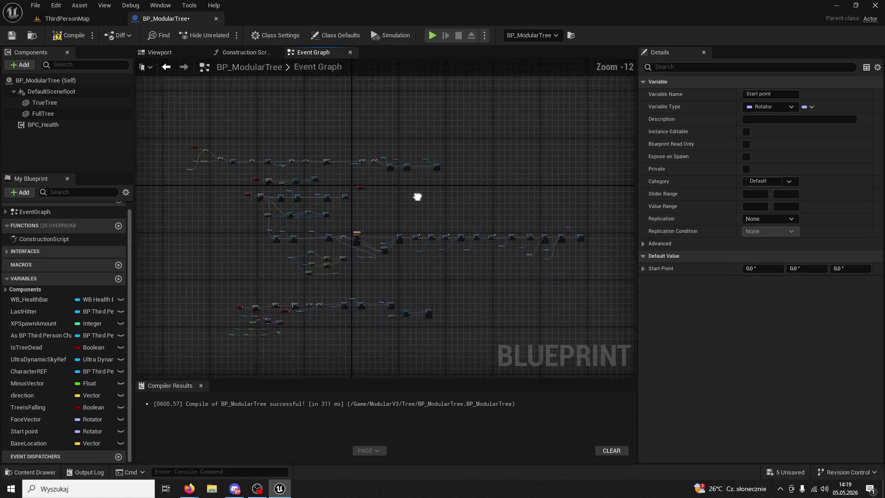
{"action": "scroll", "coordinate": [200, 213], "scroll_direction": "up", "scroll_amount": 6}
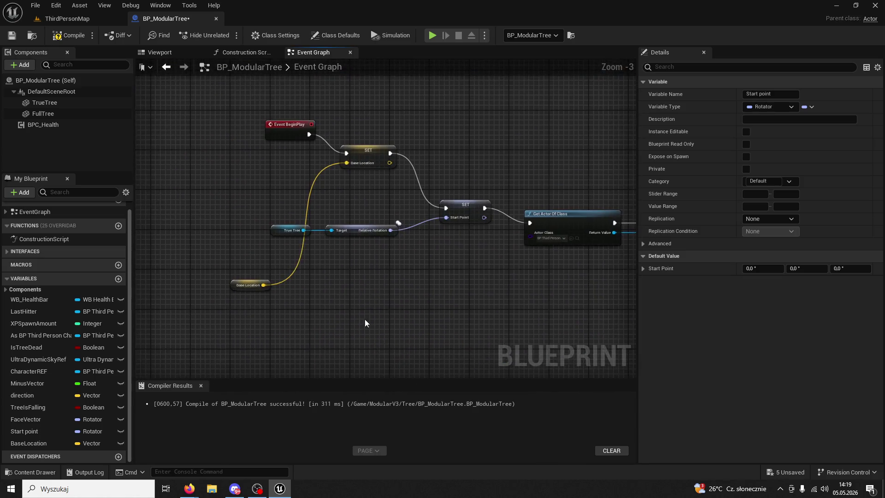
Play ThirdPersonMap and fell a tree with five axe hits, reaching 5/200 wood
{"action": "left_click", "coordinate": [82, 21]}
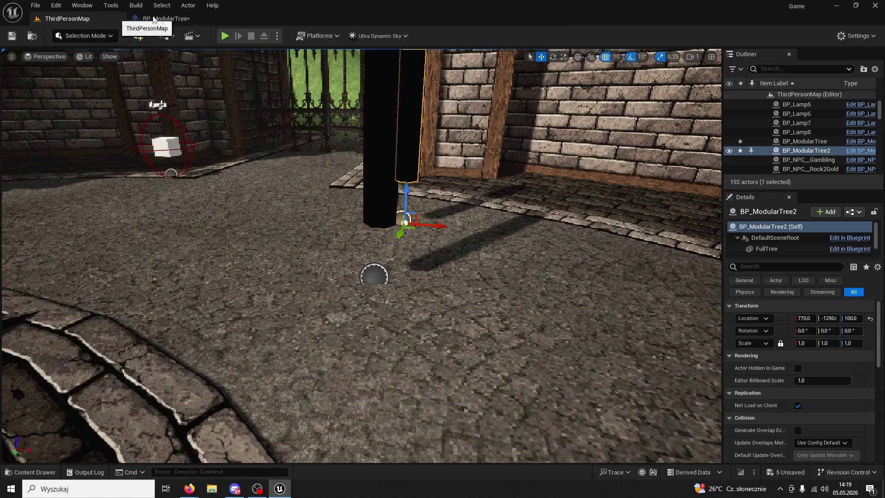
{"action": "key", "text": "alt+p"}
{"action": "key", "text": "w"}
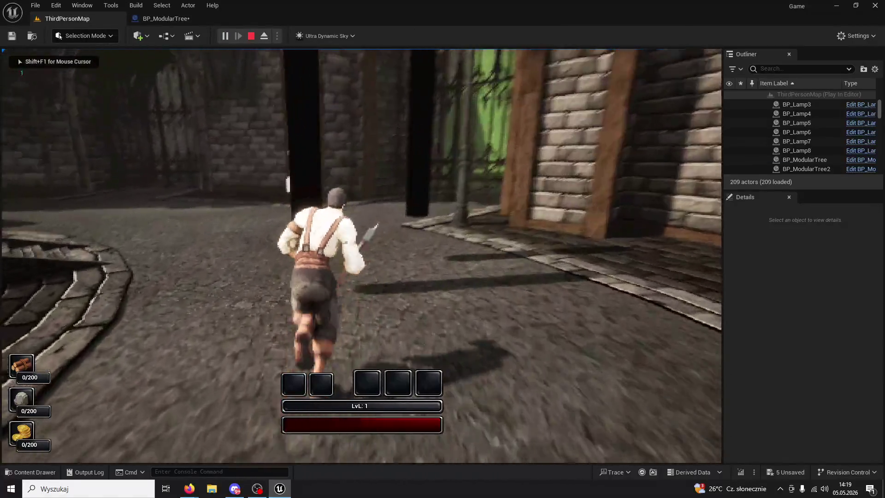
{"action": "left_click", "coordinate": [362, 256]}
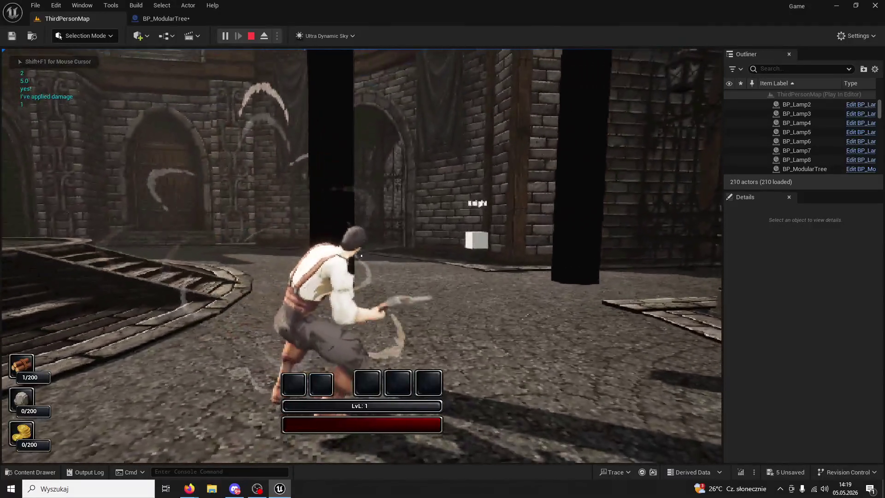
{"action": "left_click", "coordinate": [361, 255]}
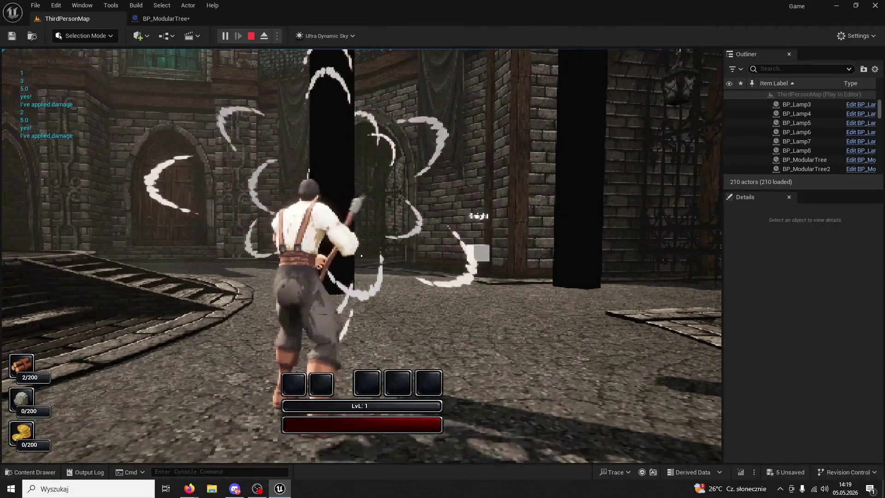
{"action": "left_click", "coordinate": [362, 256]}
{"action": "left_click", "coordinate": [362, 255]}
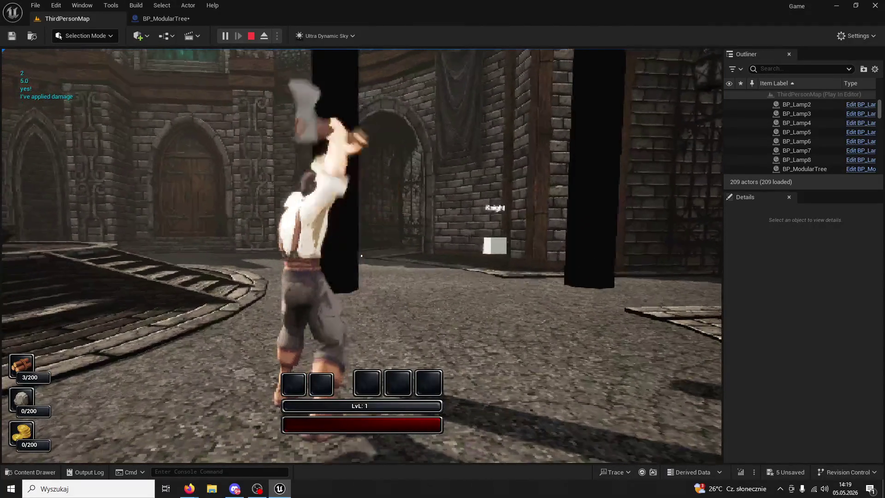
{"action": "left_click", "coordinate": [361, 256]}
{"action": "key", "text": "w"}
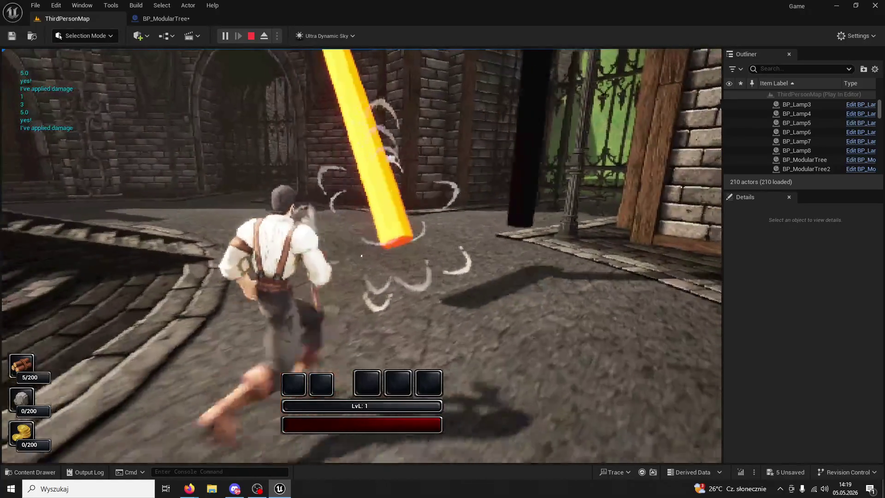
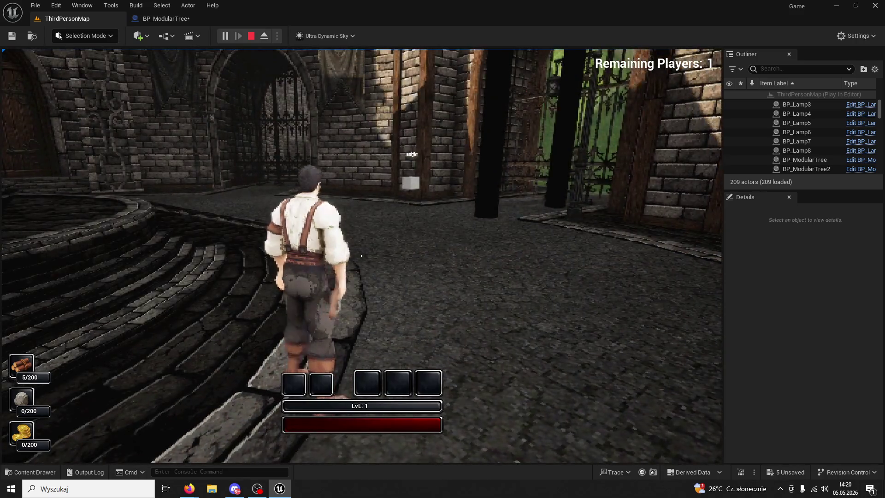
Run to the tree and chop it four times until it falls, reaching 10/200 wood
{"action": "key", "text": "w"}
{"action": "left_click", "coordinate": [361, 255]}
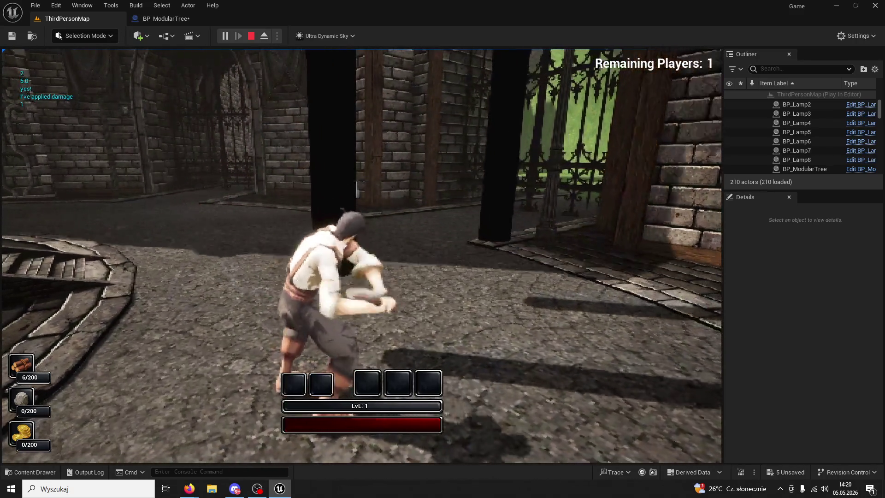
{"action": "left_click", "coordinate": [360, 255]}
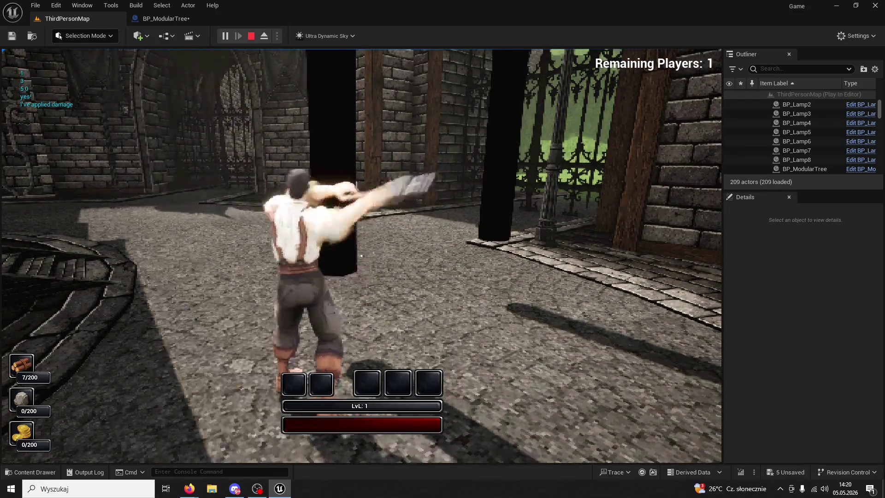
{"action": "left_click", "coordinate": [361, 254]}
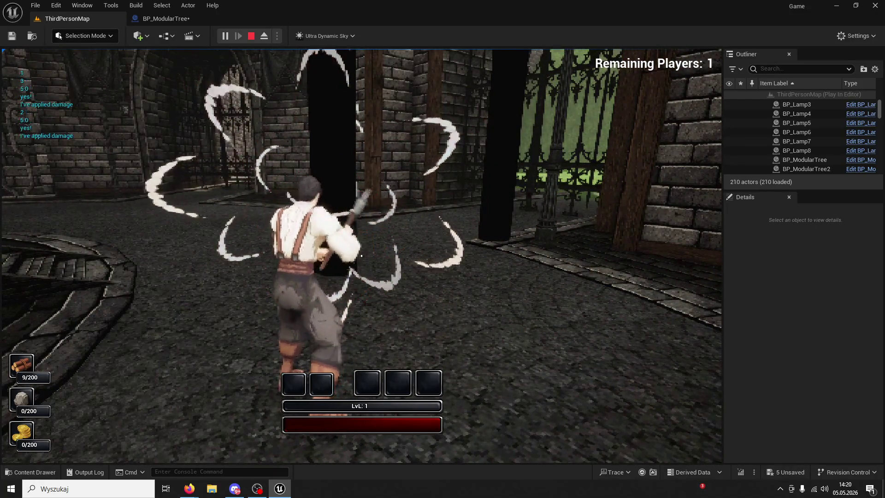
{"action": "left_click", "coordinate": [361, 255]}
Leave the felled tree, stop the play session and view BP_ModularTree's Event Graph
{"action": "key", "text": "w"}
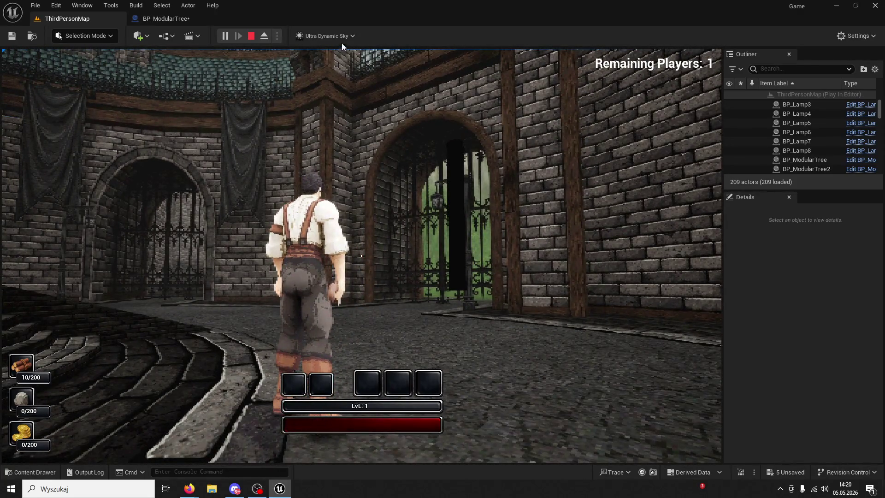
{"action": "key", "text": "Escape"}
{"action": "left_click", "coordinate": [165, 18]}
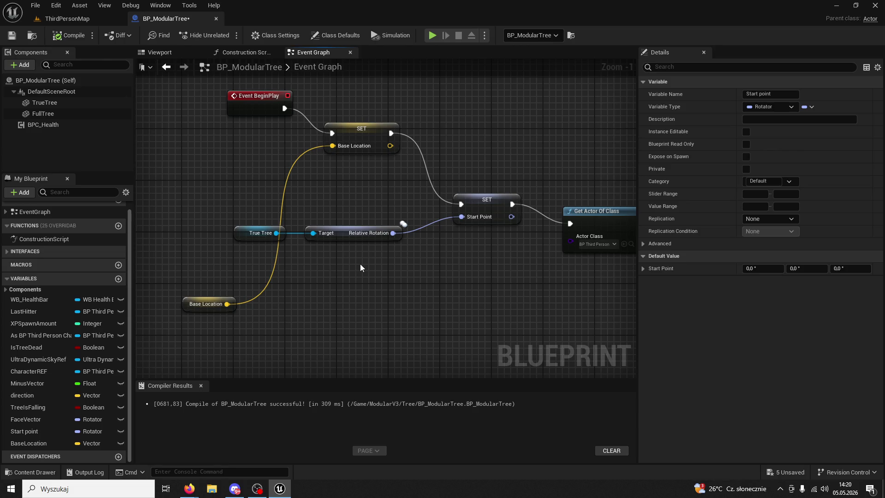
Undo the added node and delete the Base Location getter, True Tree and Relative Rotation nodes
{"action": "key", "text": "ctrl+z"}
{"action": "key", "text": "ctrl+z"}
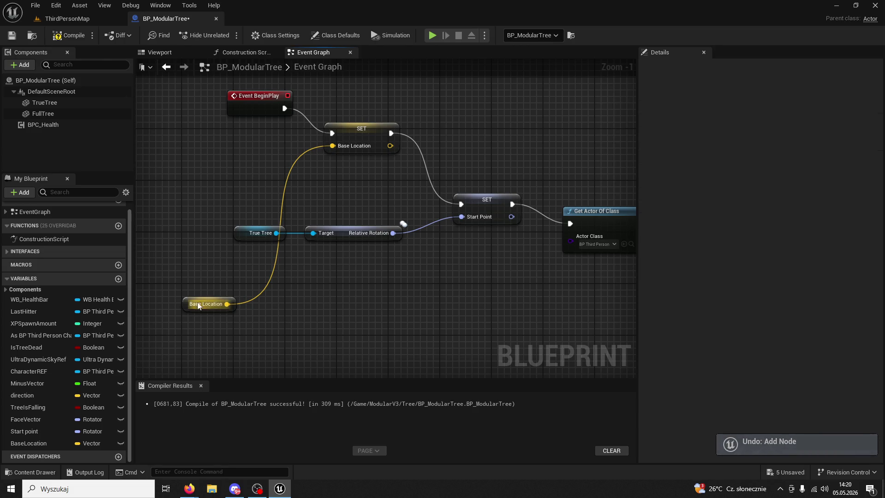
{"action": "left_click", "coordinate": [185, 303]}
{"action": "key", "text": "Delete"}
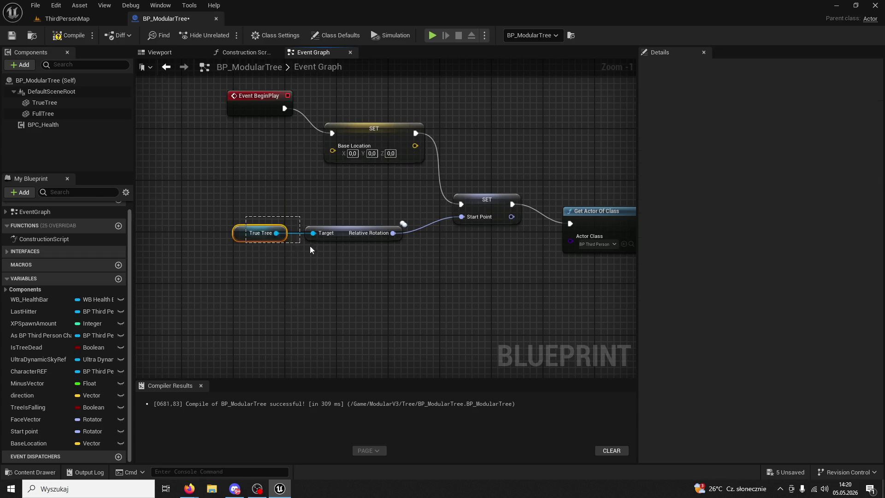
{"action": "left_click_drag", "start_coordinate": [310, 249], "coordinate": [333, 252]}
{"action": "key", "text": "Delete"}
{"action": "left_click", "coordinate": [487, 211]}
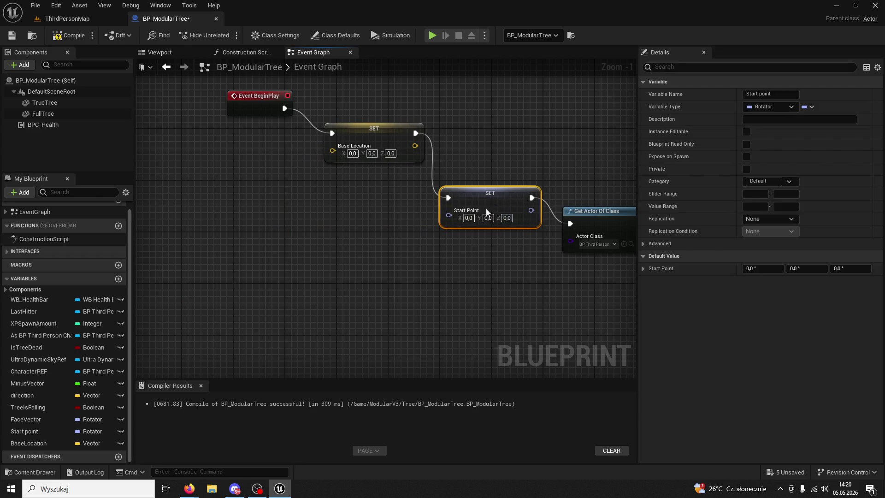
Pan over the damage and collision node chains, then return to ThirdPersonMap
{"action": "scroll", "coordinate": [393, 269], "scroll_direction": "down", "scroll_amount": 2}
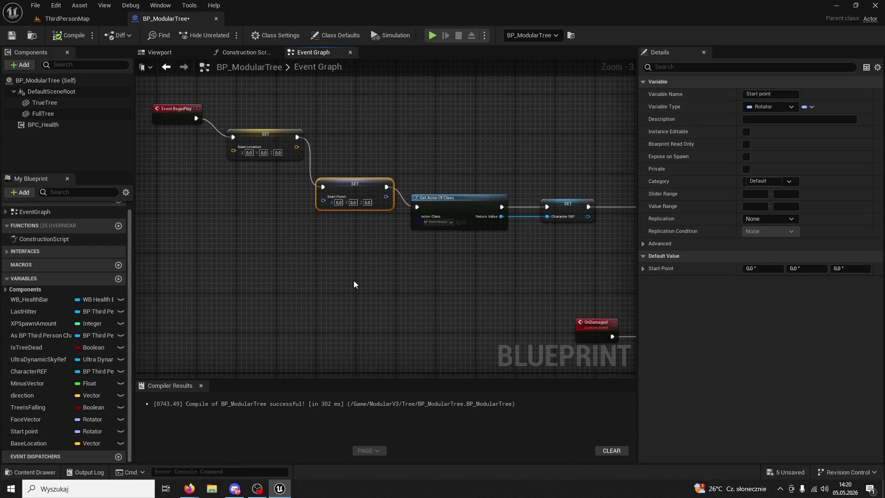
{"action": "mouse_move", "coordinate": [353, 280]}
{"action": "left_mouse_down"}
{"action": "mouse_move", "coordinate": [358, 285]}
{"action": "mouse_move", "coordinate": [345, 277]}
{"action": "mouse_move", "coordinate": [369, 247]}
{"action": "mouse_move", "coordinate": [295, 201]}
{"action": "mouse_move", "coordinate": [306, 202]}
{"action": "left_mouse_up"}
{"action": "scroll", "coordinate": [359, 285], "scroll_direction": "down", "scroll_amount": 2}
{"action": "left_click", "coordinate": [45, 9]}
{"action": "left_click", "coordinate": [45, 9]}
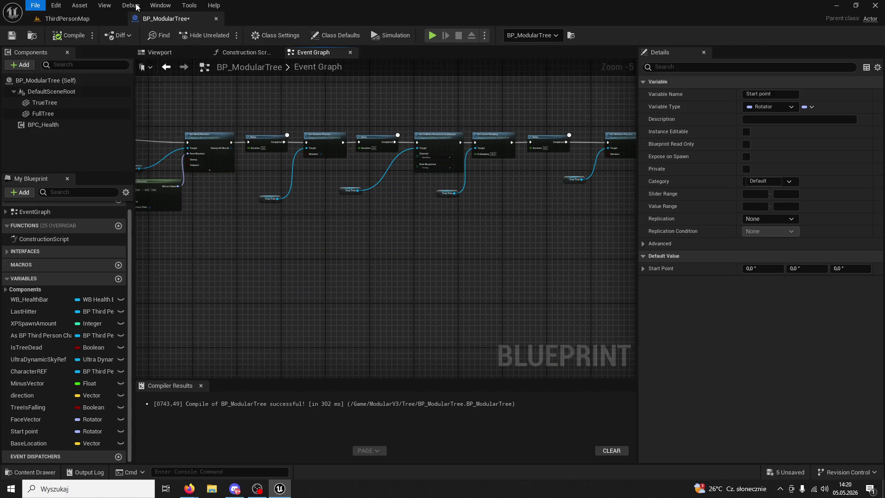
{"action": "left_click", "coordinate": [53, 19]}
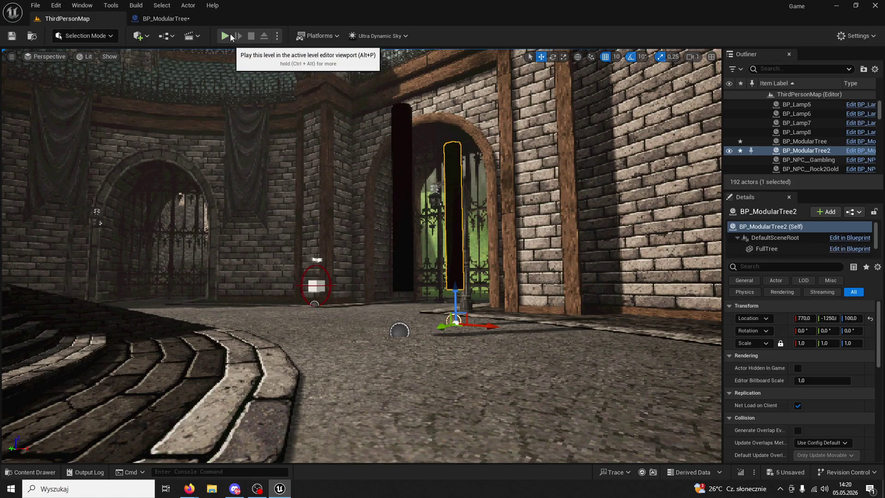
Start a play session and chop the tree four times with the axe
{"action": "left_click", "coordinate": [225, 35]}
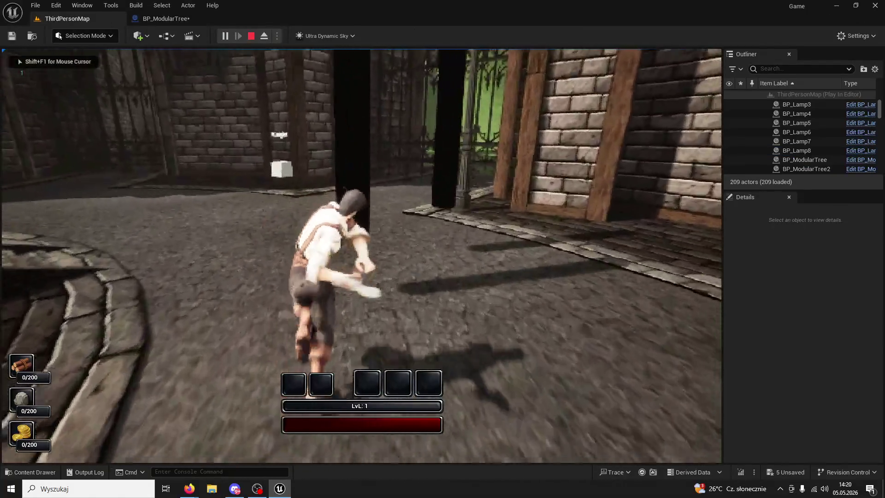
{"action": "left_click", "coordinate": [361, 255]}
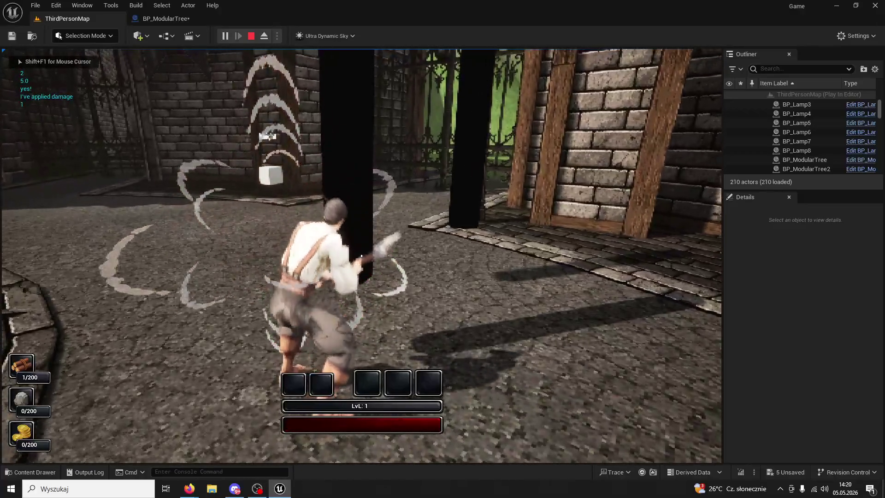
{"action": "left_click", "coordinate": [361, 256]}
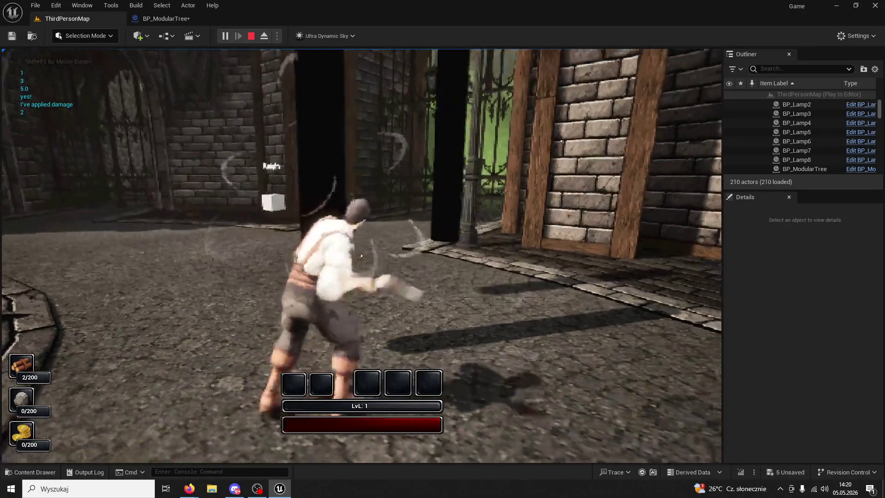
{"action": "left_click", "coordinate": [361, 255]}
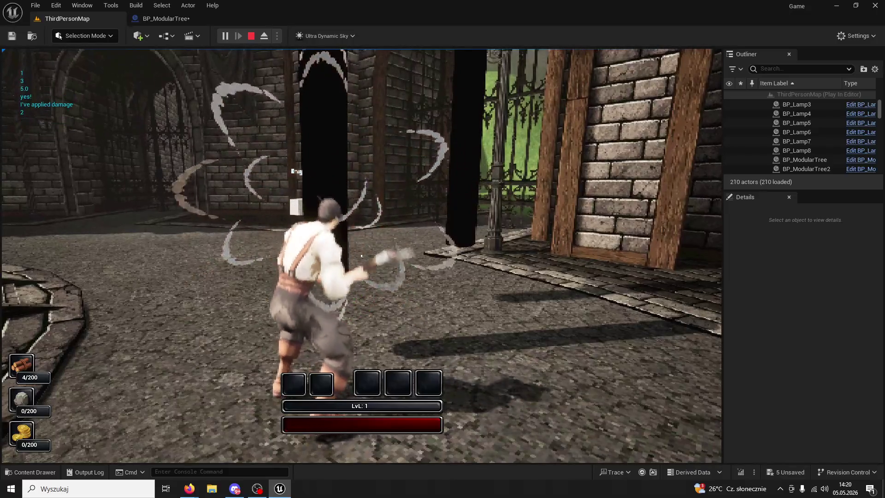
{"action": "left_click", "coordinate": [361, 256]}
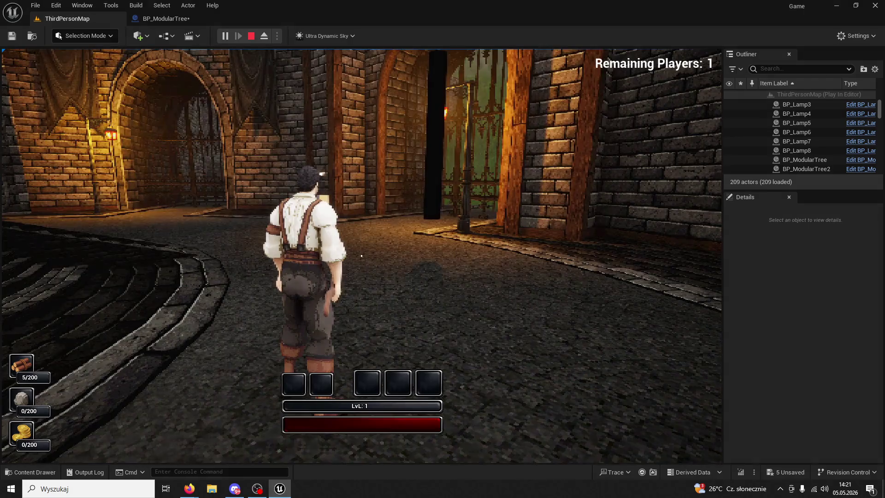
Shift into creature form and back, then chop the tree until it falls at 10/200 wood
{"action": "key", "text": "f"}
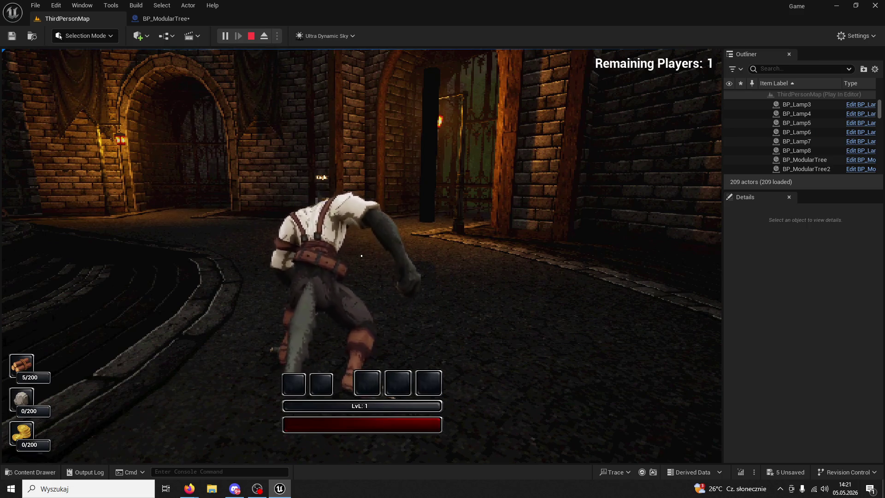
{"action": "key", "text": "f"}
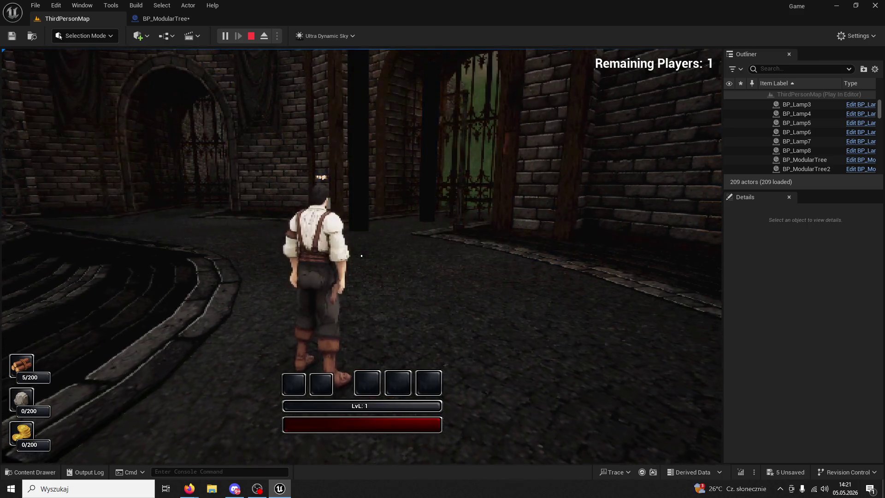
{"action": "key", "text": "w"}
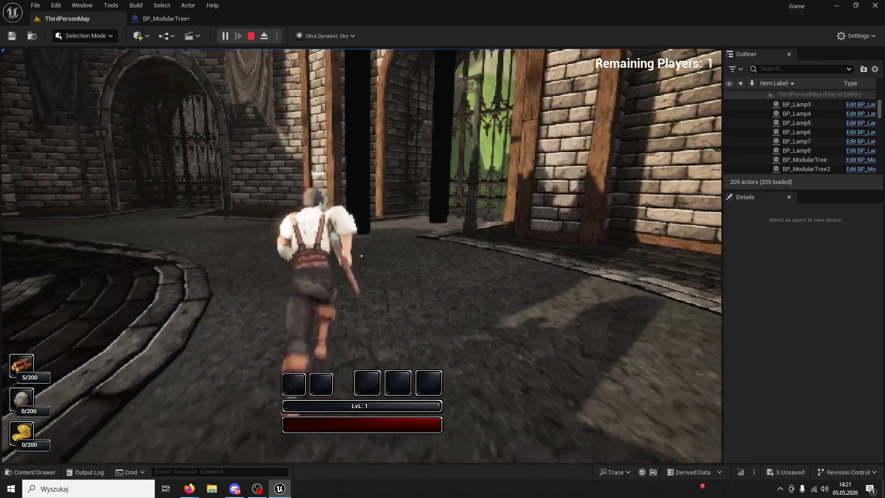
{"action": "left_click", "coordinate": [362, 255]}
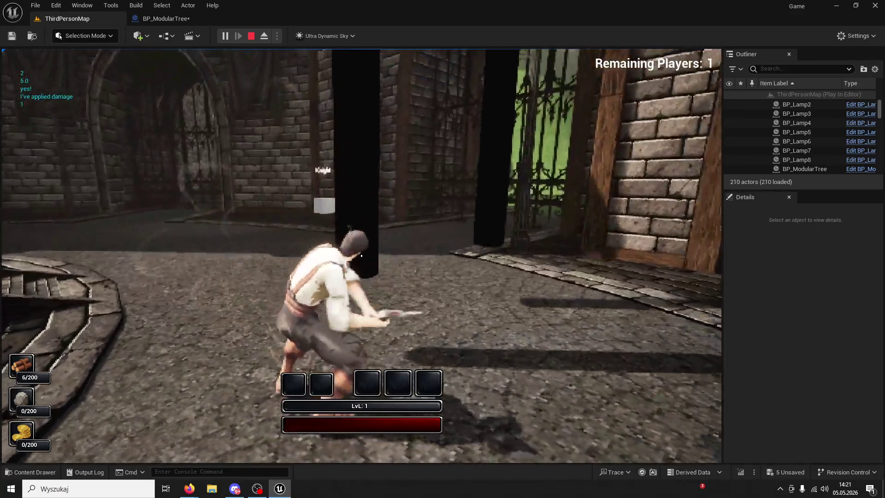
{"action": "left_click", "coordinate": [361, 256]}
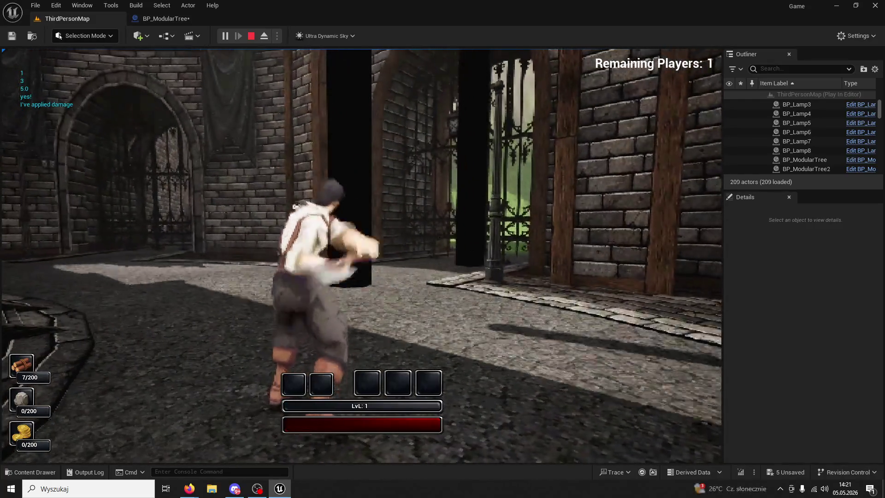
{"action": "left_click", "coordinate": [361, 255]}
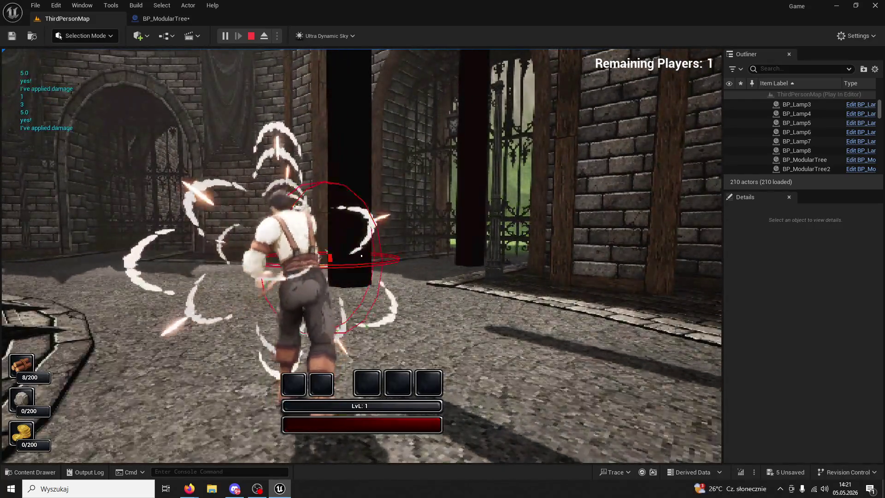
{"action": "left_click", "coordinate": [361, 256]}
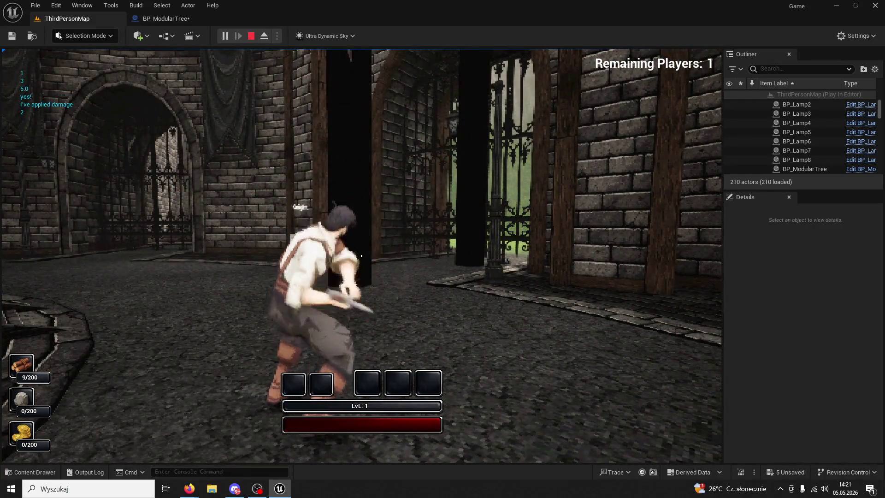
Stop the play session and return to BP_ModularTree's Event Graph
{"action": "key", "text": "w"}
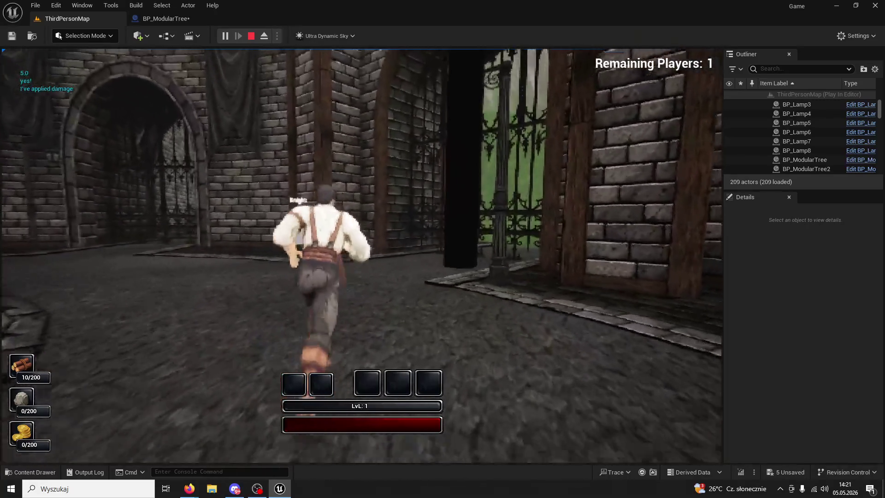
{"action": "key", "text": "Escape"}
{"action": "left_click", "coordinate": [165, 18]}
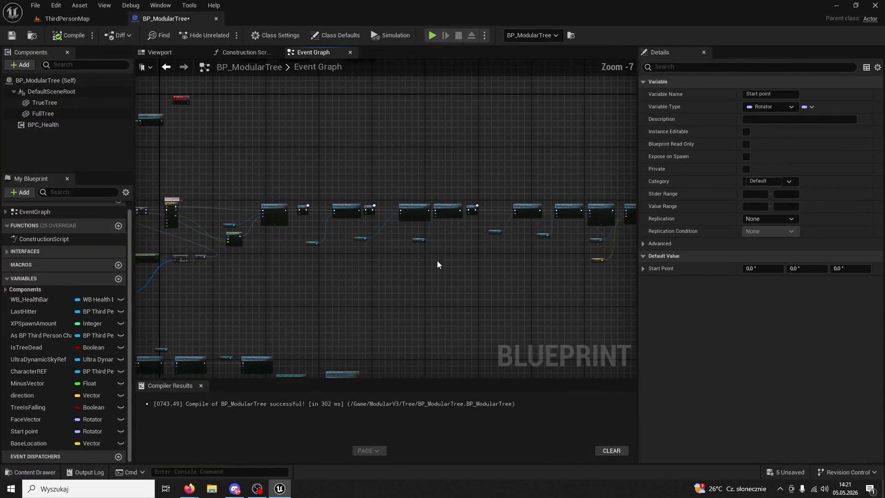
Restore the deleted nodes and links and move the Base Location node above True Tree
{"action": "scroll", "coordinate": [436, 264], "scroll_direction": "up", "scroll_amount": 4}
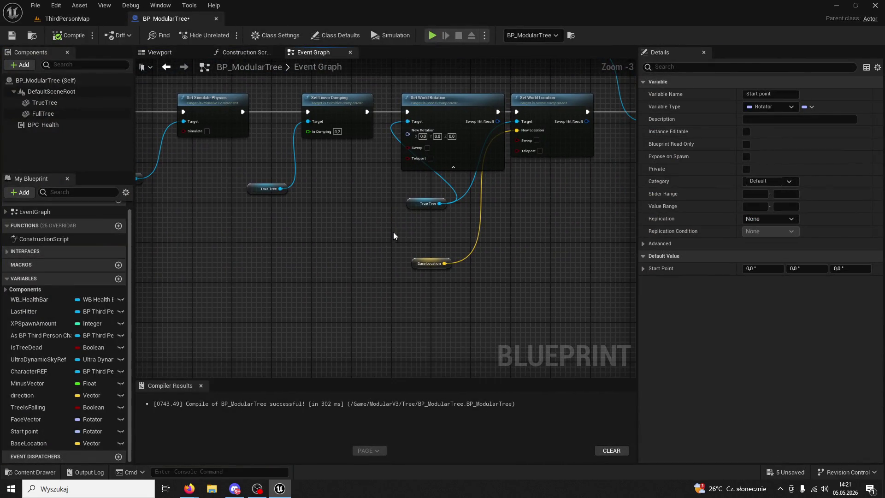
{"action": "left_click_drag", "start_coordinate": [408, 220], "coordinate": [318, 259]}
{"action": "left_click", "coordinate": [370, 289]}
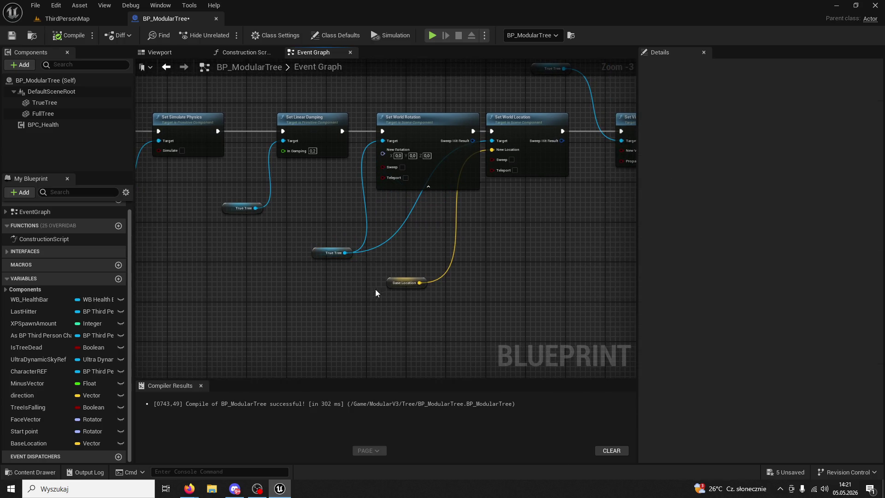
{"action": "scroll", "coordinate": [391, 282], "scroll_direction": "down", "scroll_amount": 4}
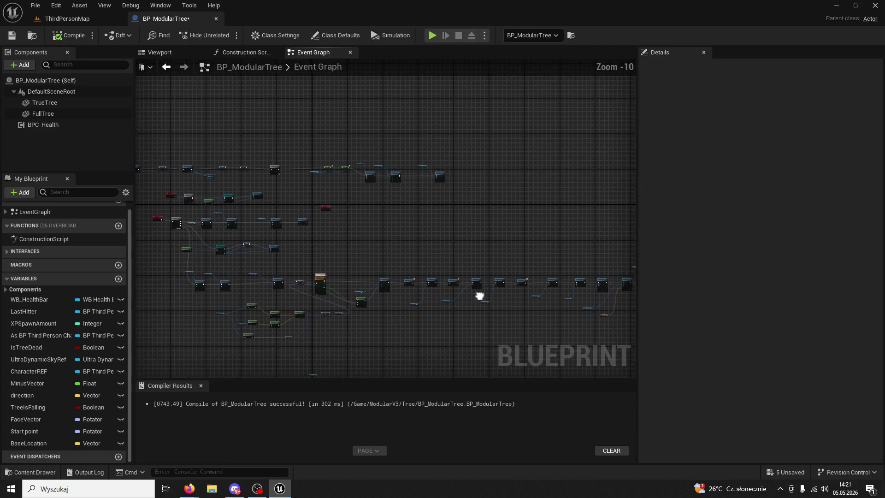
{"action": "key", "text": "ctrl+z"}
{"action": "key", "text": "ctrl+z"}
{"action": "key", "text": "ctrl+z"}
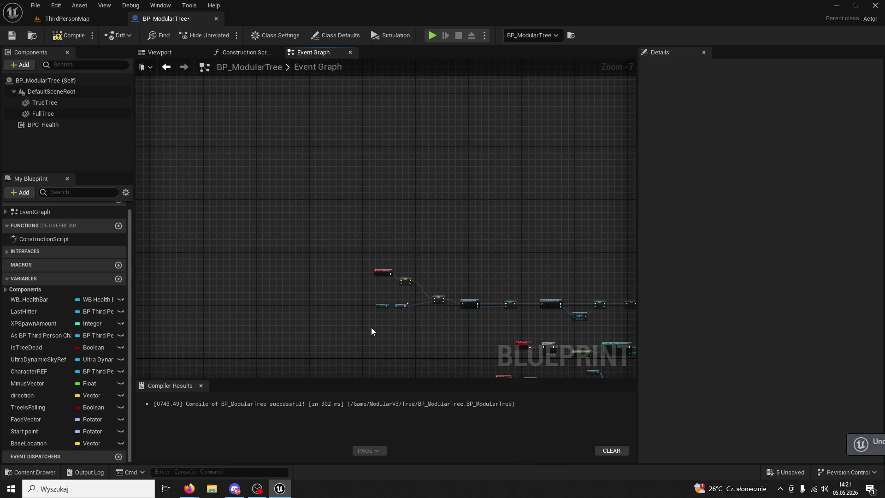
{"action": "scroll", "coordinate": [405, 336], "scroll_direction": "up", "scroll_amount": 6}
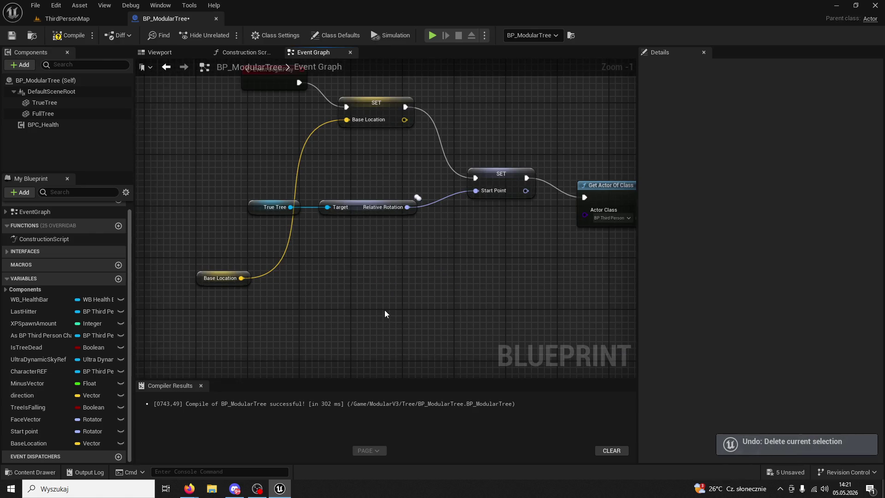
{"action": "scroll", "coordinate": [384, 314], "scroll_direction": "down", "scroll_amount": 3}
{"action": "mouse_move", "coordinate": [384, 314]}
{"action": "left_mouse_down"}
{"action": "mouse_move", "coordinate": [326, 254]}
{"action": "mouse_move", "coordinate": [360, 322]}
{"action": "left_mouse_up"}
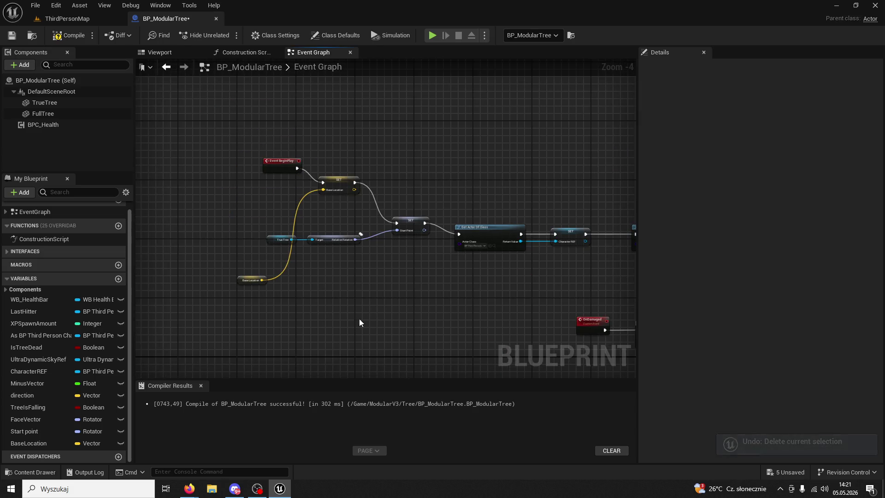
{"action": "left_click_drag", "start_coordinate": [236, 282], "coordinate": [233, 219]}
{"action": "left_click", "coordinate": [332, 272]}
{"action": "scroll", "coordinate": [335, 276], "scroll_direction": "up", "scroll_amount": 2}
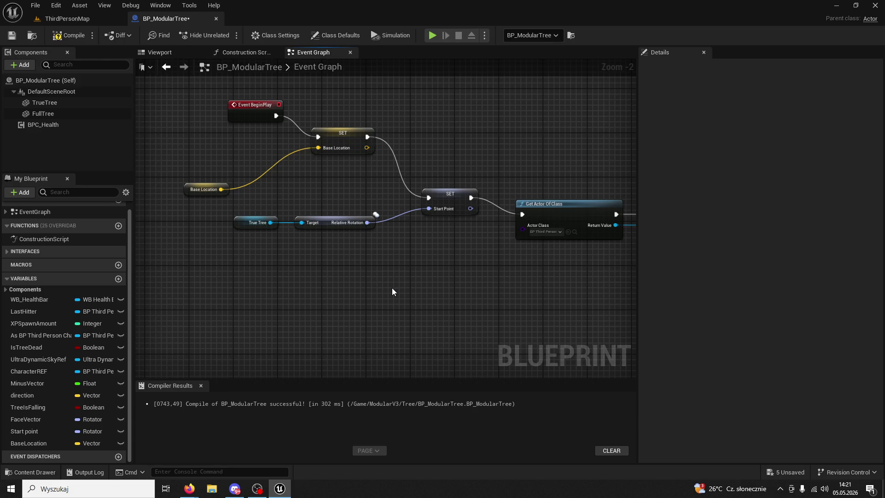
Duplicate the True Tree getter and add a Get Relative Location node from it
{"action": "left_click_drag", "start_coordinate": [184, 187], "coordinate": [255, 189]}
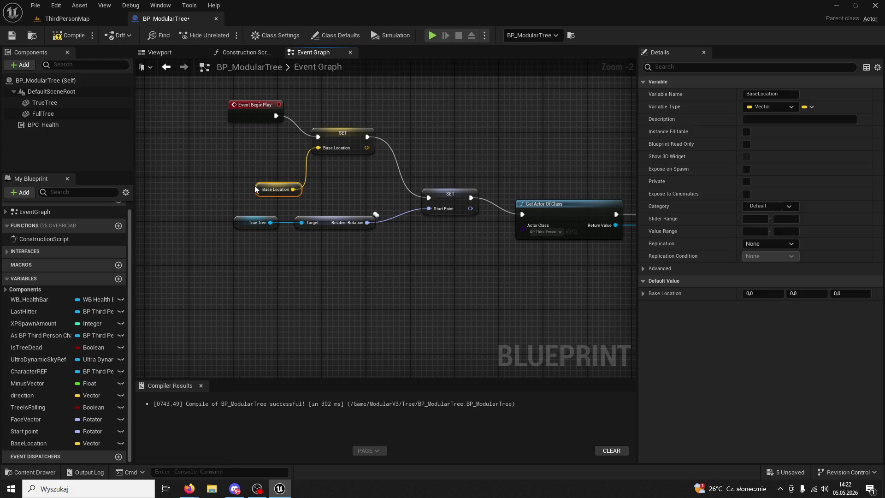
{"action": "left_click", "coordinate": [242, 222]}
{"action": "key", "text": "ctrl+c"}
{"action": "left_click", "coordinate": [227, 189]}
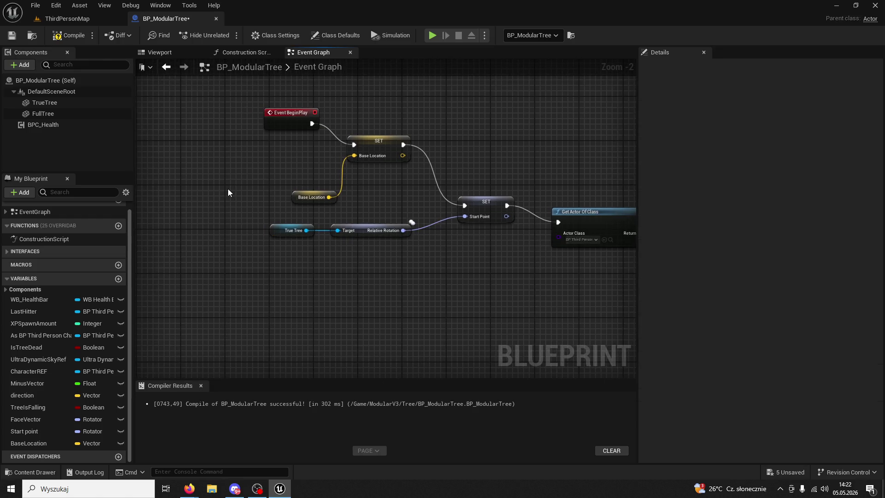
{"action": "key", "text": "ctrl+v"}
{"action": "mouse_move", "coordinate": [241, 190]}
{"action": "left_mouse_down"}
{"action": "mouse_move", "coordinate": [177, 191]}
{"action": "mouse_move", "coordinate": [238, 178]}
{"action": "left_mouse_up"}
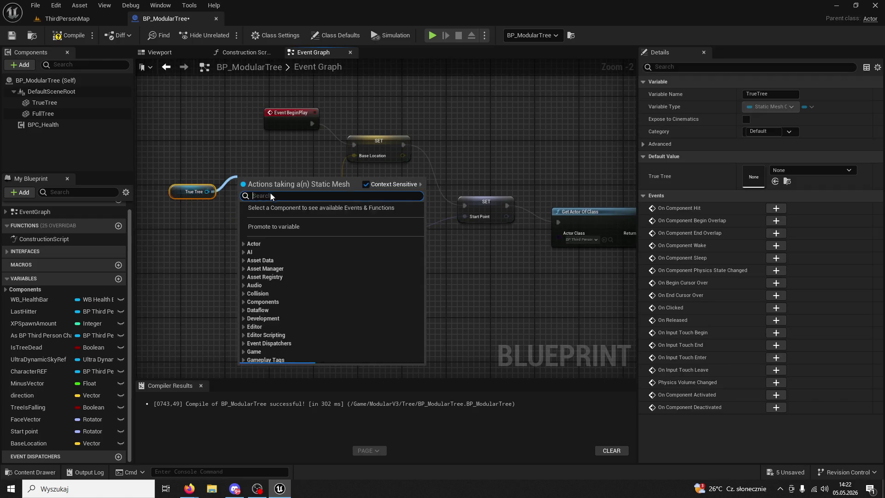
{"action": "type", "text": "re"}
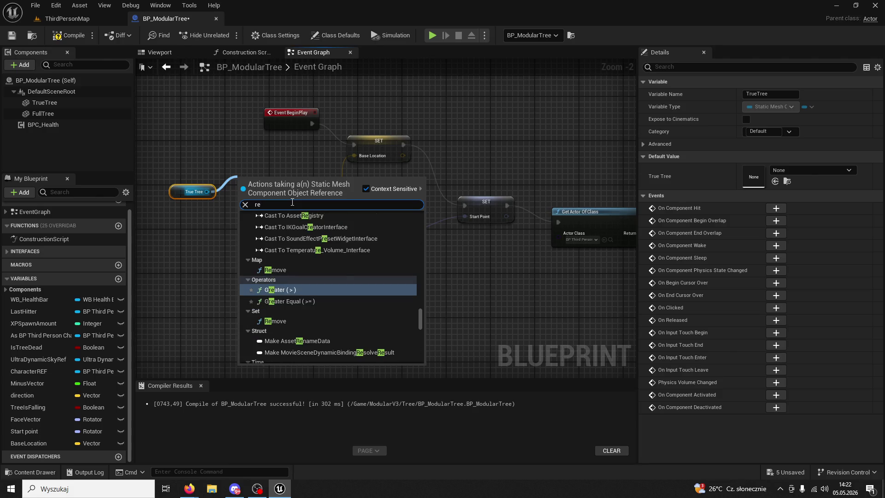
{"action": "type", "text": "latocation"}
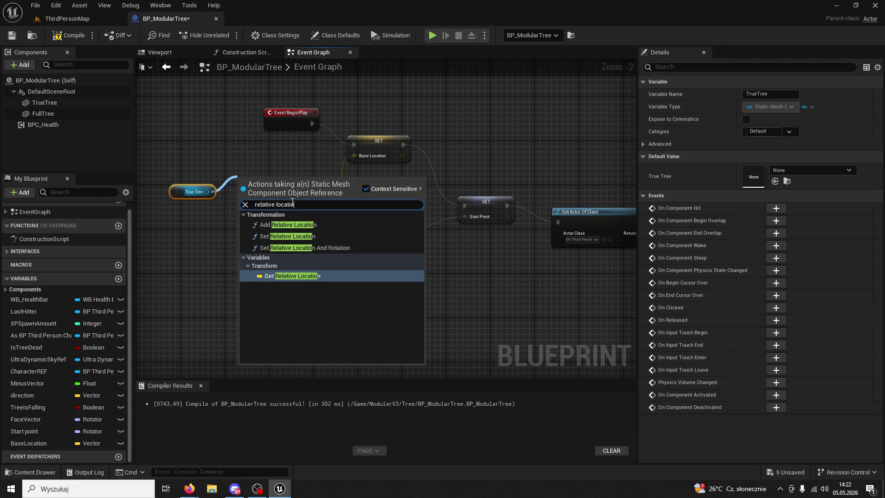
{"action": "key", "text": "Return"}
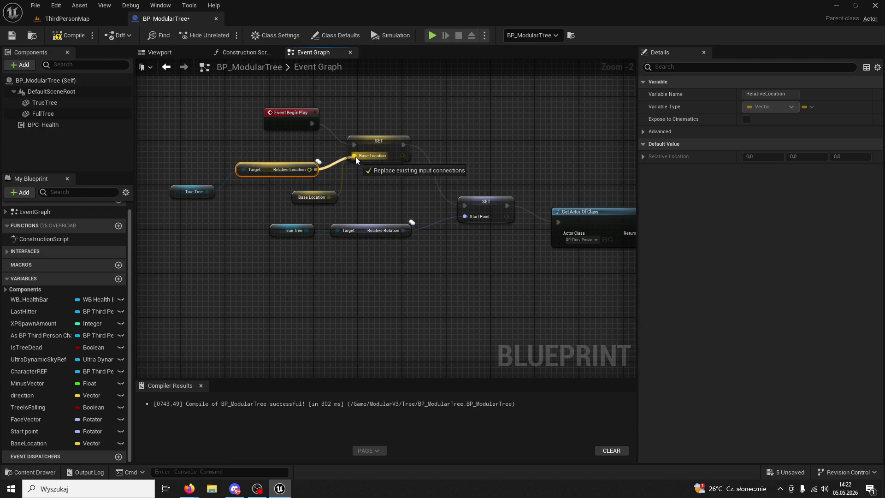
Check the Base Location getter wiring, then switch back to ThirdPersonMap
{"action": "left_click", "coordinate": [304, 202]}
{"action": "left_click", "coordinate": [424, 302]}
{"action": "scroll", "coordinate": [424, 303], "scroll_direction": "down", "scroll_amount": 5}
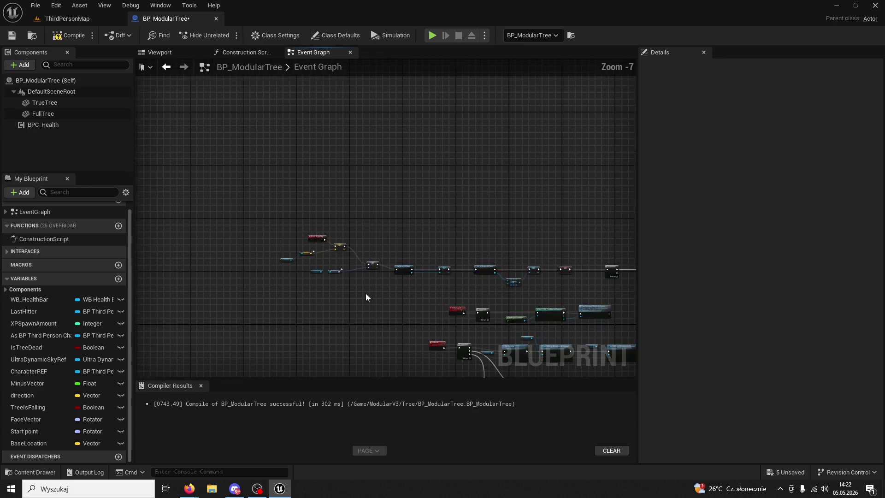
{"action": "scroll", "coordinate": [414, 247], "scroll_direction": "up", "scroll_amount": 5}
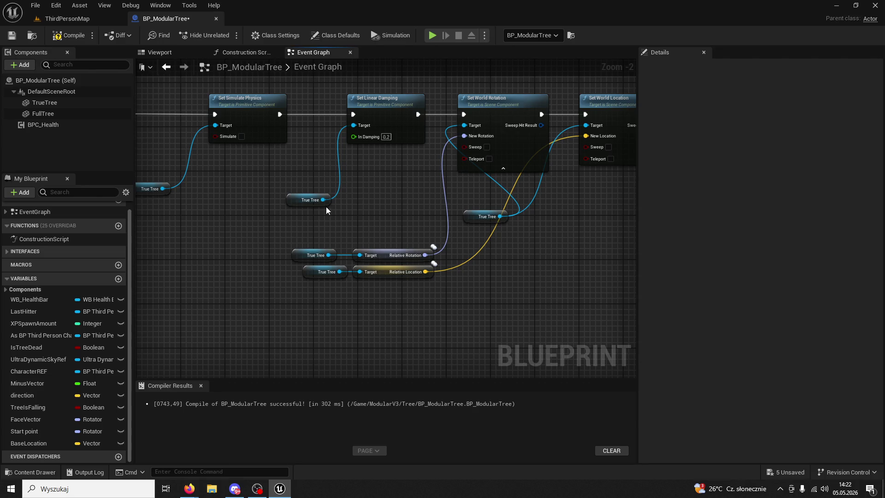
{"action": "left_click", "coordinate": [77, 19]}
{"action": "left_click", "coordinate": [224, 36]}
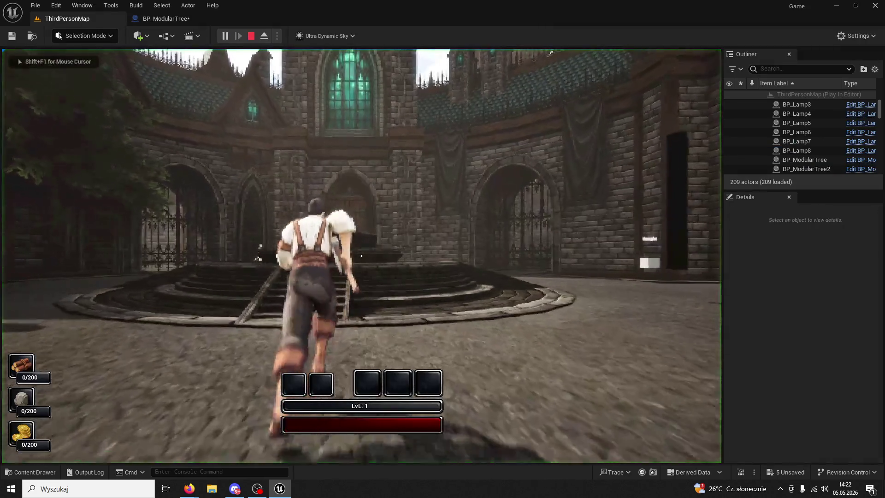
{"action": "key", "text": "w"}
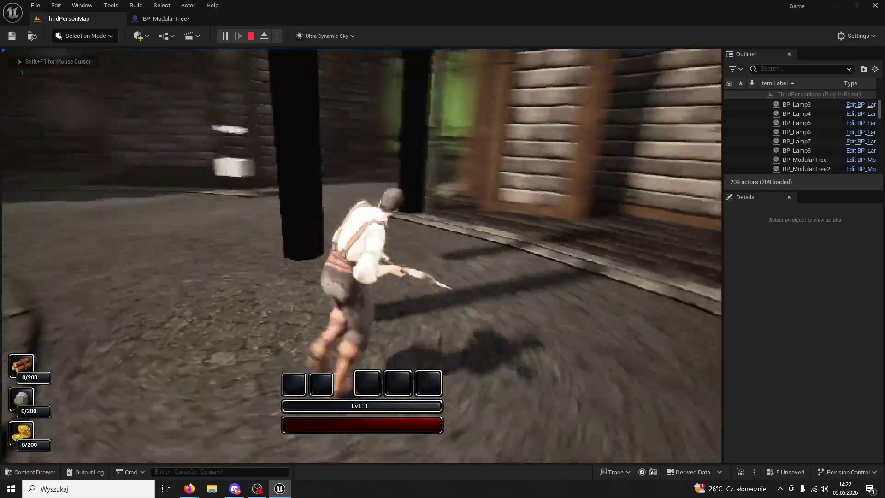
{"action": "left_click", "coordinate": [362, 256]}
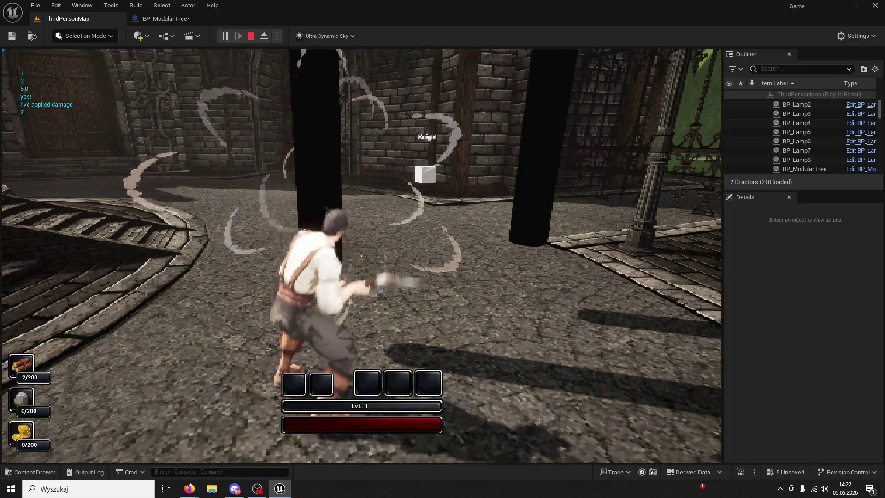
{"action": "left_click", "coordinate": [361, 256]}
{"action": "left_click", "coordinate": [361, 255]}
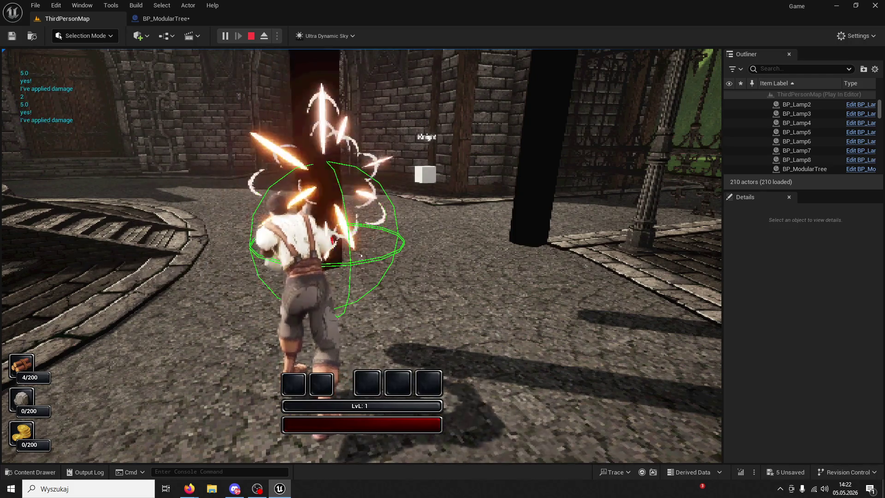
{"action": "left_click", "coordinate": [361, 255]}
{"action": "left_click", "coordinate": [361, 256]}
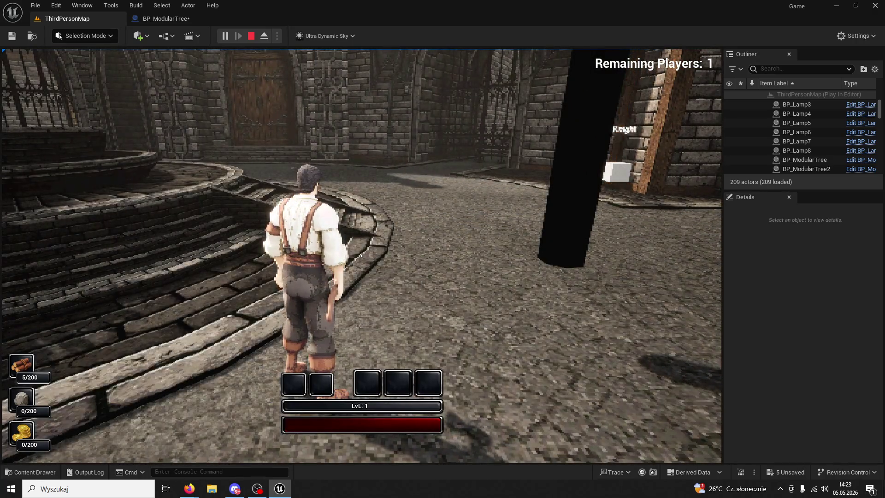
{"action": "key", "text": "w"}
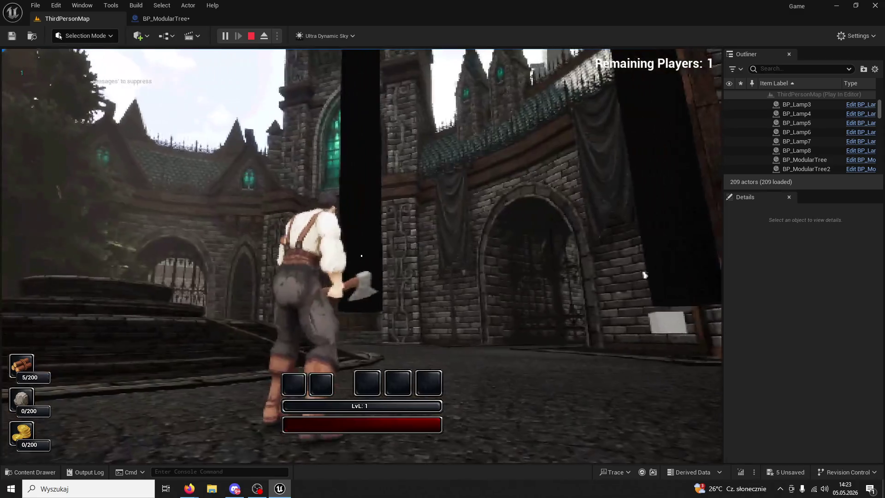
{"action": "left_click", "coordinate": [361, 256]}
{"action": "left_click", "coordinate": [361, 255]}
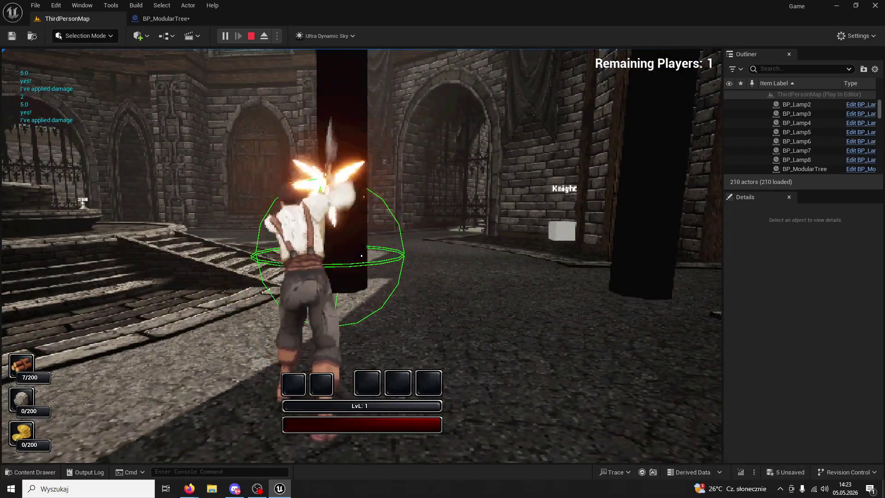
{"action": "left_click", "coordinate": [361, 255]}
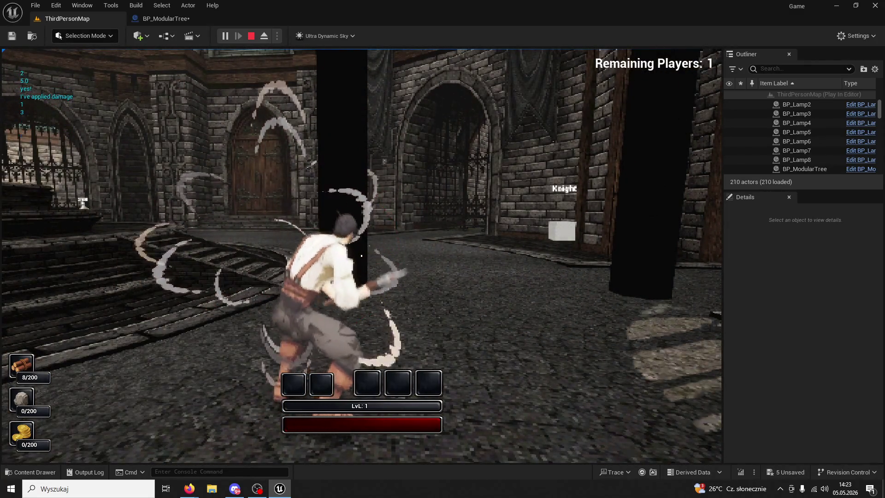
{"action": "left_click", "coordinate": [361, 255]}
{"action": "left_click", "coordinate": [362, 255]}
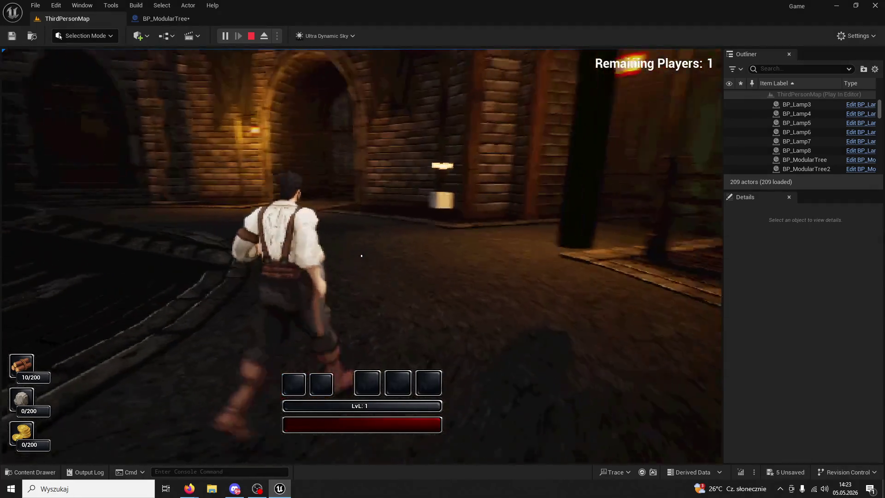
{"action": "key", "text": "Escape"}
{"action": "left_click", "coordinate": [131, 17]}
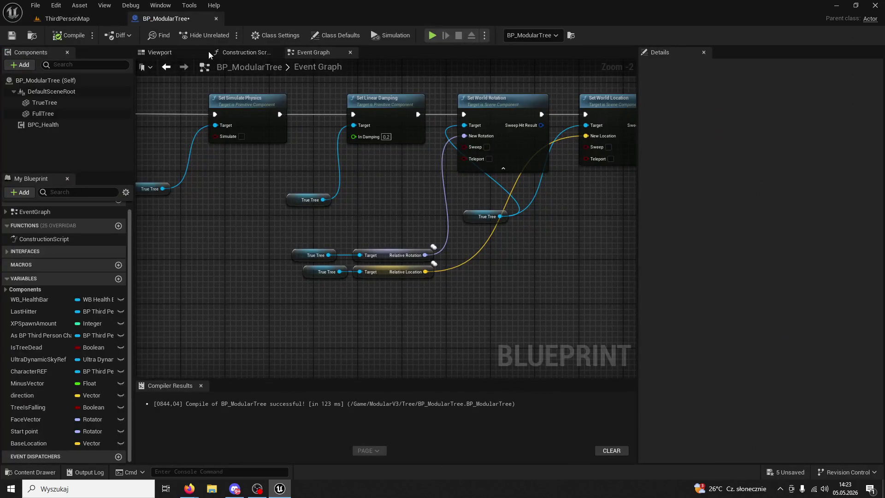
{"action": "scroll", "coordinate": [463, 250], "scroll_direction": "up", "scroll_amount": 4}
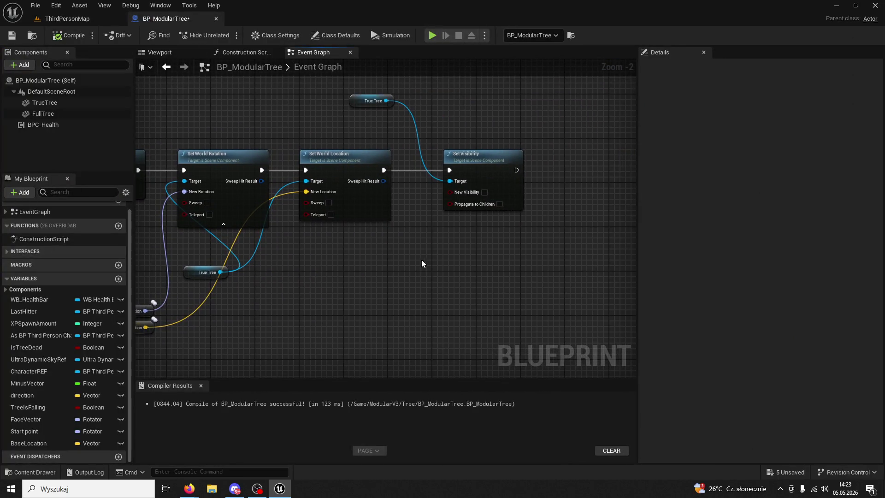
{"action": "left_click", "coordinate": [475, 189]}
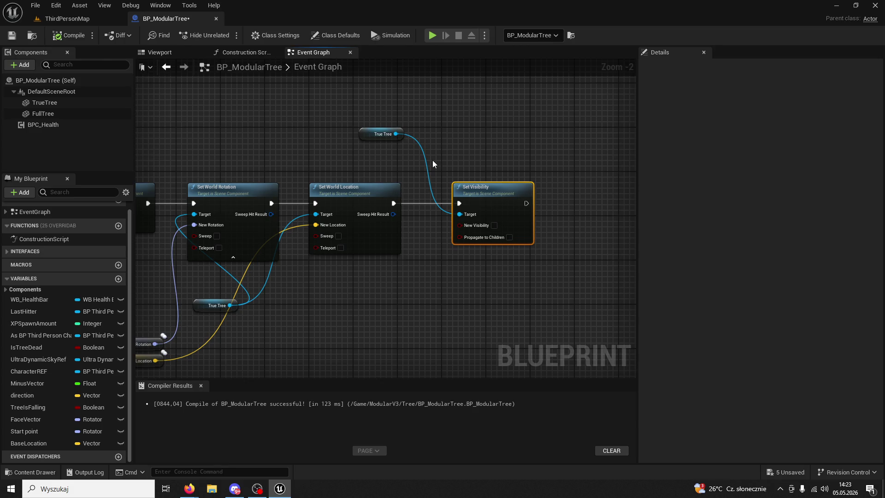
{"action": "left_click_drag", "start_coordinate": [432, 159], "coordinate": [708, 126]}
{"action": "left_click_drag", "start_coordinate": [353, 136], "coordinate": [466, 125]}
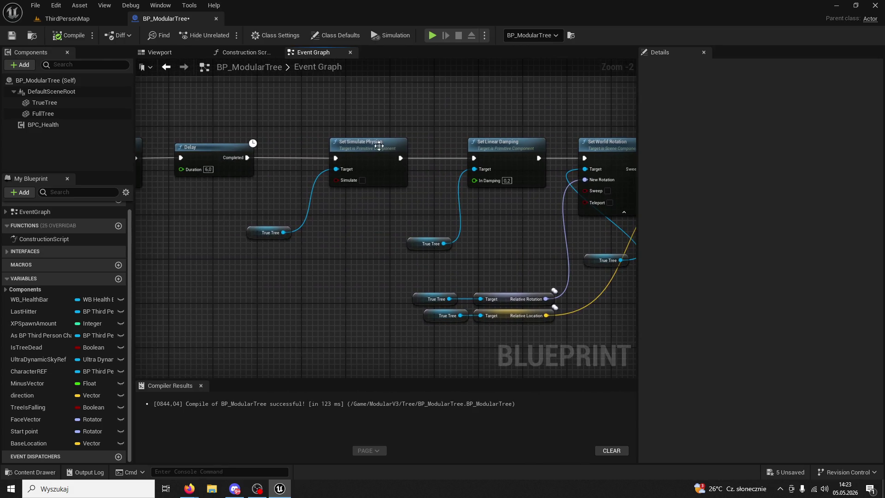
{"action": "left_click", "coordinate": [252, 231]}
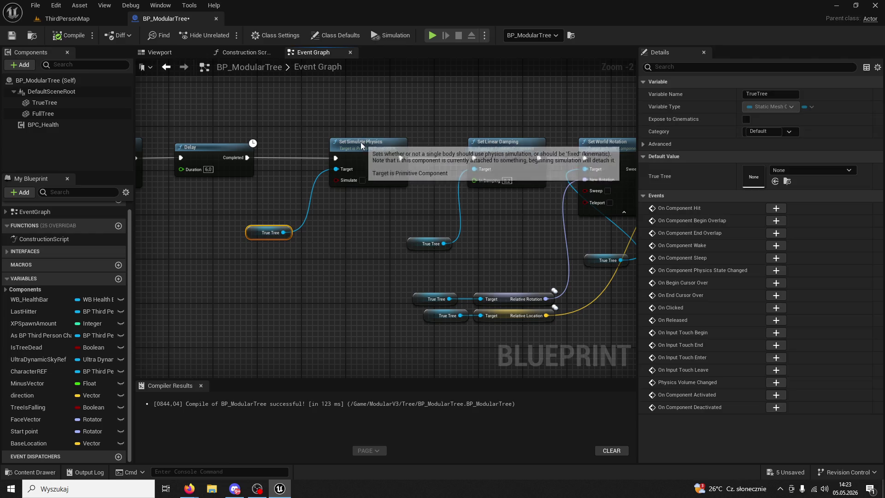
{"action": "left_click", "coordinate": [364, 180]}
{"action": "left_click", "coordinate": [346, 227]}
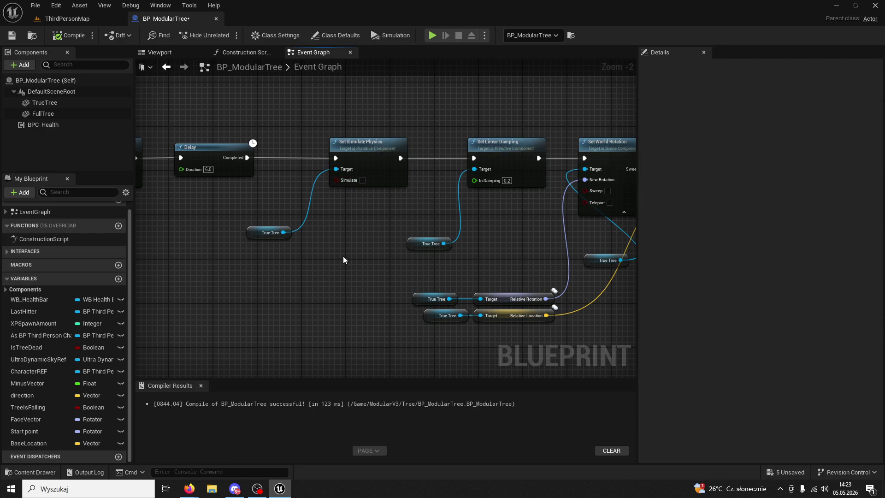
{"action": "scroll", "coordinate": [344, 255], "scroll_direction": "down", "scroll_amount": 1}
{"action": "left_click_drag", "start_coordinate": [300, 176], "coordinate": [503, 176]}
{"action": "left_click", "coordinate": [439, 167]}
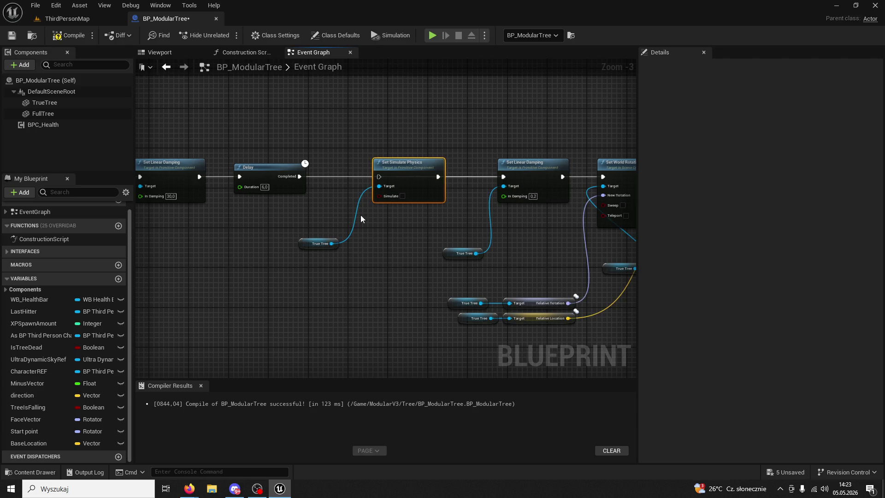
{"action": "key", "text": "ctrl+z"}
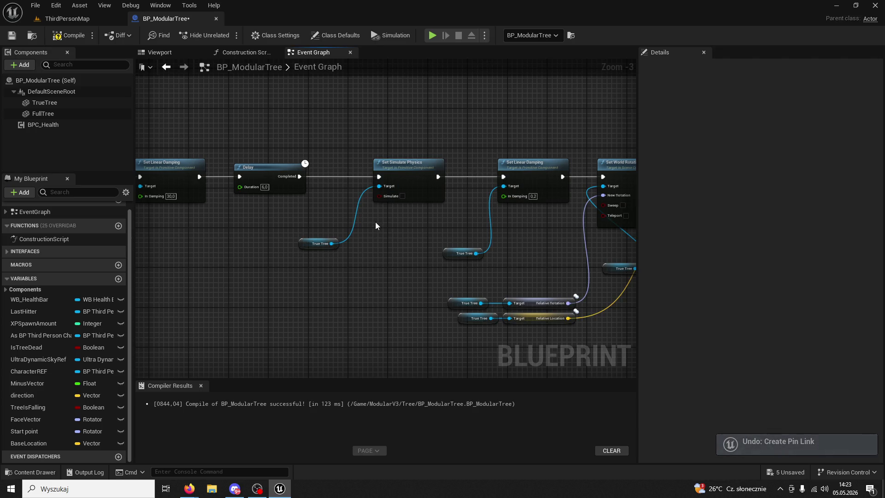
{"action": "left_click", "coordinate": [323, 244]}
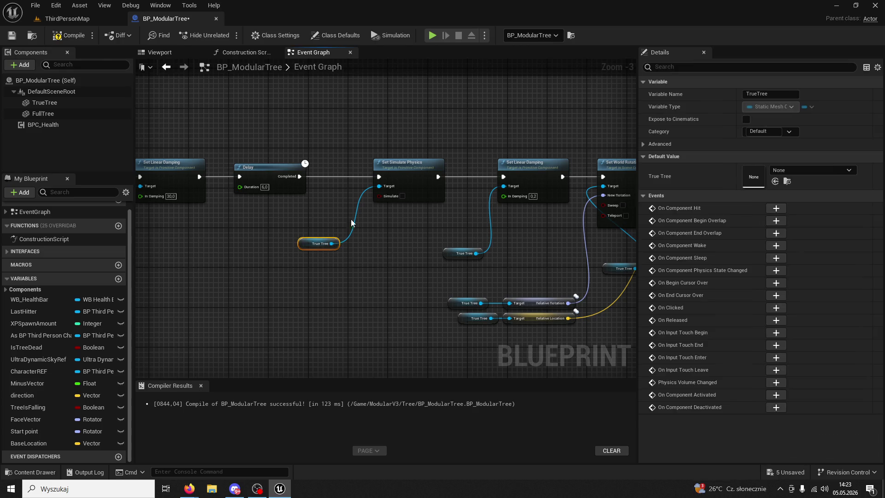
{"action": "left_click", "coordinate": [387, 170]}
{"action": "mouse_move", "coordinate": [274, 220]}
{"action": "left_mouse_down"}
{"action": "mouse_move", "coordinate": [463, 265]}
{"action": "mouse_move", "coordinate": [502, 253]}
{"action": "mouse_move", "coordinate": [504, 231]}
{"action": "mouse_move", "coordinate": [540, 224]}
{"action": "left_mouse_up"}
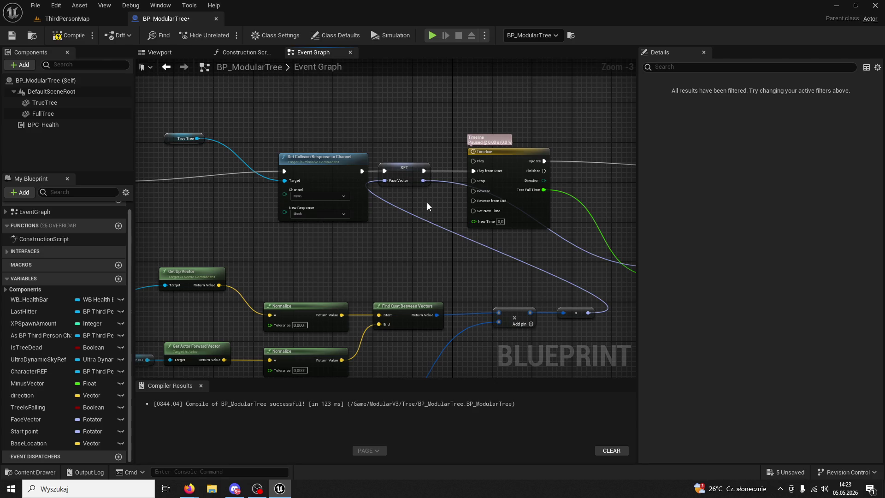
{"action": "left_click_drag", "start_coordinate": [427, 205], "coordinate": [279, 217]}
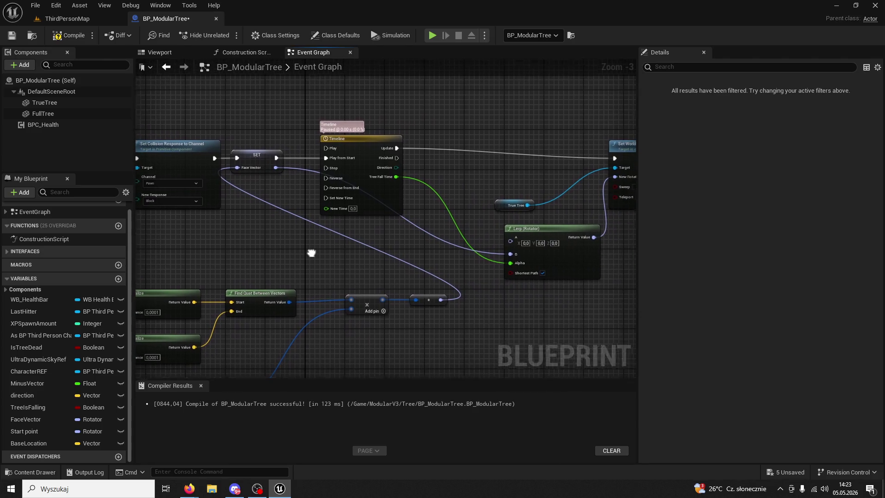
{"action": "left_click_drag", "start_coordinate": [309, 252], "coordinate": [599, 261]}
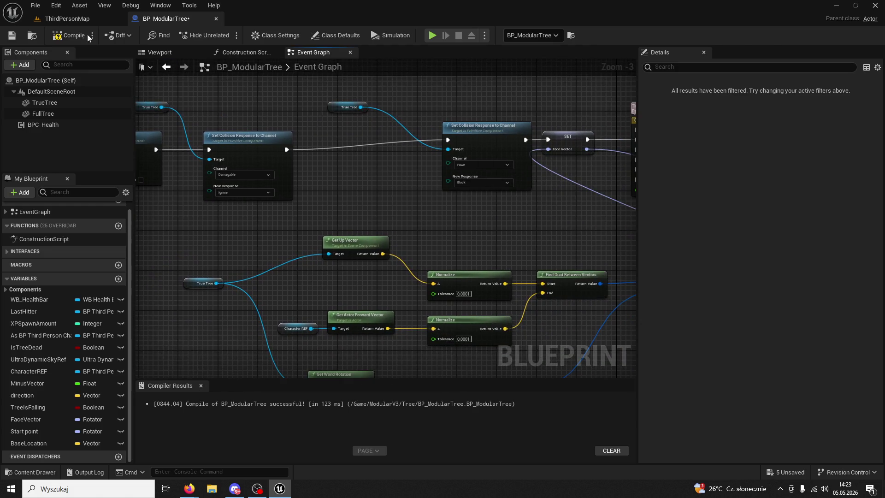
{"action": "left_click", "coordinate": [68, 18]}
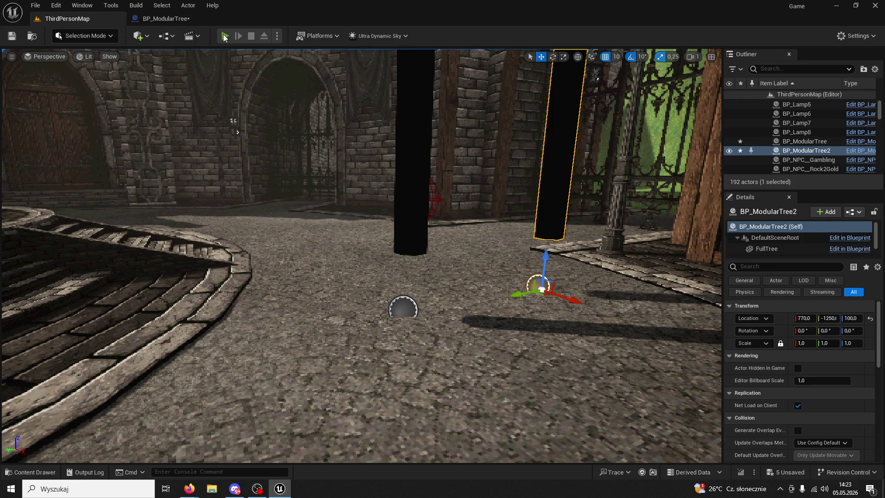
{"action": "left_click", "coordinate": [225, 36]}
{"action": "key", "text": "w"}
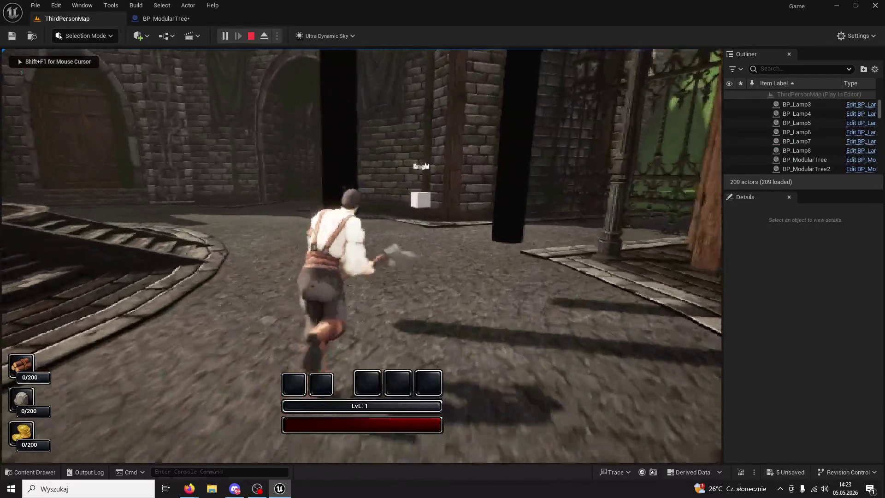
{"action": "left_click", "coordinate": [362, 255]}
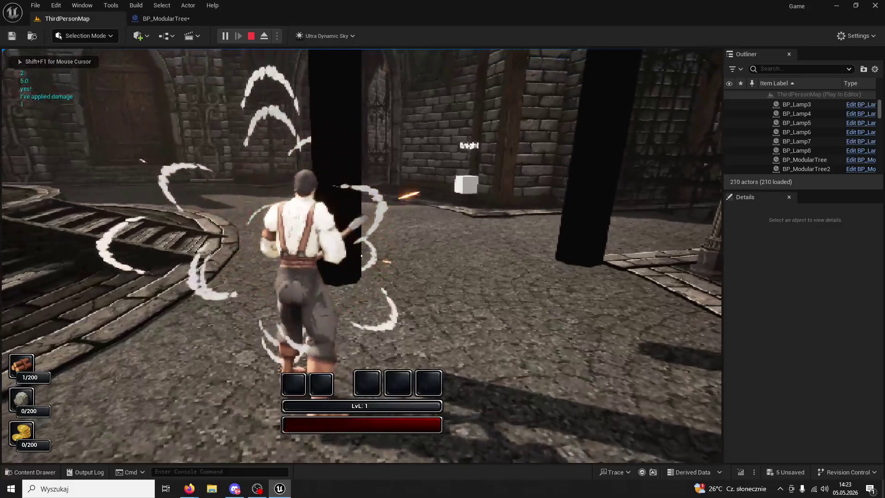
{"action": "left_click", "coordinate": [361, 255]}
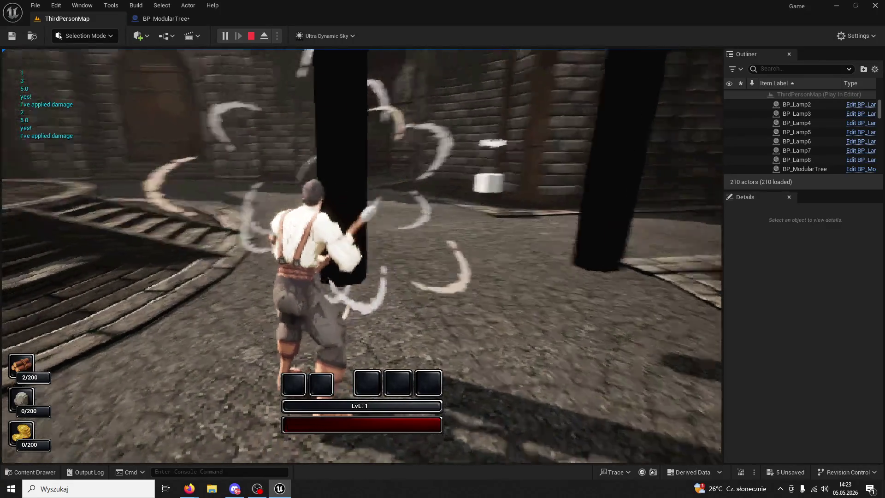
{"action": "left_click", "coordinate": [361, 255]}
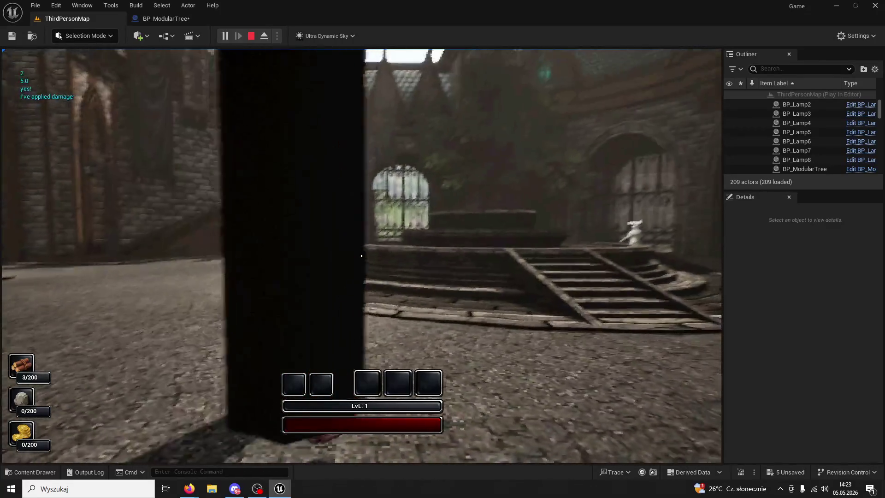
{"action": "left_click", "coordinate": [361, 256]}
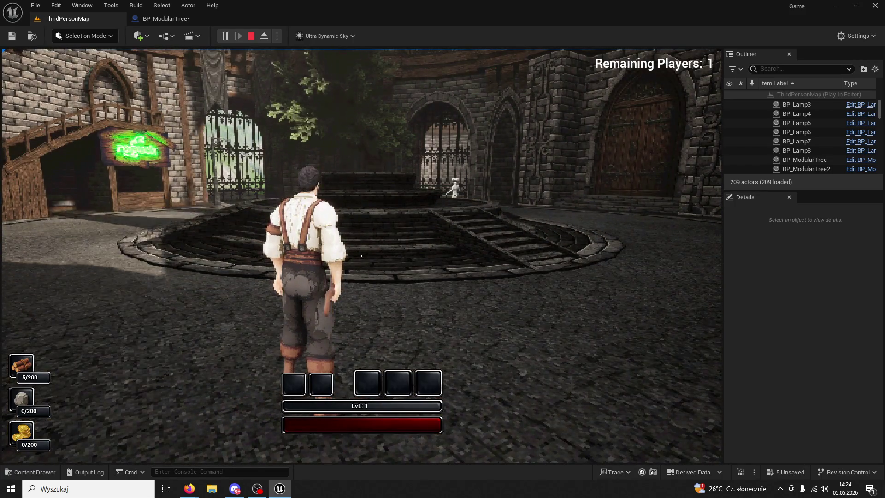
{"action": "key", "text": "w"}
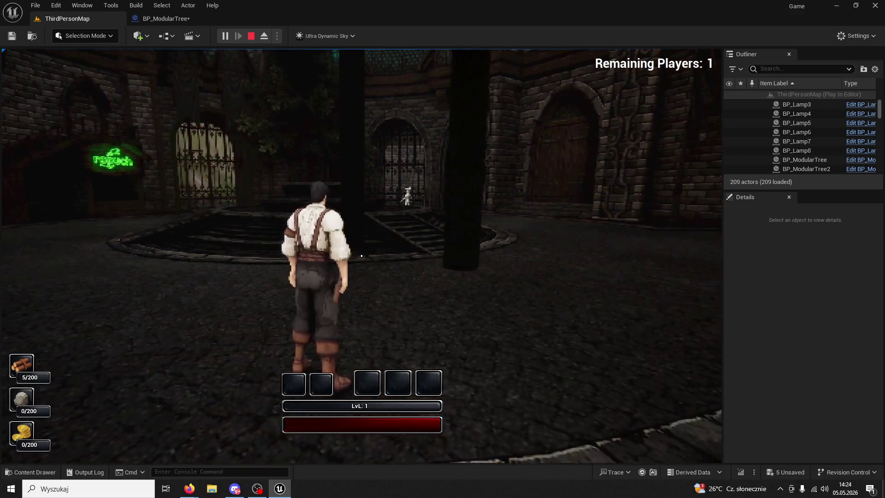
{"action": "key", "text": "w"}
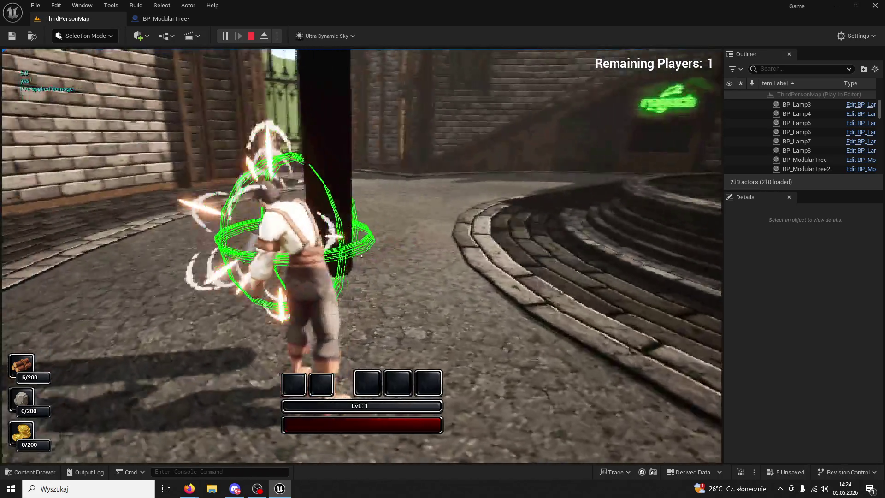
{"action": "left_click", "coordinate": [361, 256]}
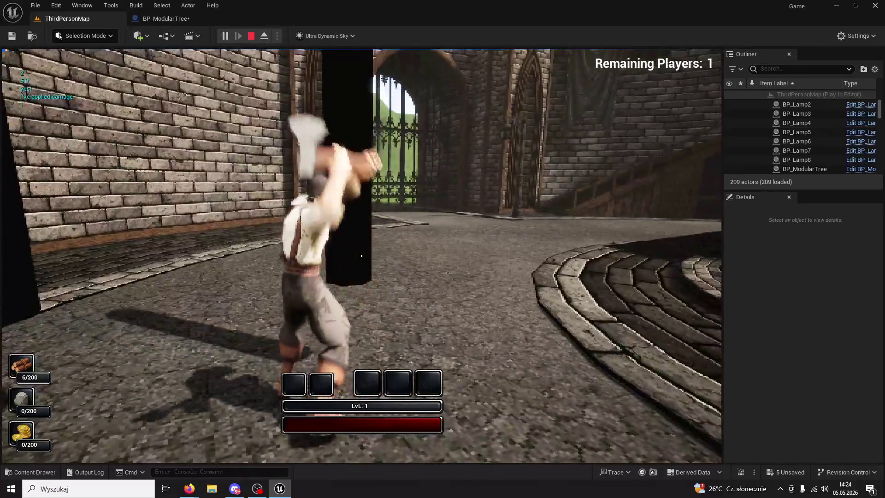
{"action": "left_click", "coordinate": [362, 255]}
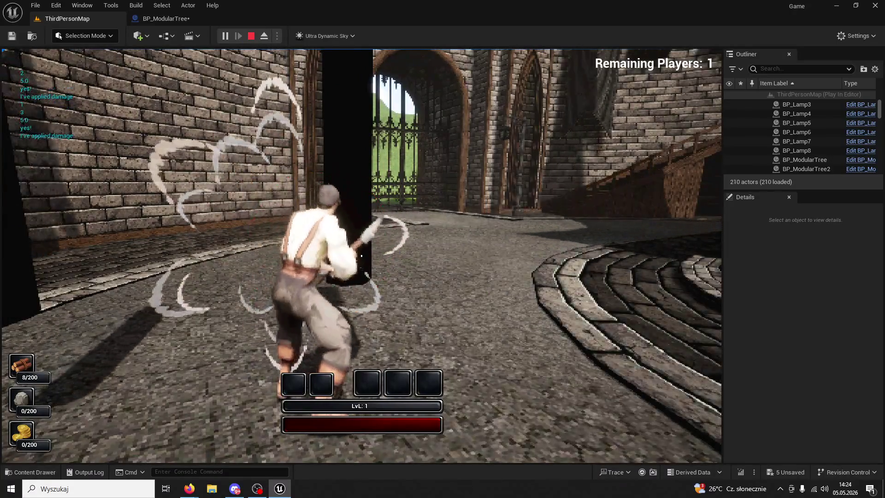
{"action": "left_click", "coordinate": [361, 256]}
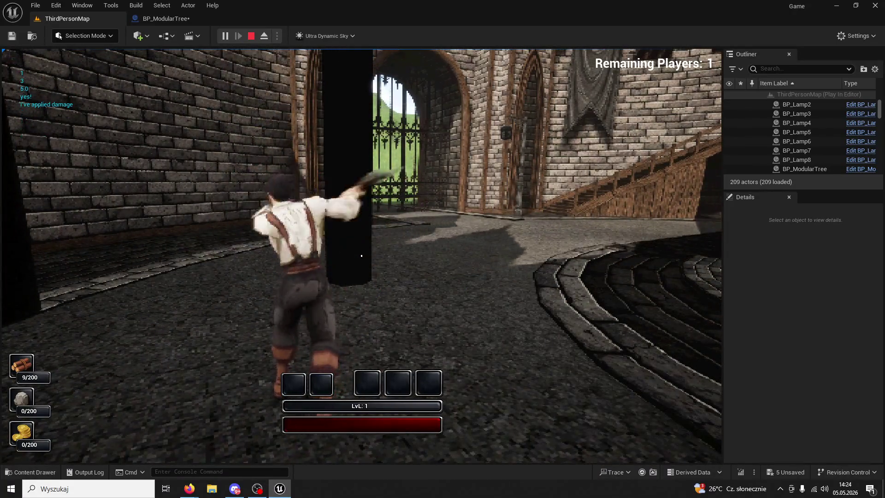
{"action": "key", "text": "Escape"}
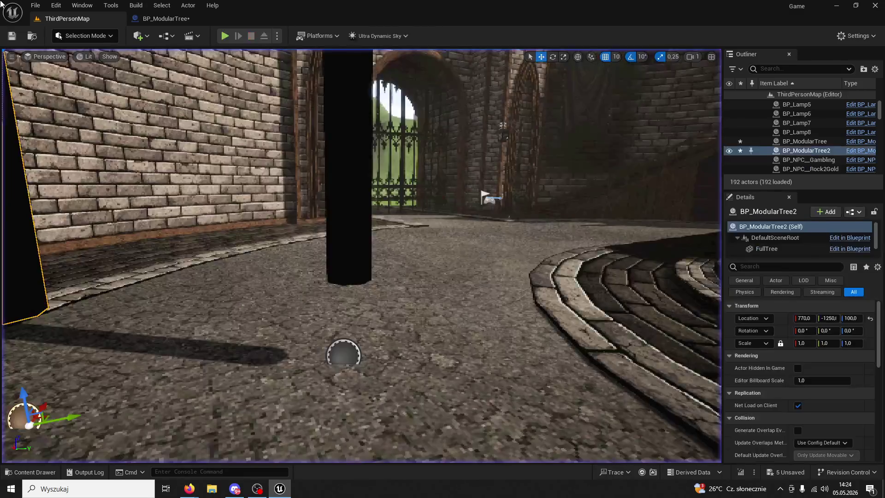
{"action": "left_click", "coordinate": [162, 18]}
{"action": "left_click", "coordinate": [63, 114]}
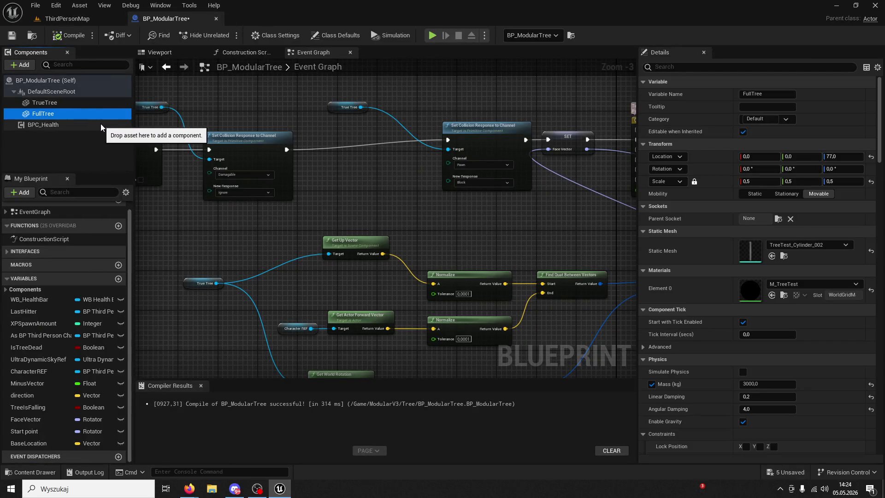
{"action": "left_click", "coordinate": [56, 102]}
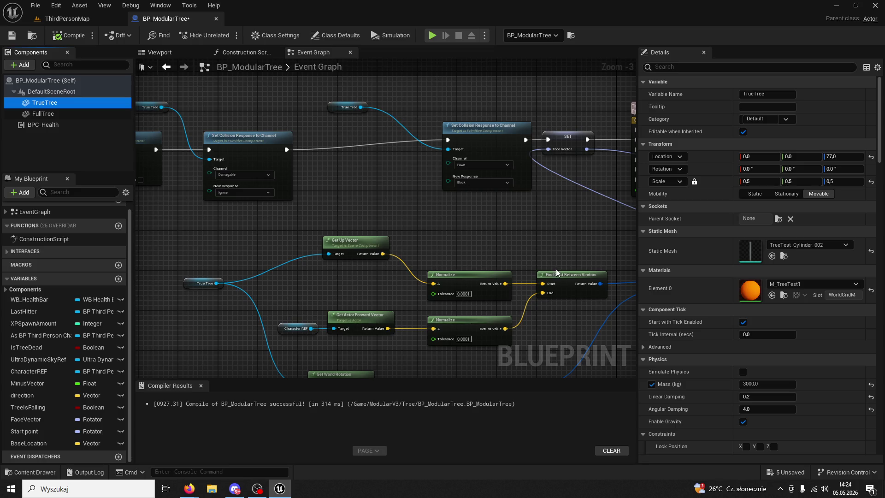
{"action": "left_click_drag", "start_coordinate": [529, 242], "coordinate": [378, 197]}
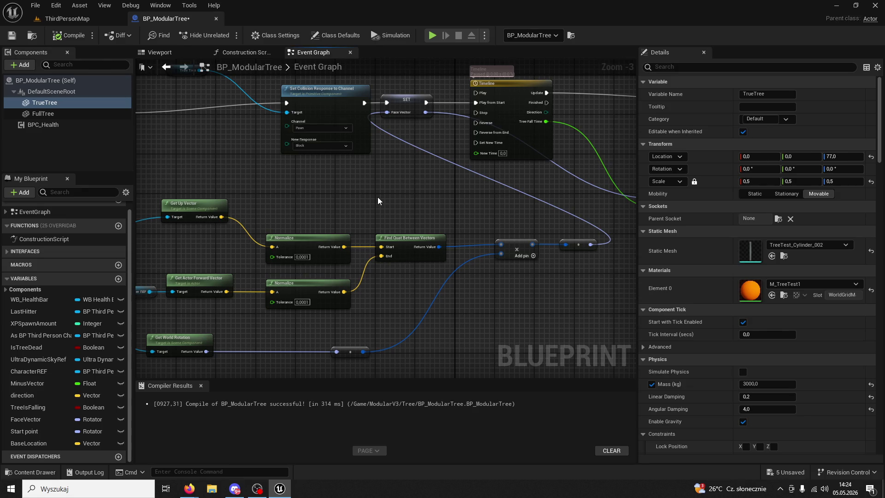
{"action": "scroll", "coordinate": [419, 204], "scroll_direction": "down", "scroll_amount": 3}
{"action": "left_click_drag", "start_coordinate": [474, 213], "coordinate": [307, 224]}
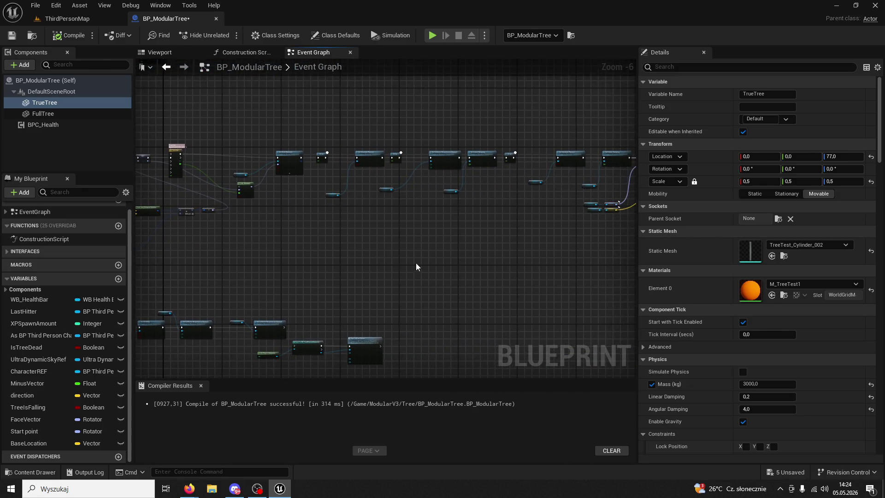
{"action": "mouse_move", "coordinate": [416, 266]}
{"action": "left_mouse_down"}
{"action": "mouse_move", "coordinate": [372, 258]}
{"action": "mouse_move", "coordinate": [278, 353]}
{"action": "left_mouse_up"}
{"action": "scroll", "coordinate": [383, 258], "scroll_direction": "up", "scroll_amount": 2}
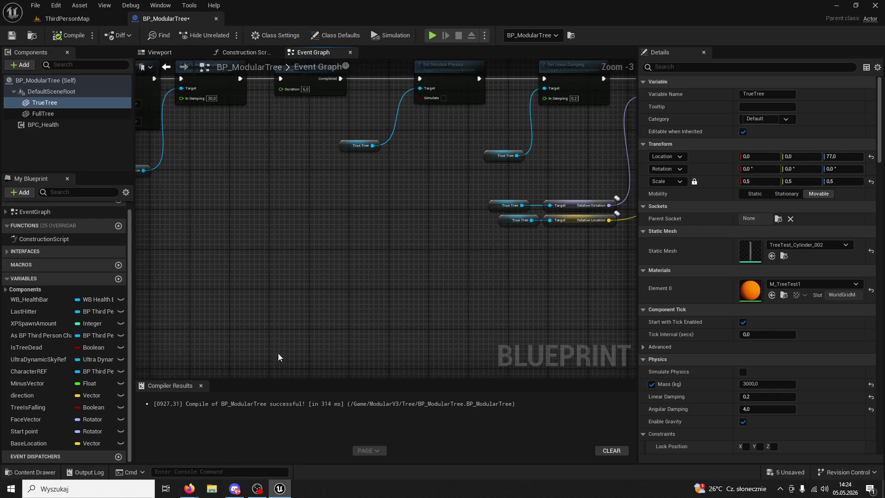
{"action": "scroll", "coordinate": [278, 352], "scroll_direction": "up", "scroll_amount": 1}
{"action": "mouse_move", "coordinate": [352, 257]}
{"action": "left_mouse_down"}
{"action": "mouse_move", "coordinate": [256, 258]}
{"action": "mouse_move", "coordinate": [256, 271]}
{"action": "left_mouse_up"}
{"action": "left_click", "coordinate": [247, 271]}
{"action": "scroll", "coordinate": [247, 270], "scroll_direction": "up", "scroll_amount": 2}
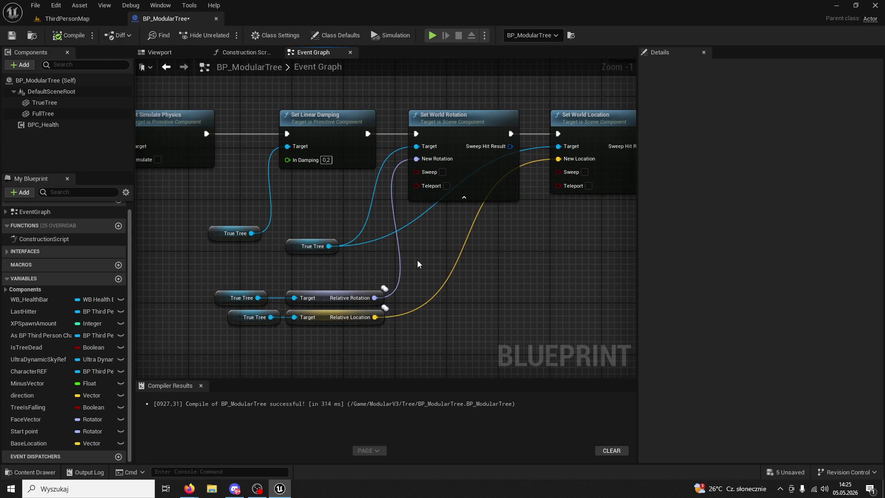
{"action": "mouse_move", "coordinate": [417, 260]}
{"action": "left_mouse_down"}
{"action": "mouse_move", "coordinate": [293, 275]}
{"action": "mouse_move", "coordinate": [329, 278]}
{"action": "mouse_move", "coordinate": [352, 323]}
{"action": "left_mouse_up"}
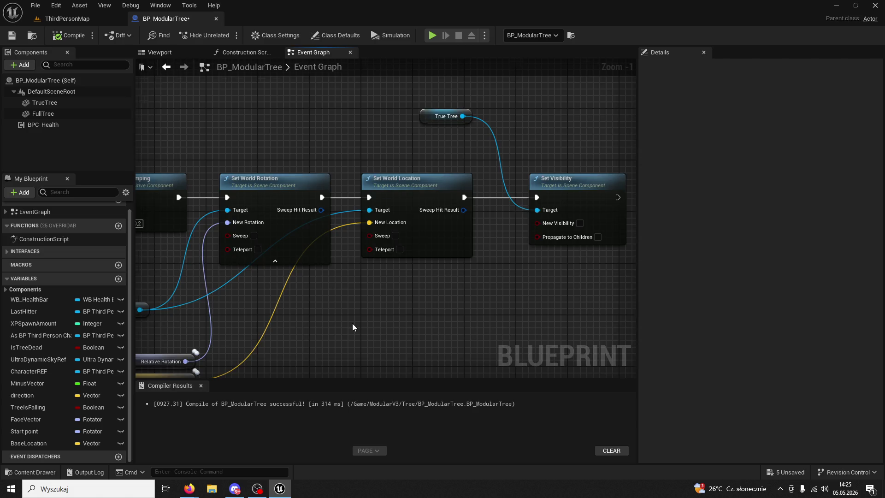
{"action": "scroll", "coordinate": [352, 325], "scroll_direction": "down", "scroll_amount": 1}
{"action": "left_click", "coordinate": [558, 213]}
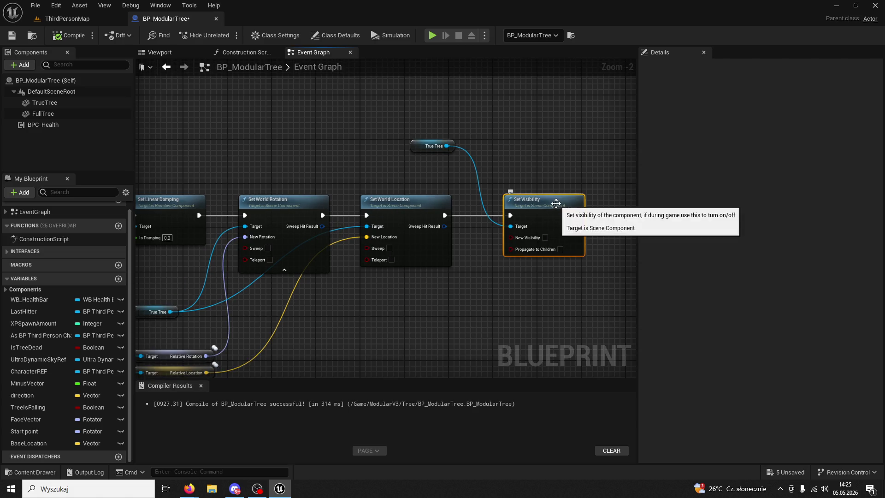
{"action": "mouse_move", "coordinate": [520, 272]}
{"action": "left_mouse_down"}
{"action": "mouse_move", "coordinate": [392, 306]}
{"action": "mouse_move", "coordinate": [404, 302]}
{"action": "left_mouse_up"}
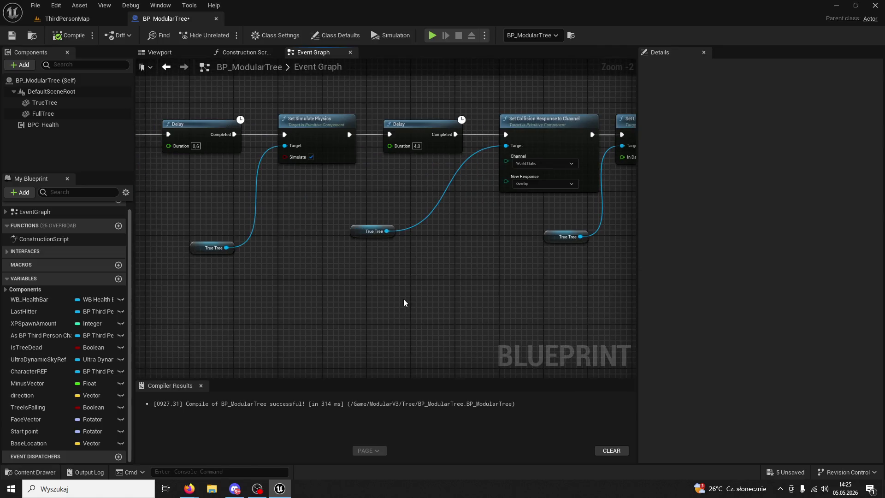
{"action": "scroll", "coordinate": [583, 261], "scroll_direction": "down", "scroll_amount": 2}
{"action": "mouse_move", "coordinate": [582, 261]}
{"action": "left_mouse_down"}
{"action": "mouse_move", "coordinate": [484, 320]}
{"action": "mouse_move", "coordinate": [482, 344]}
{"action": "left_mouse_up"}
{"action": "scroll", "coordinate": [525, 282], "scroll_direction": "up", "scroll_amount": 2}
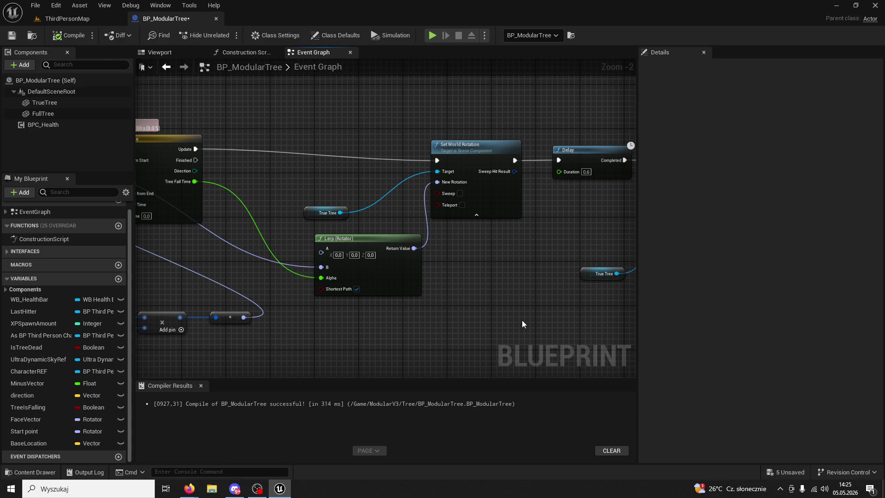
{"action": "mouse_move", "coordinate": [515, 321]}
{"action": "left_mouse_down"}
{"action": "mouse_move", "coordinate": [334, 322]}
{"action": "mouse_move", "coordinate": [383, 297]}
{"action": "mouse_move", "coordinate": [430, 365]}
{"action": "mouse_move", "coordinate": [636, 333]}
{"action": "mouse_move", "coordinate": [635, 315]}
{"action": "left_mouse_up"}
{"action": "mouse_move", "coordinate": [517, 322]}
{"action": "left_mouse_down"}
{"action": "mouse_move", "coordinate": [336, 310]}
{"action": "mouse_move", "coordinate": [479, 295]}
{"action": "mouse_move", "coordinate": [245, 263]}
{"action": "left_mouse_up"}
Start playing ThirdPersonMap and cycle view modes through shader complexity and lit to wireframe
{"action": "left_click", "coordinate": [75, 20]}
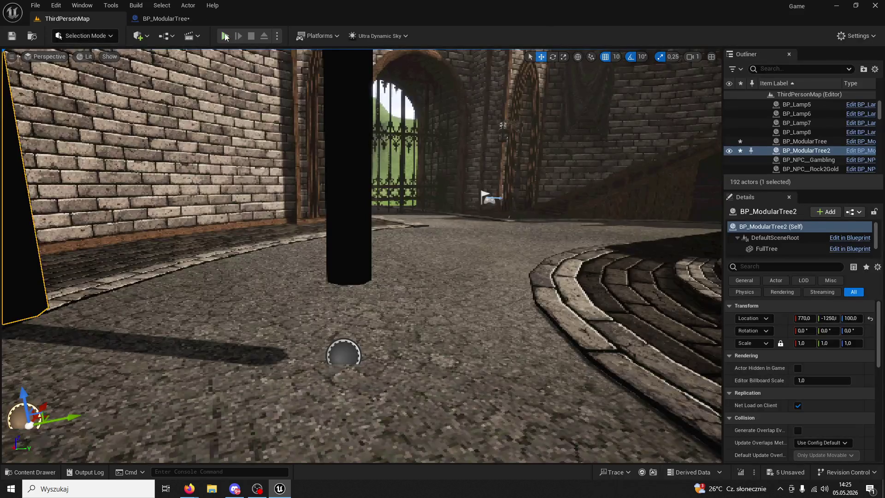
{"action": "left_click", "coordinate": [226, 36]}
{"action": "key", "text": "w"}
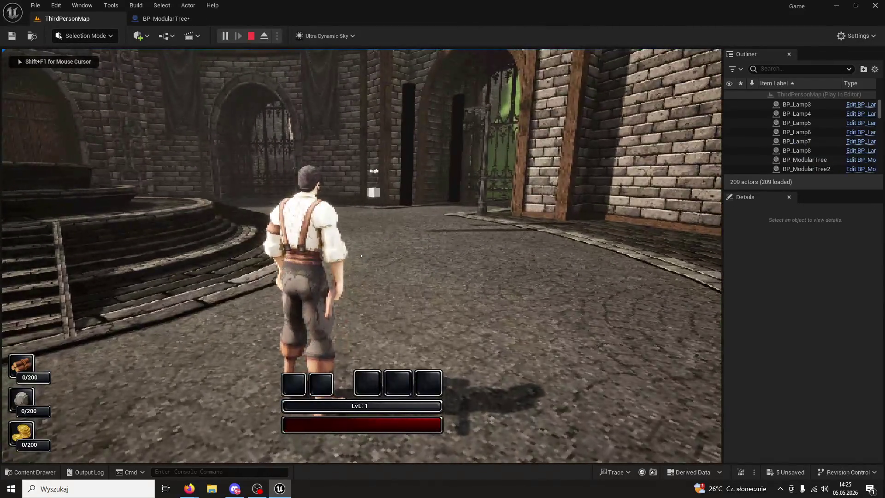
{"action": "key", "text": "F4"}
{"action": "key", "text": "F5"}
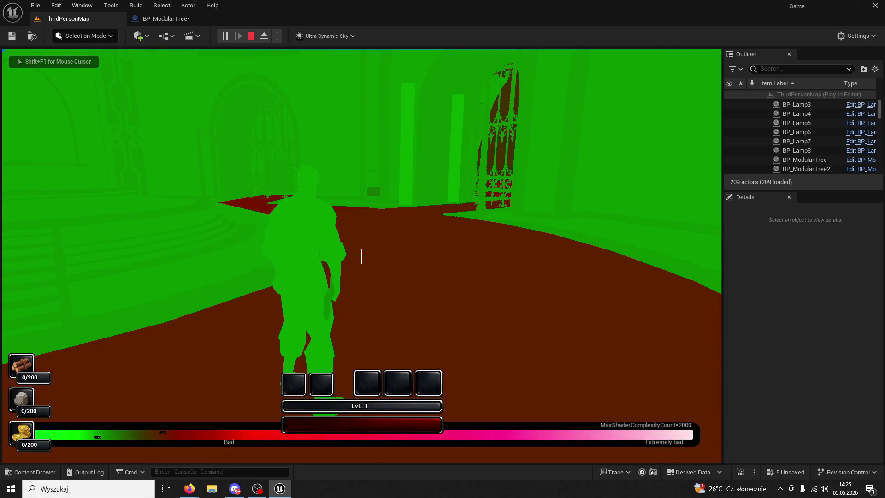
{"action": "key", "text": "F4"}
{"action": "key", "text": "F3"}
{"action": "key", "text": "F1"}
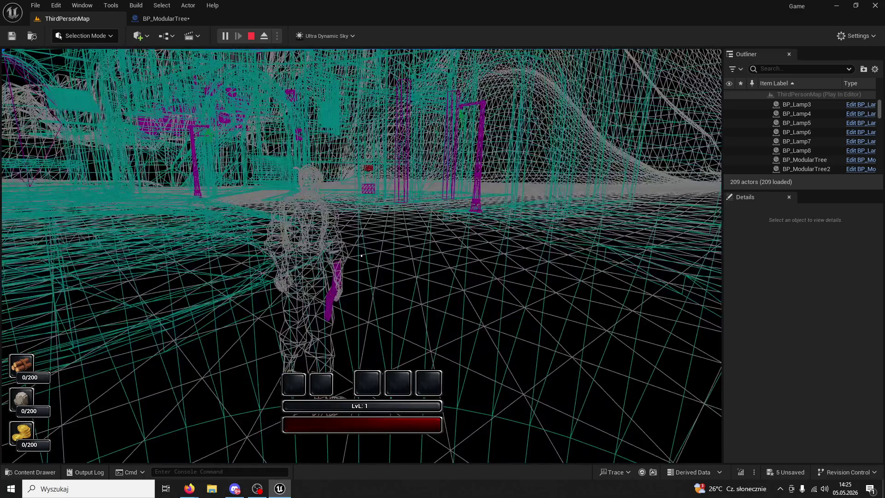
Chop a tree five times in wireframe view, then end the play session
{"action": "key", "text": "w"}
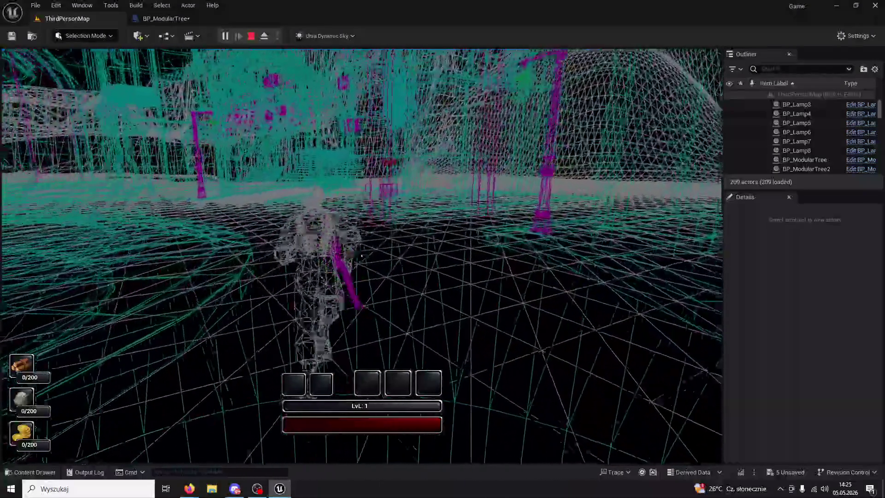
{"action": "left_click", "coordinate": [361, 256]}
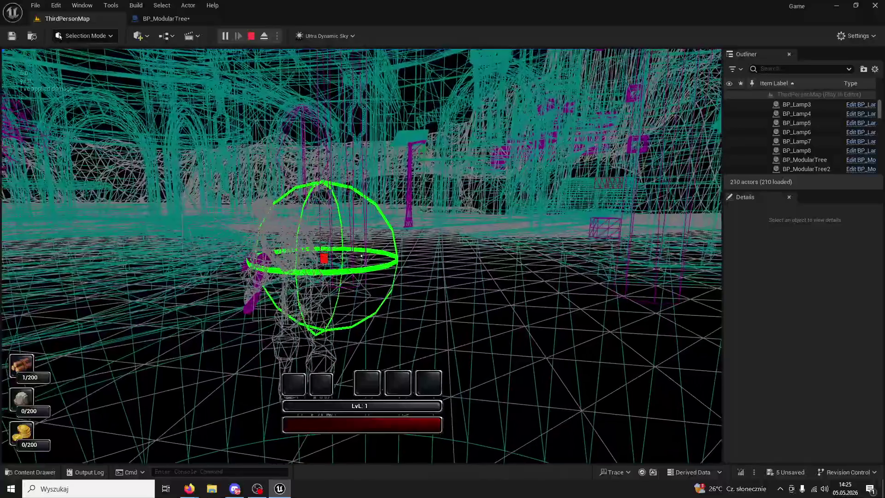
{"action": "left_click", "coordinate": [361, 256]}
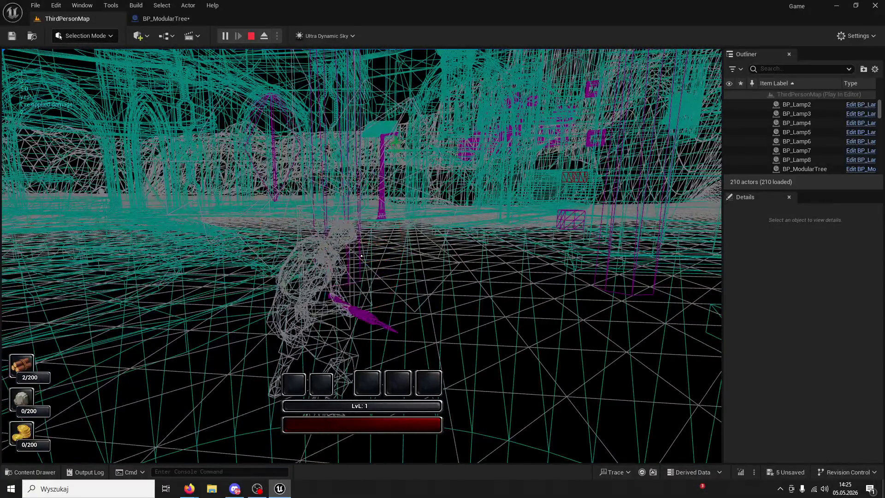
{"action": "left_click", "coordinate": [362, 256]}
{"action": "left_click", "coordinate": [361, 257]}
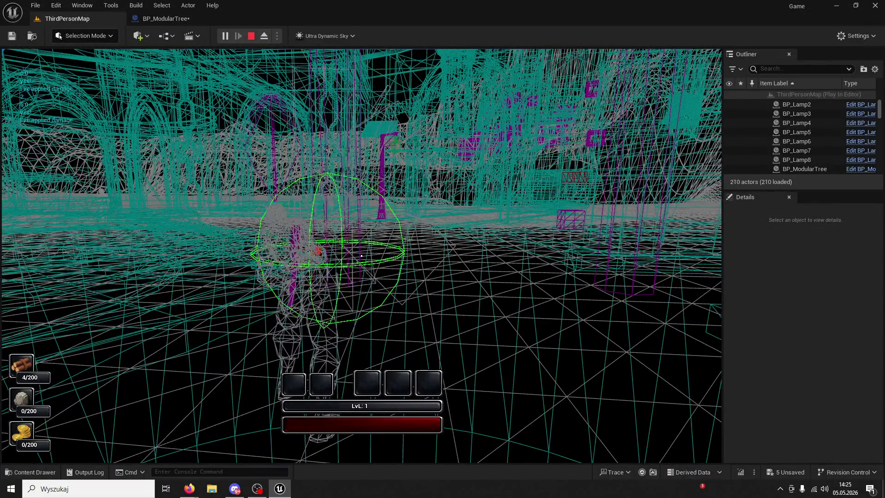
{"action": "left_click", "coordinate": [362, 256]}
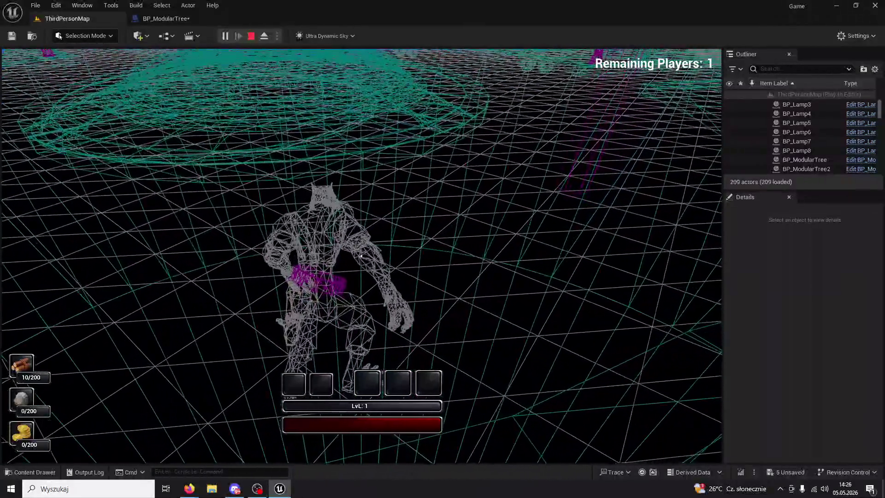
{"action": "key", "text": "Escape"}
Survey BP_ModularTree's rotation, Timeline, Lerp, Delay and collision node chains
{"action": "left_click", "coordinate": [175, 19]}
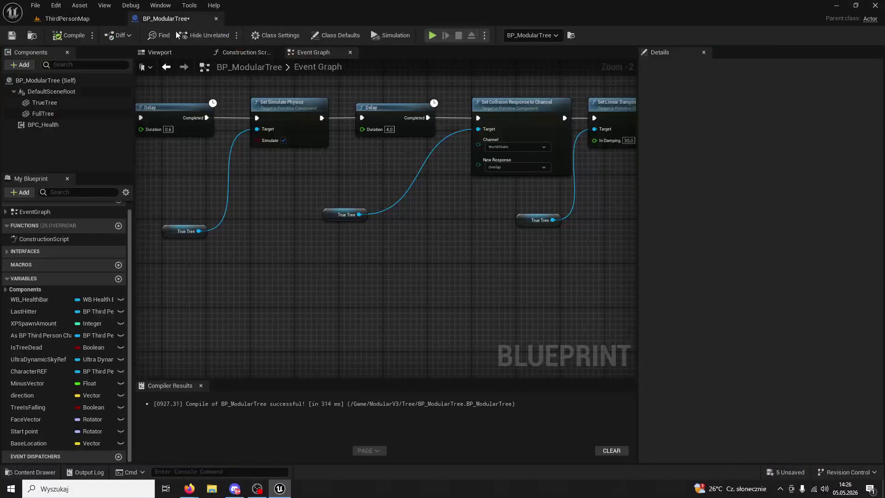
{"action": "mouse_move", "coordinate": [366, 184]}
{"action": "left_mouse_down"}
{"action": "mouse_move", "coordinate": [338, 220]}
{"action": "mouse_move", "coordinate": [308, 236]}
{"action": "mouse_move", "coordinate": [548, 239]}
{"action": "left_mouse_up"}
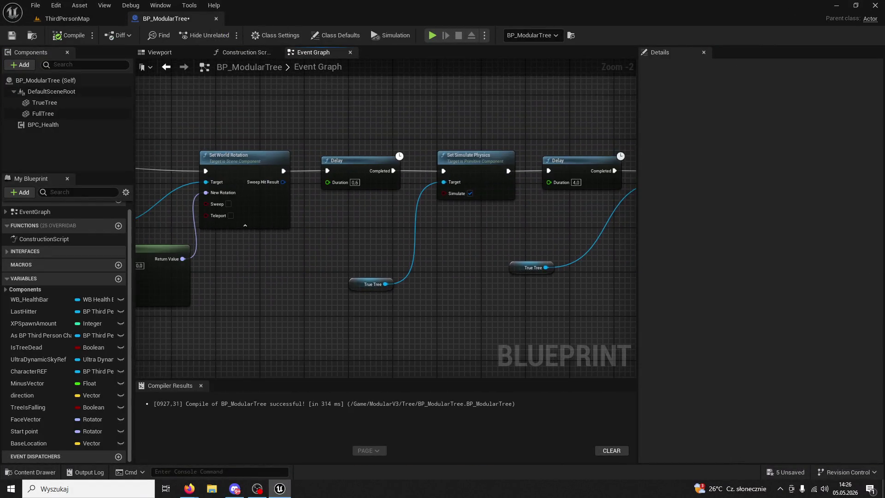
{"action": "scroll", "coordinate": [425, 242], "scroll_direction": "down", "scroll_amount": 2}
{"action": "mouse_move", "coordinate": [426, 243]}
{"action": "left_mouse_down"}
{"action": "mouse_move", "coordinate": [471, 208]}
{"action": "mouse_move", "coordinate": [458, 246]}
{"action": "mouse_move", "coordinate": [504, 245]}
{"action": "mouse_move", "coordinate": [391, 229]}
{"action": "mouse_move", "coordinate": [396, 241]}
{"action": "left_mouse_up"}
{"action": "scroll", "coordinate": [398, 240], "scroll_direction": "up", "scroll_amount": 2}
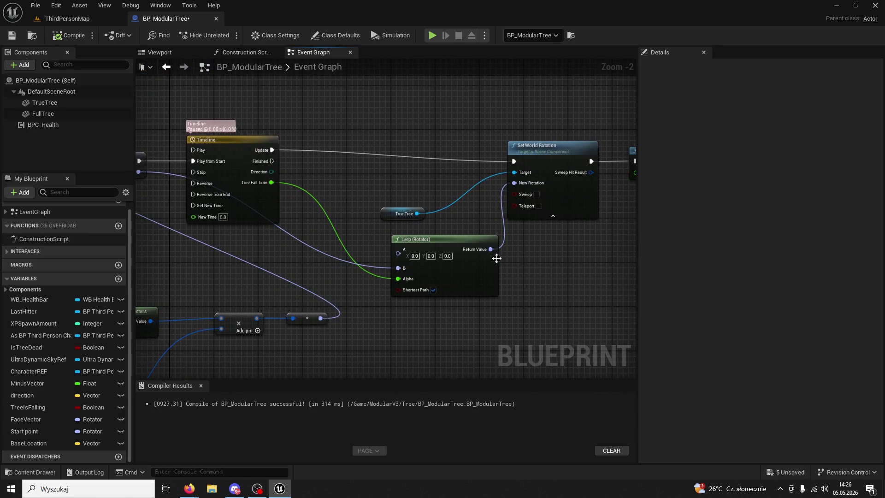
{"action": "left_click_drag", "start_coordinate": [496, 258], "coordinate": [436, 265]}
{"action": "left_click_drag", "start_coordinate": [438, 264], "coordinate": [252, 242]}
{"action": "left_click_drag", "start_coordinate": [405, 244], "coordinate": [278, 246]}
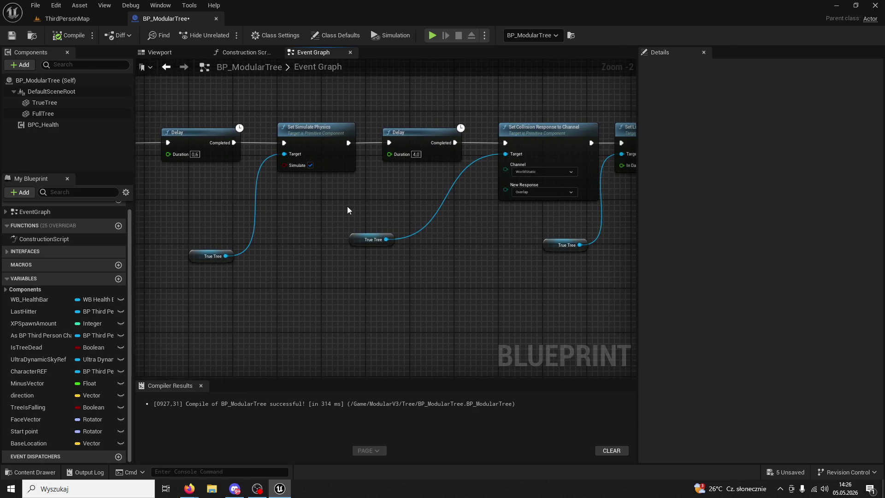
{"action": "scroll", "coordinate": [289, 204], "scroll_direction": "down", "scroll_amount": 1}
{"action": "left_click_drag", "start_coordinate": [289, 203], "coordinate": [379, 237]}
{"action": "scroll", "coordinate": [378, 237], "scroll_direction": "down", "scroll_amount": 4}
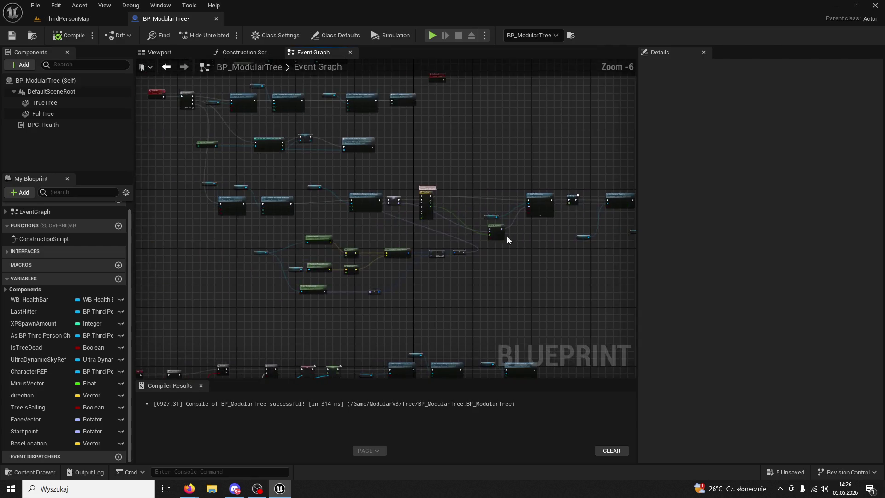
{"action": "scroll", "coordinate": [406, 244], "scroll_direction": "up", "scroll_amount": 4}
{"action": "left_click_drag", "start_coordinate": [379, 195], "coordinate": [405, 244]}
Place the WorldStatic Block collision response node beside Set Visibility, then return to ThirdPersonMap
{"action": "left_click_drag", "start_coordinate": [410, 156], "coordinate": [425, 156]}
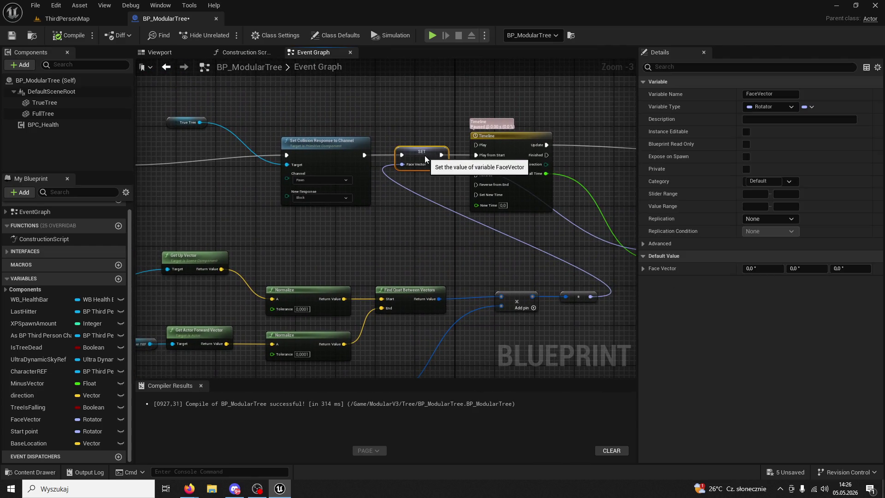
{"action": "left_click_drag", "start_coordinate": [375, 218], "coordinate": [494, 225]}
{"action": "left_click_drag", "start_coordinate": [399, 238], "coordinate": [510, 221]}
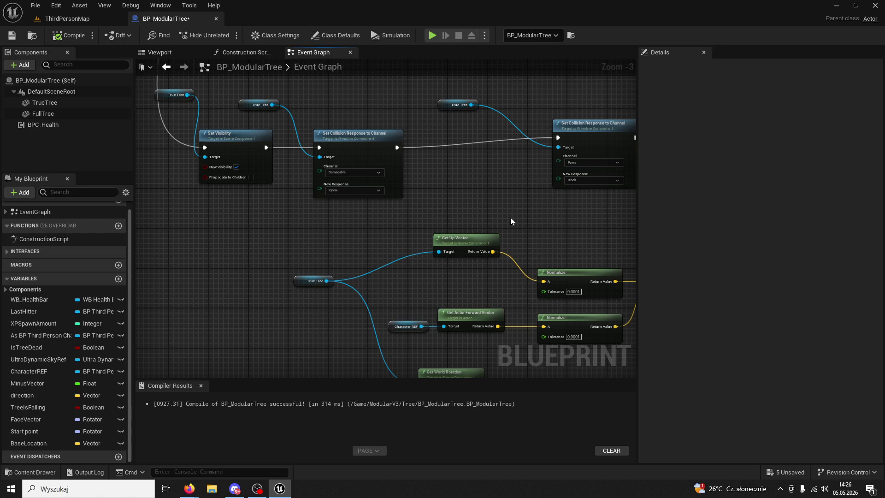
{"action": "left_click_drag", "start_coordinate": [407, 217], "coordinate": [354, 216]}
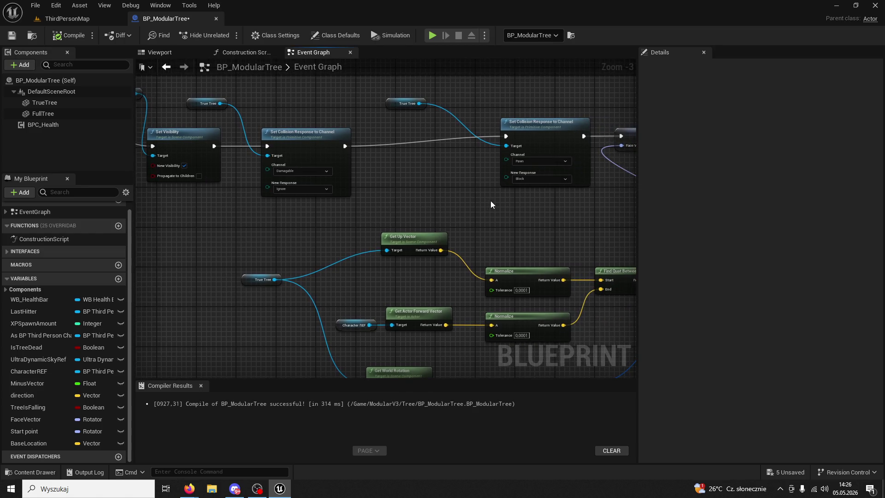
{"action": "mouse_move", "coordinate": [494, 205]}
{"action": "left_mouse_down"}
{"action": "mouse_move", "coordinate": [338, 202]}
{"action": "mouse_move", "coordinate": [339, 217]}
{"action": "mouse_move", "coordinate": [426, 222]}
{"action": "mouse_move", "coordinate": [374, 225]}
{"action": "mouse_move", "coordinate": [349, 183]}
{"action": "left_mouse_up"}
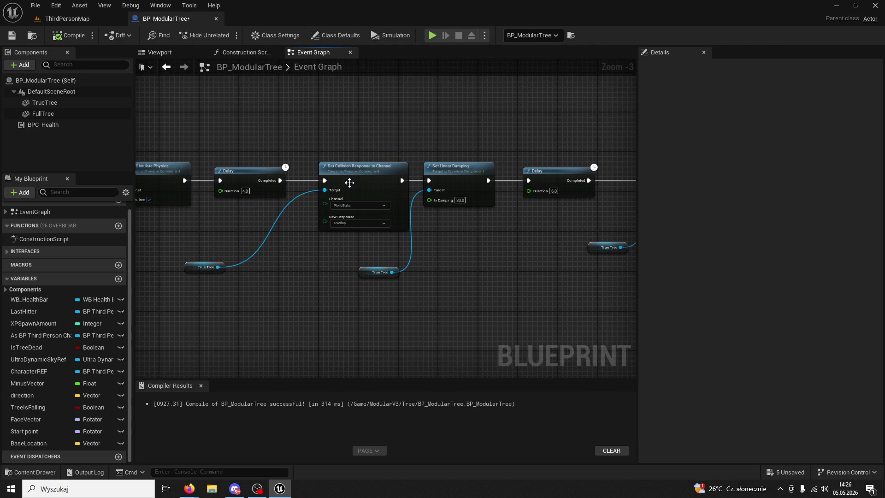
{"action": "mouse_move", "coordinate": [303, 287]}
{"action": "left_mouse_down"}
{"action": "mouse_move", "coordinate": [211, 276]}
{"action": "mouse_move", "coordinate": [303, 266]}
{"action": "mouse_move", "coordinate": [352, 273]}
{"action": "mouse_move", "coordinate": [316, 257]}
{"action": "mouse_move", "coordinate": [491, 160]}
{"action": "left_mouse_up"}
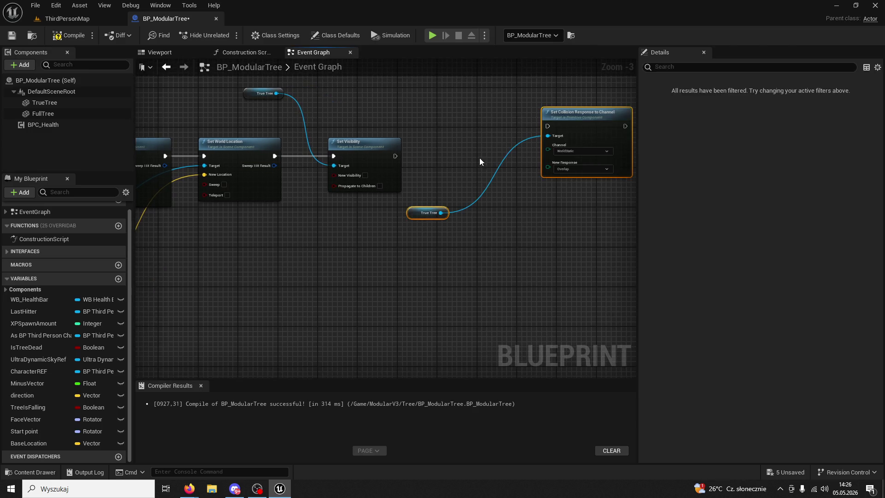
{"action": "left_click", "coordinate": [479, 157]}
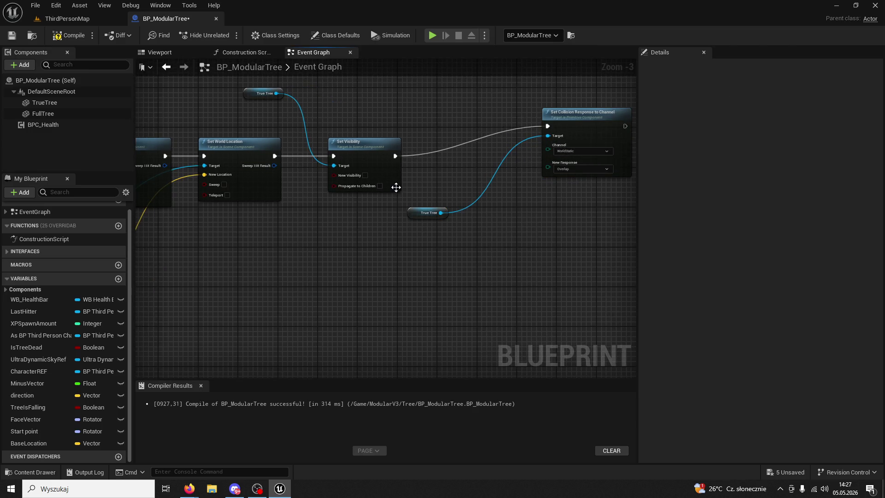
{"action": "left_click_drag", "start_coordinate": [577, 165], "coordinate": [510, 190]}
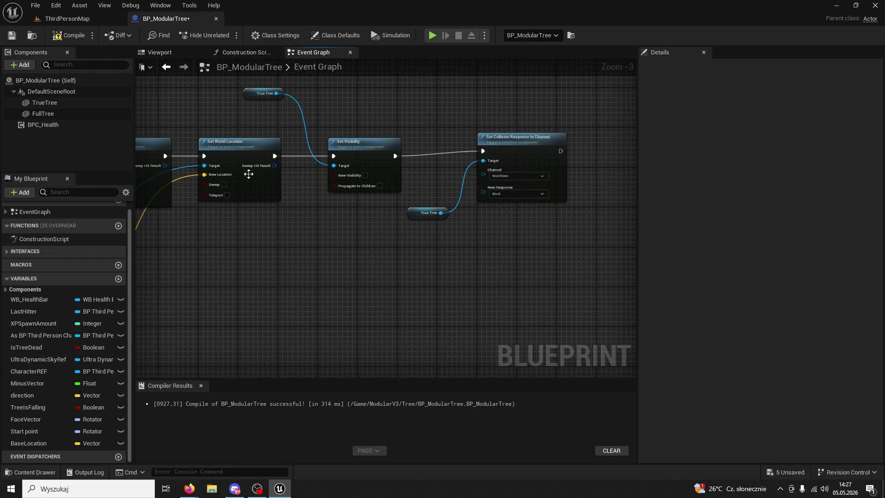
{"action": "left_click", "coordinate": [115, 19]}
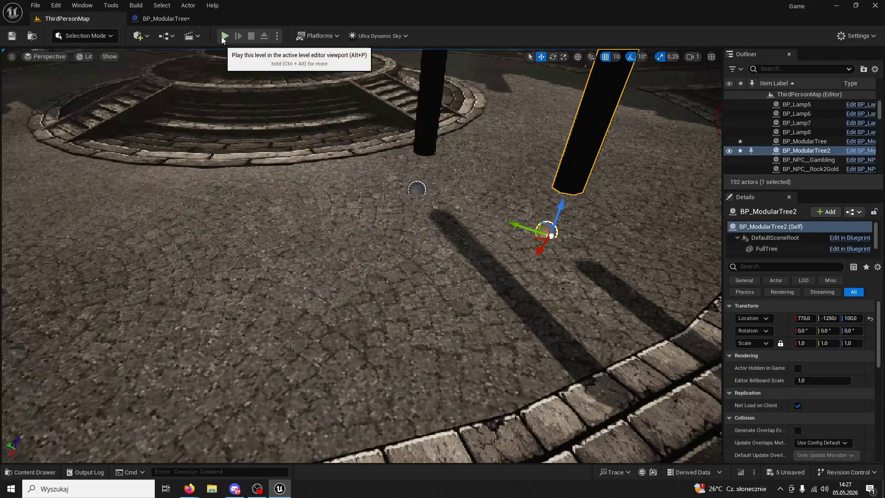
{"action": "key", "text": "alt+p"}
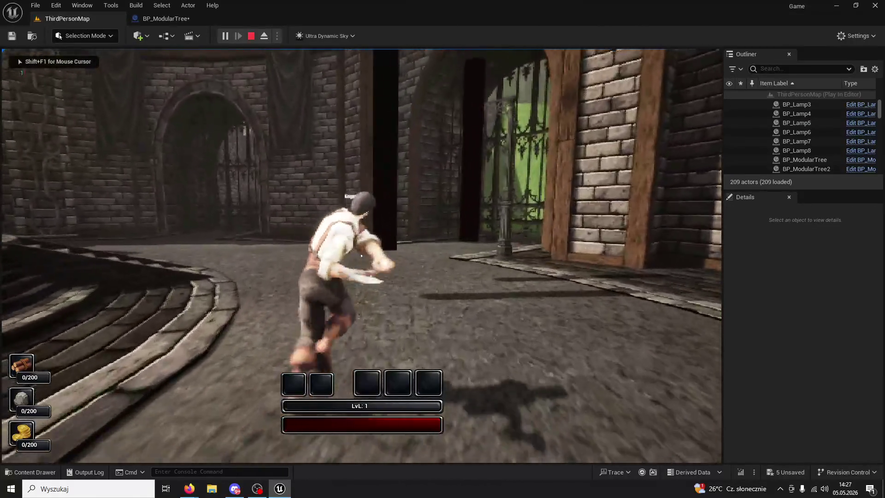
{"action": "left_click", "coordinate": [361, 255]}
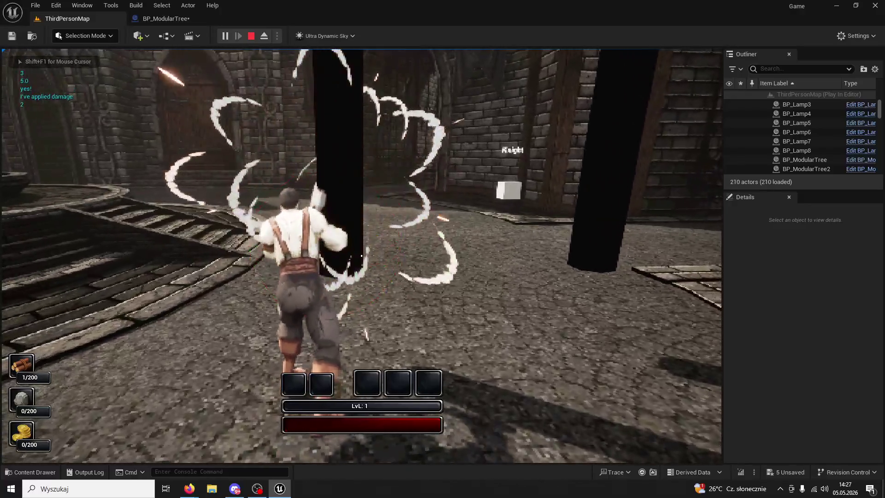
{"action": "left_click", "coordinate": [361, 255]}
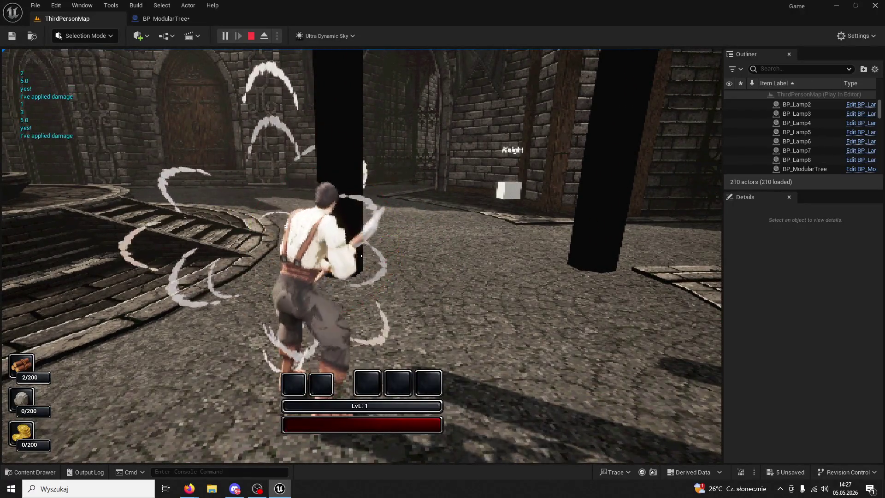
{"action": "left_click", "coordinate": [361, 255]}
{"action": "left_click", "coordinate": [361, 255]}
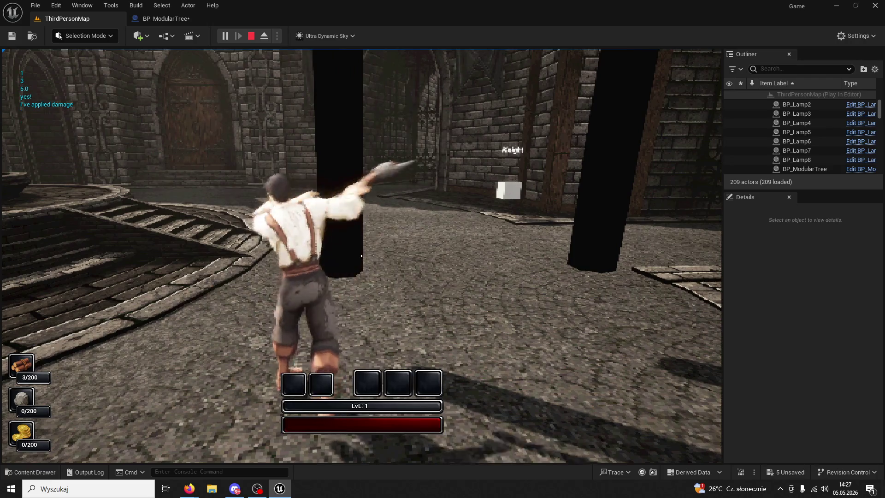
{"action": "left_click", "coordinate": [361, 255]}
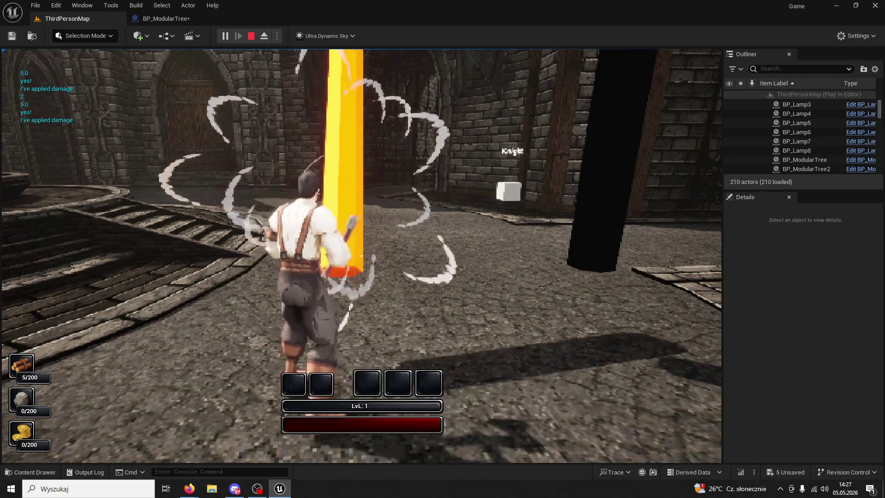
{"action": "key", "text": "a"}
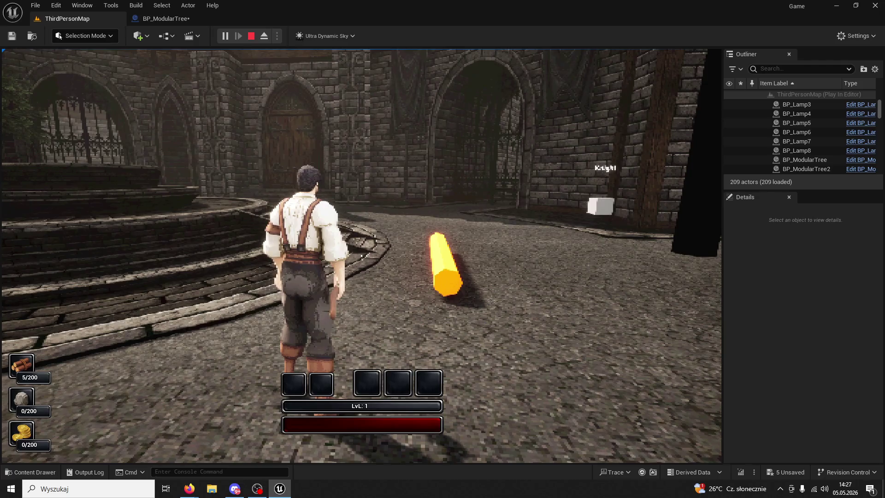
{"action": "key", "text": "super"}
{"action": "key", "text": "super"}
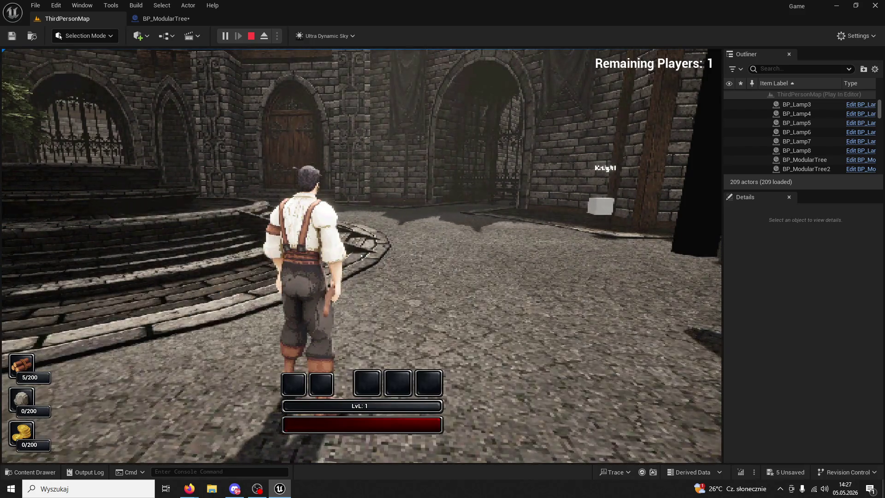
{"action": "key", "text": "super"}
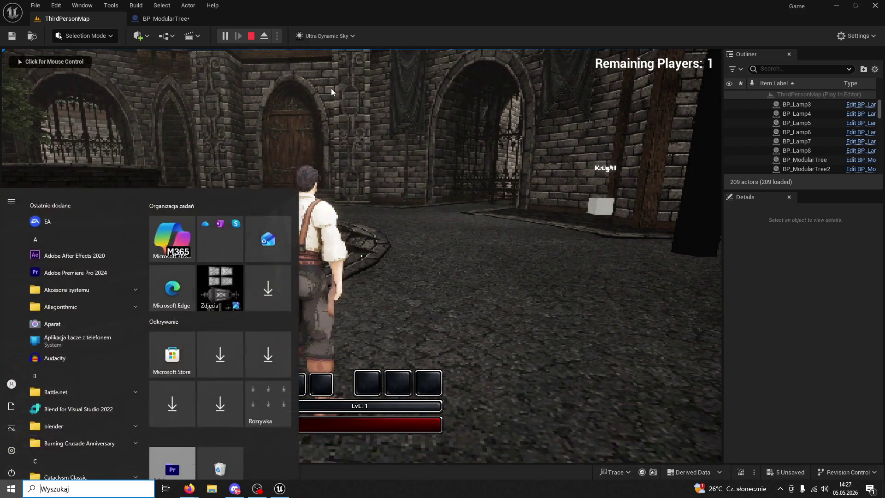
{"action": "key", "text": "Escape"}
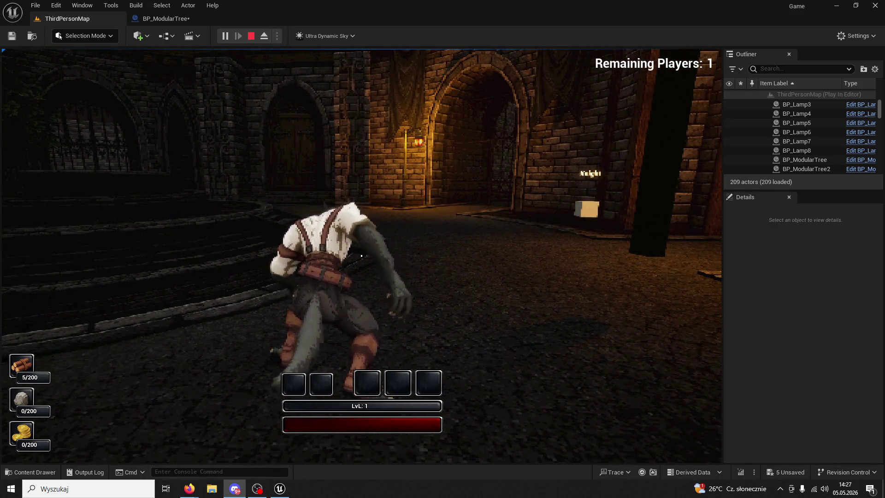
{"action": "left_click", "coordinate": [361, 255]}
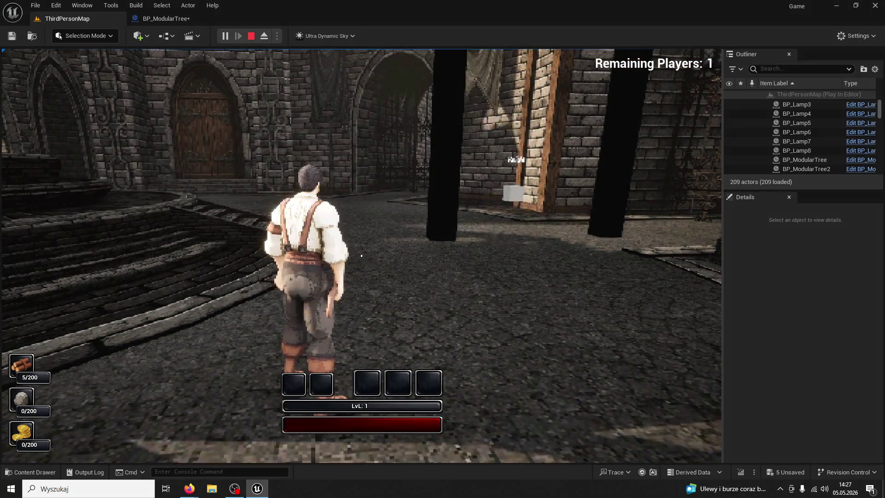
{"action": "key", "text": "w"}
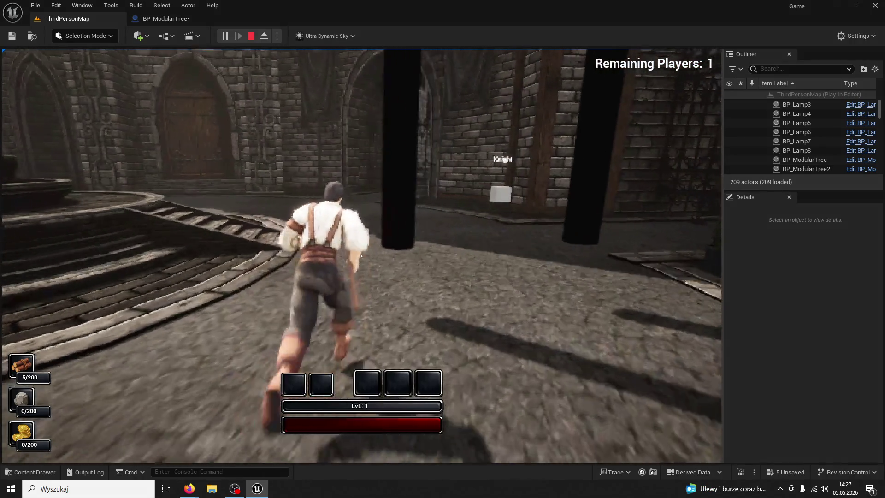
{"action": "left_click", "coordinate": [361, 255]}
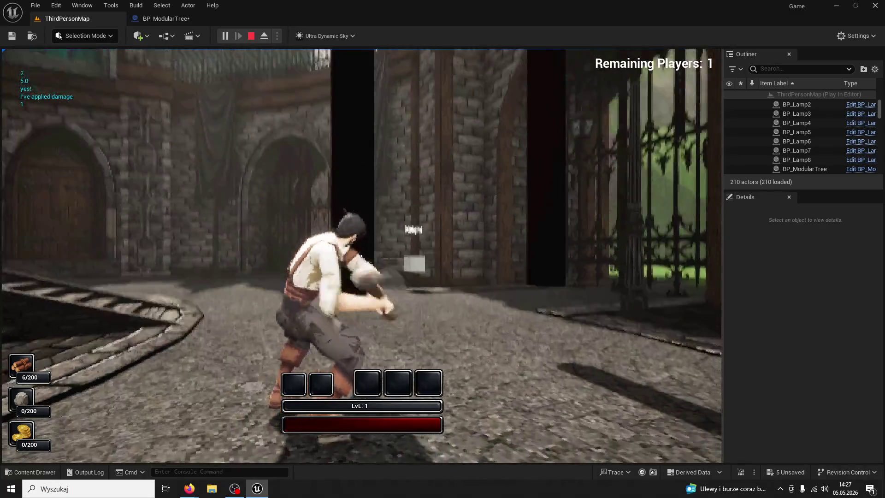
{"action": "left_click", "coordinate": [362, 255]}
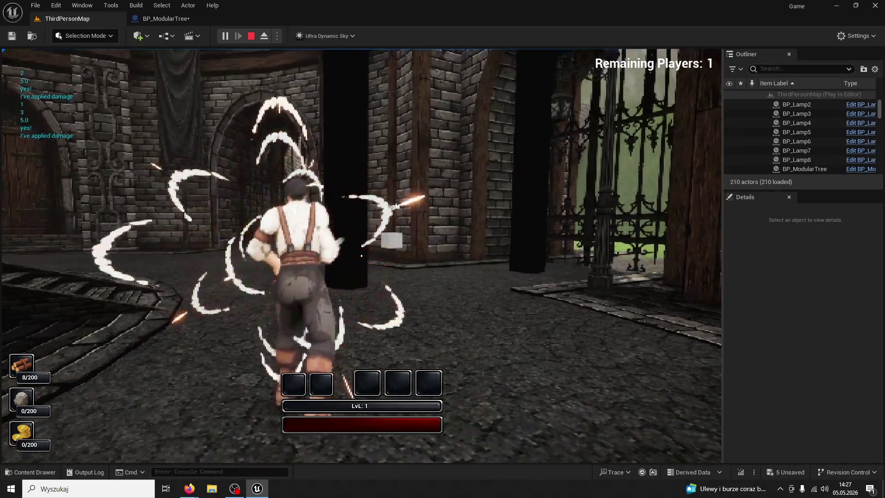
{"action": "left_click", "coordinate": [362, 255]}
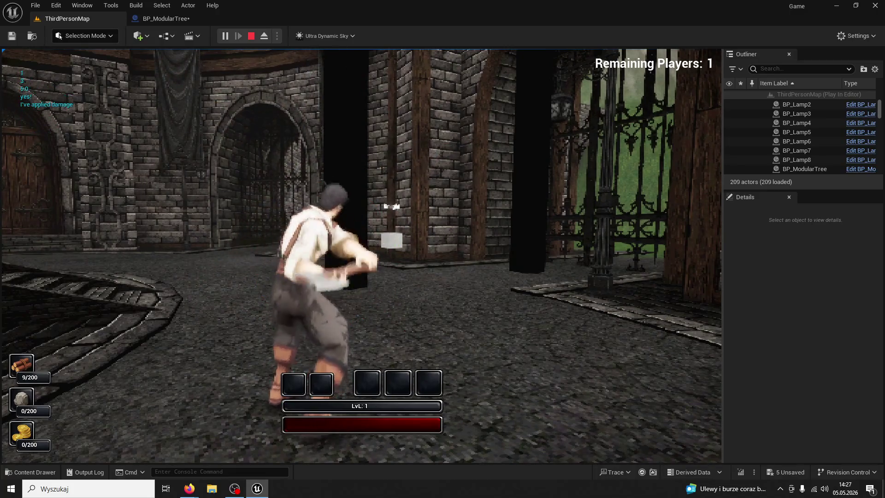
{"action": "left_click", "coordinate": [361, 255]}
{"action": "key", "text": "w"}
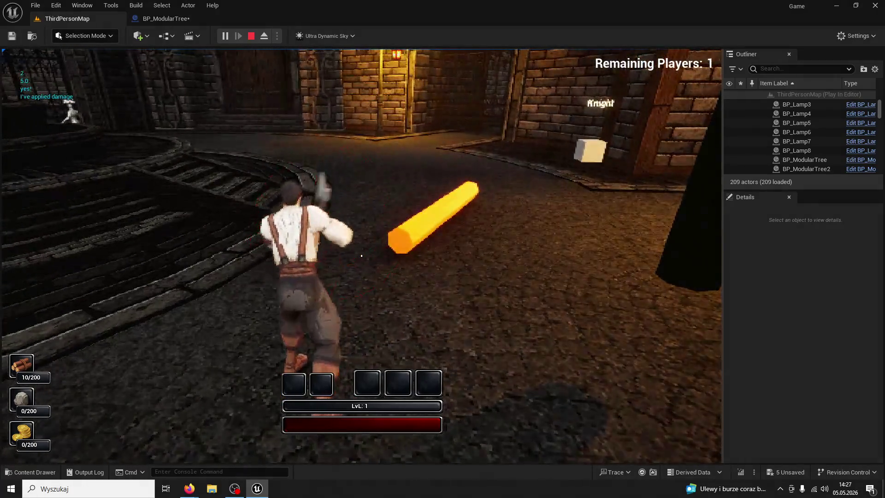
{"action": "key", "text": "w"}
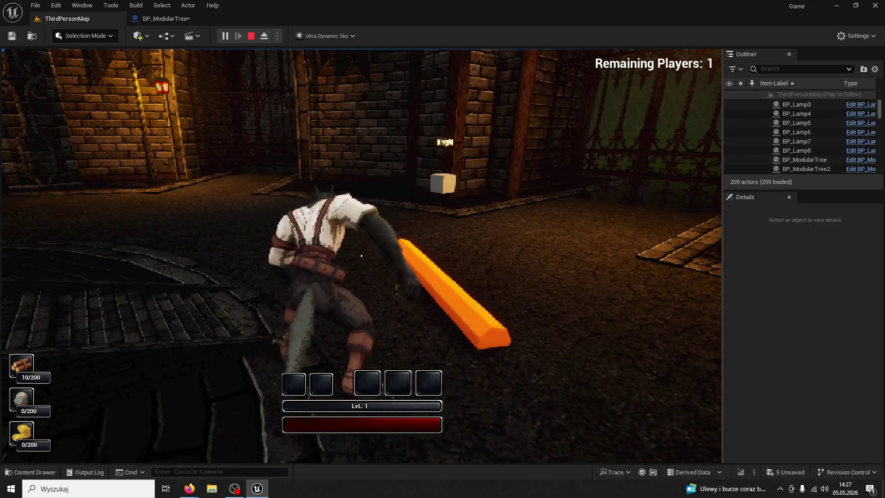
Restart the play session and chop the tree five times until it falls as a log
{"action": "key", "text": "Escape"}
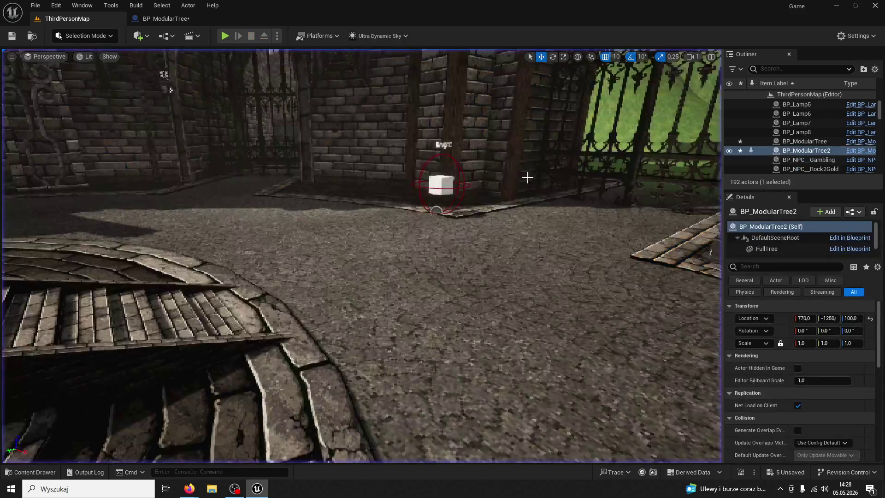
{"action": "left_click", "coordinate": [225, 36]}
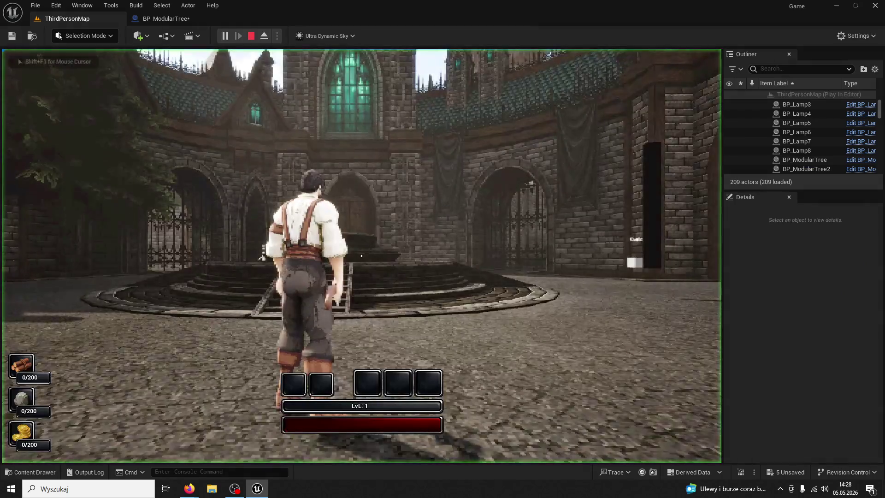
{"action": "key", "text": "w"}
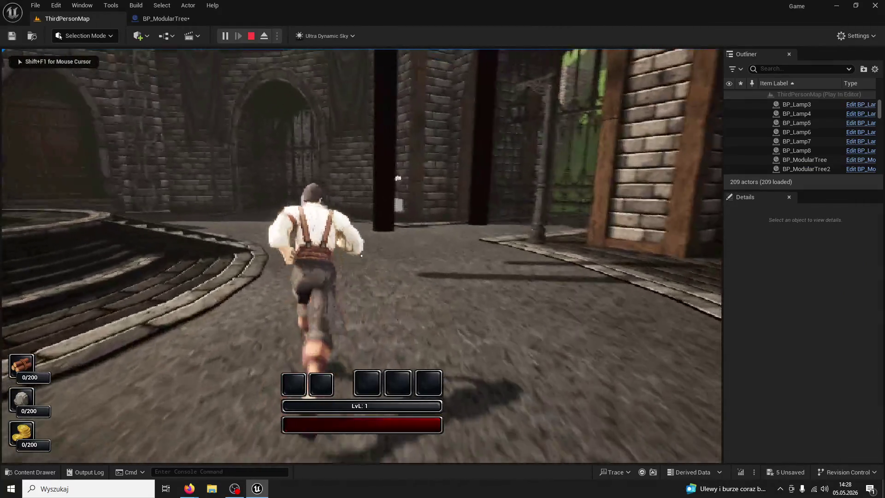
{"action": "left_click", "coordinate": [361, 256]}
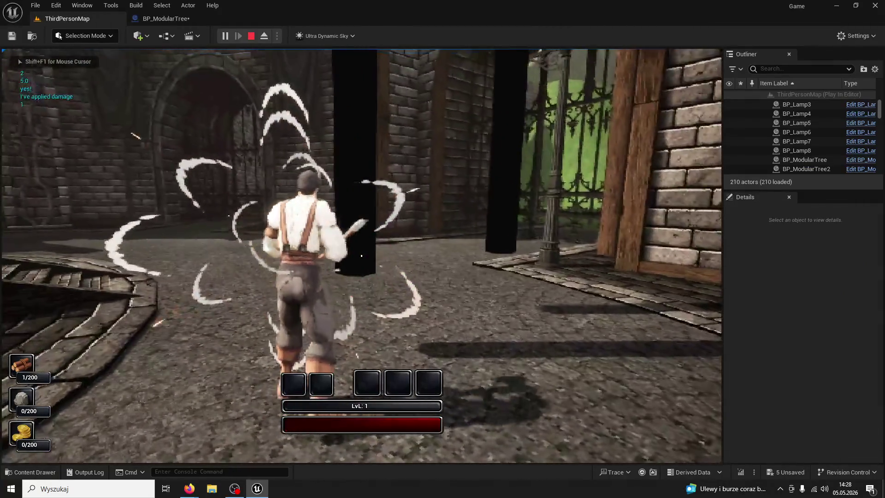
{"action": "left_click", "coordinate": [362, 255]}
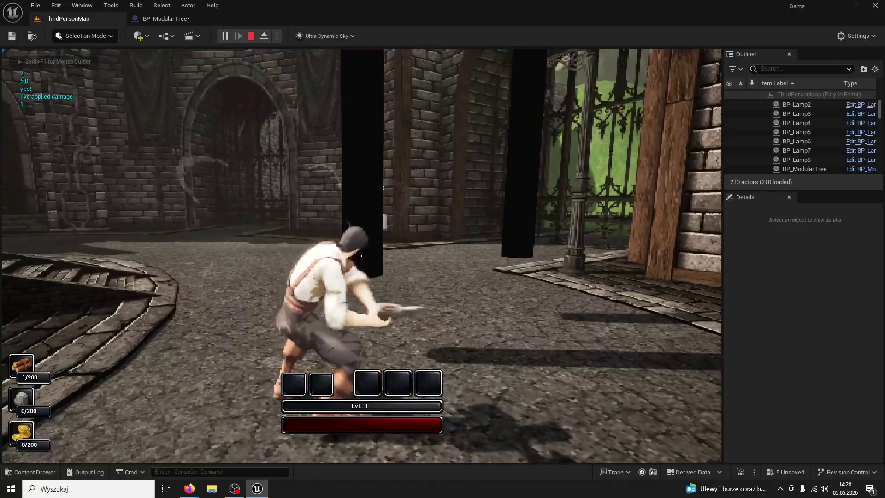
{"action": "left_click", "coordinate": [361, 255]}
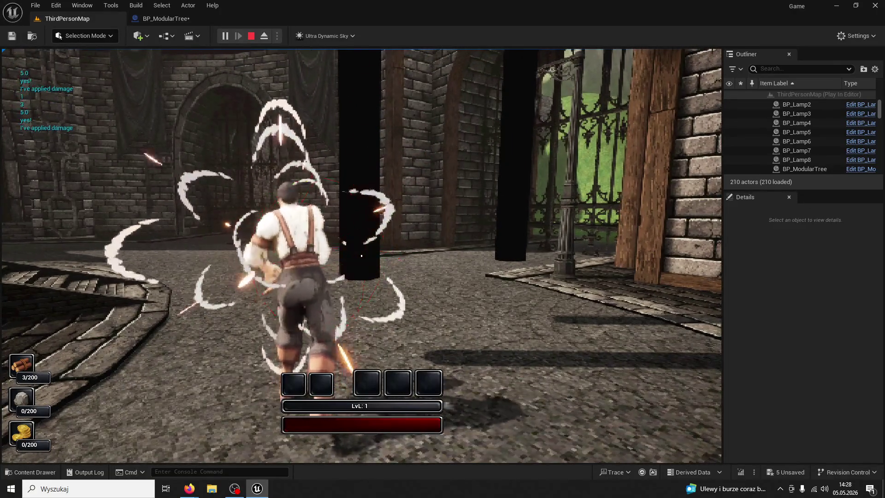
{"action": "left_click", "coordinate": [361, 256]}
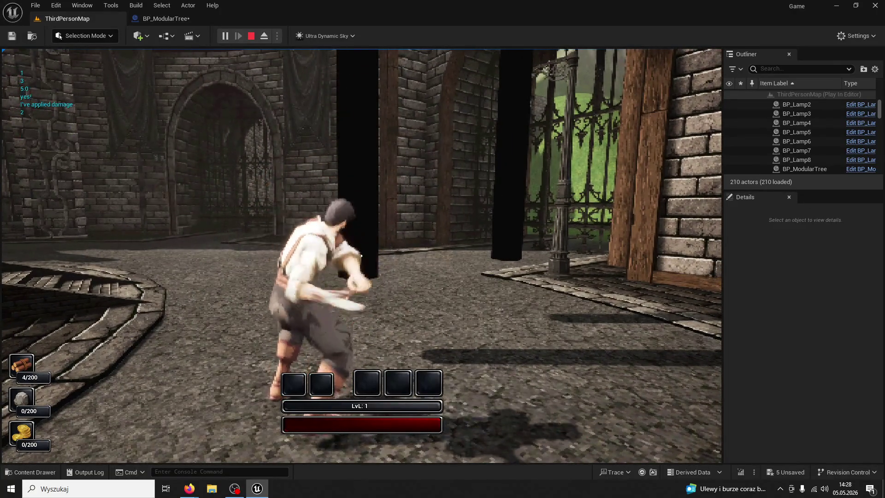
{"action": "left_click", "coordinate": [361, 256]}
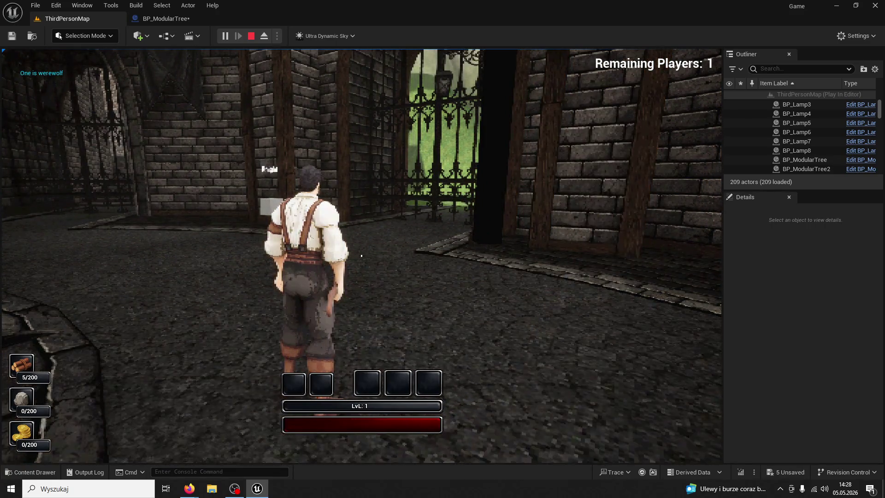
Run across the courtyard and chop the next tree, raising wood from 5 to 10/200
{"action": "key", "text": "w"}
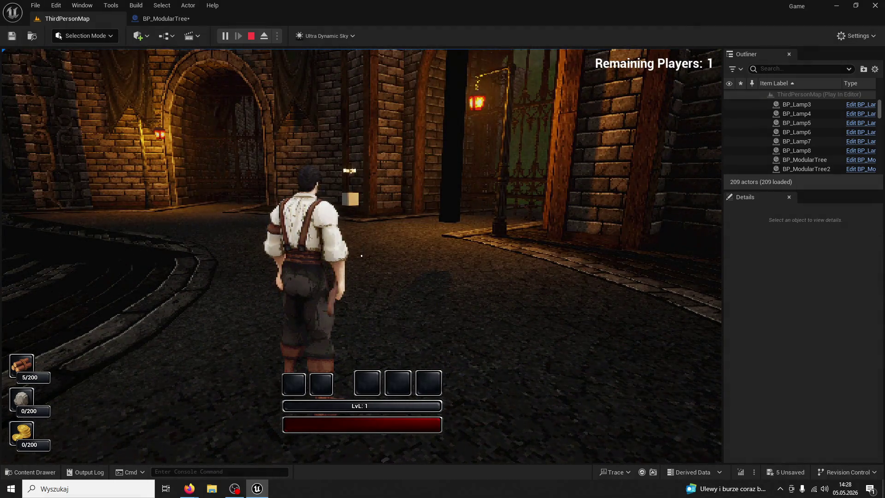
{"action": "left_click", "coordinate": [361, 255]}
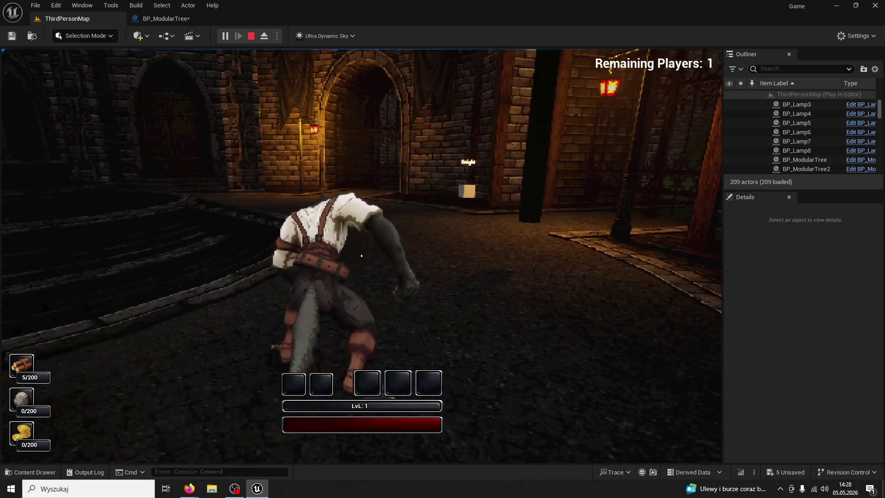
{"action": "left_click", "coordinate": [361, 256]}
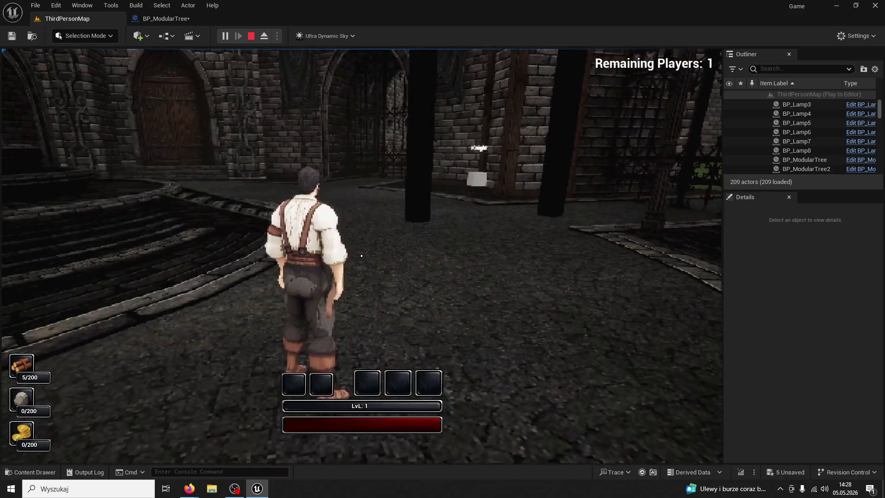
{"action": "key", "text": "w"}
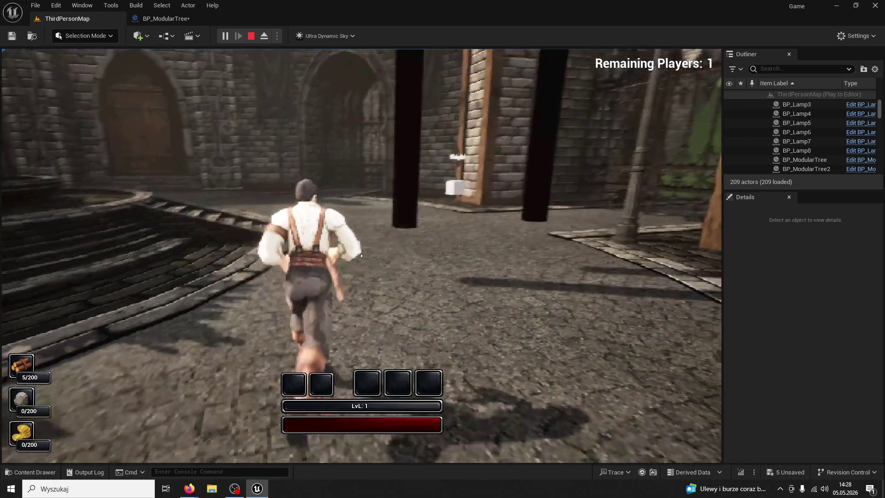
{"action": "left_click", "coordinate": [362, 255]}
{"action": "left_click", "coordinate": [362, 256]}
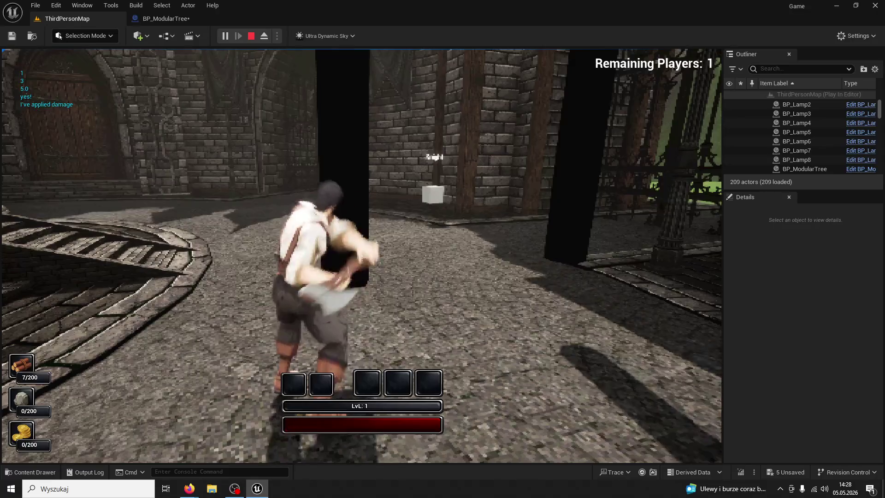
{"action": "left_click", "coordinate": [361, 255]}
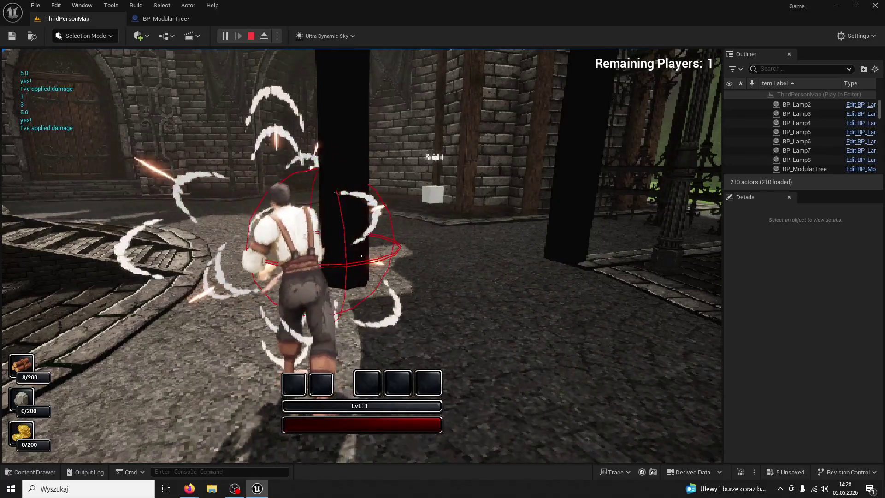
{"action": "left_click", "coordinate": [361, 255]}
{"action": "left_click", "coordinate": [361, 255]}
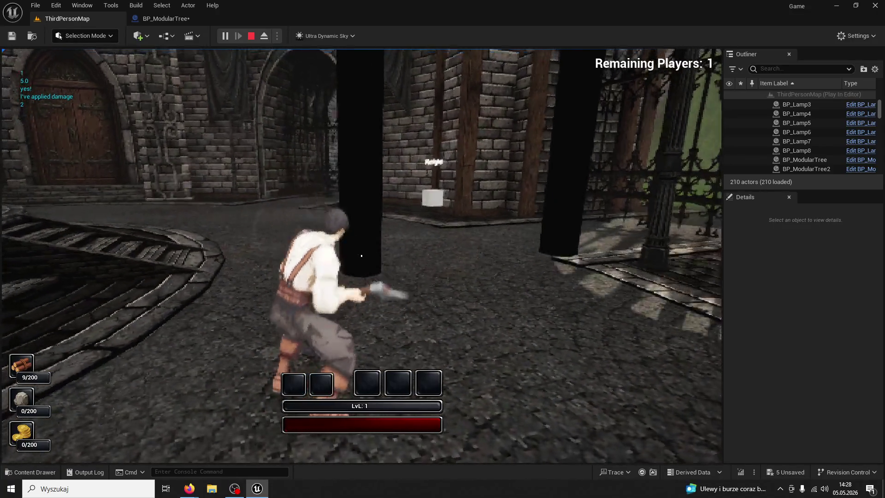
{"action": "left_click", "coordinate": [361, 255]}
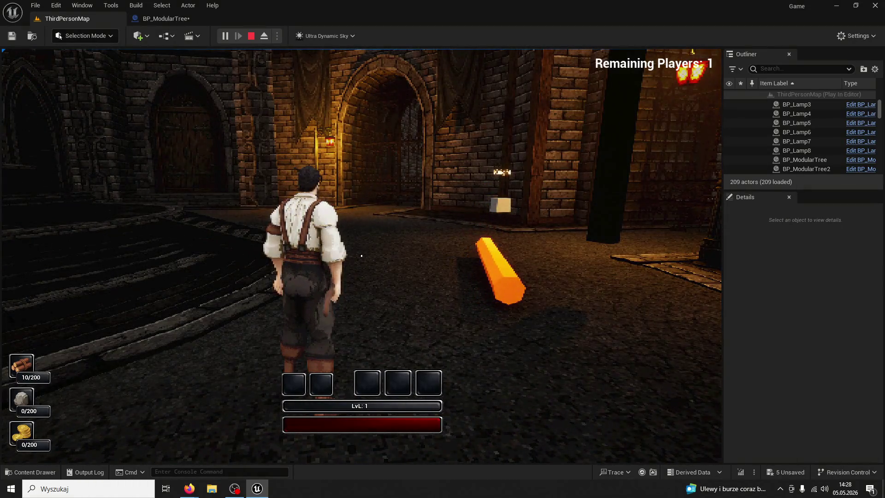
End play, inspect BP_ModularTree's FullTree component and event graph, then return to ThirdPersonMap
{"action": "key", "text": "Escape"}
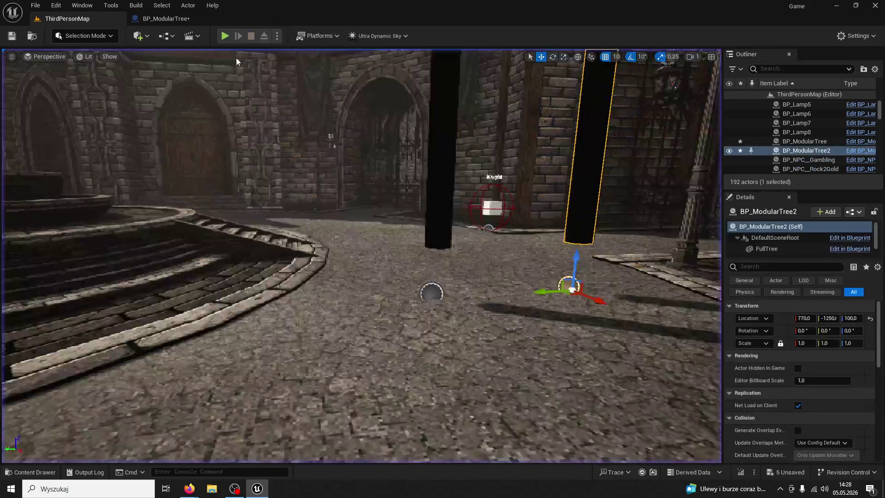
{"action": "left_click", "coordinate": [158, 19]}
{"action": "left_click", "coordinate": [43, 113]}
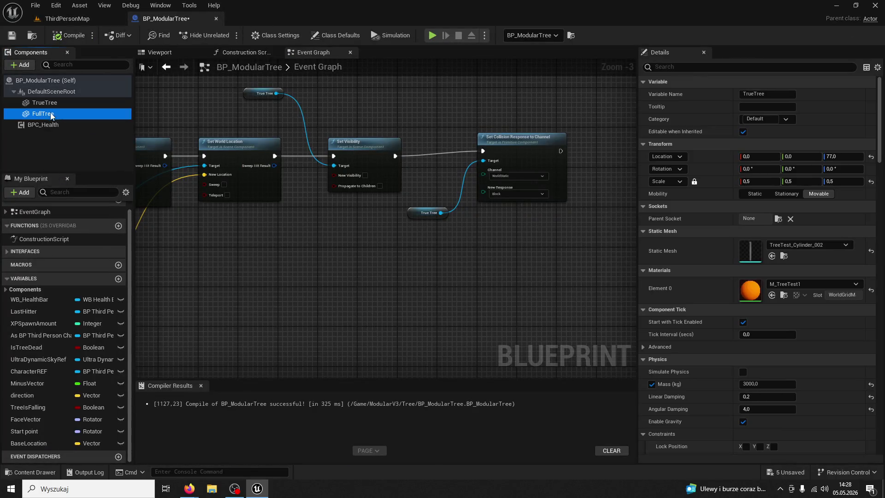
{"action": "scroll", "coordinate": [359, 299], "scroll_direction": "down", "scroll_amount": 4}
{"action": "left_click_drag", "start_coordinate": [500, 294], "coordinate": [502, 307]}
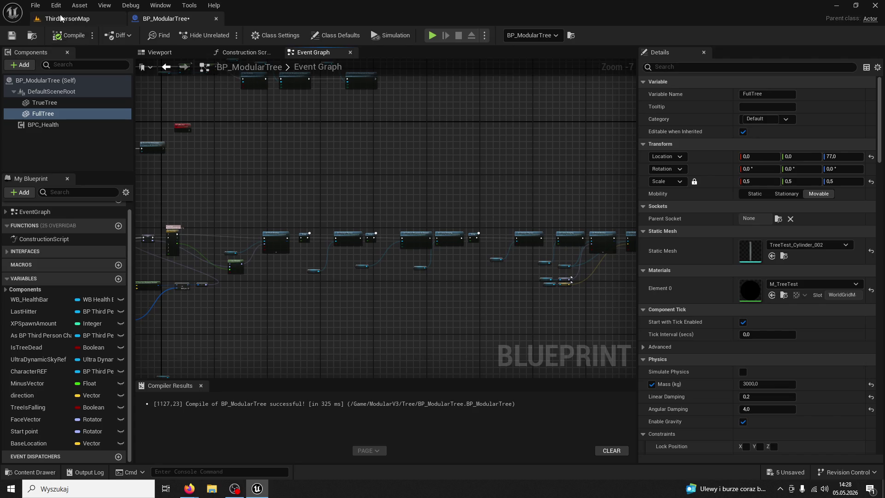
{"action": "scroll", "coordinate": [325, 319], "scroll_direction": "up", "scroll_amount": 2}
{"action": "left_click", "coordinate": [81, 21]}
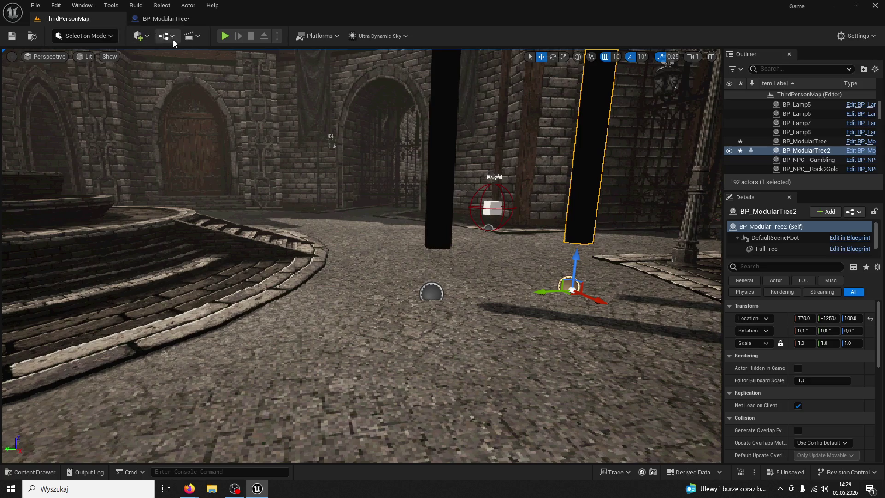
Start a new play session and chop the tree five times until it falls as a log
{"action": "left_click", "coordinate": [225, 35]}
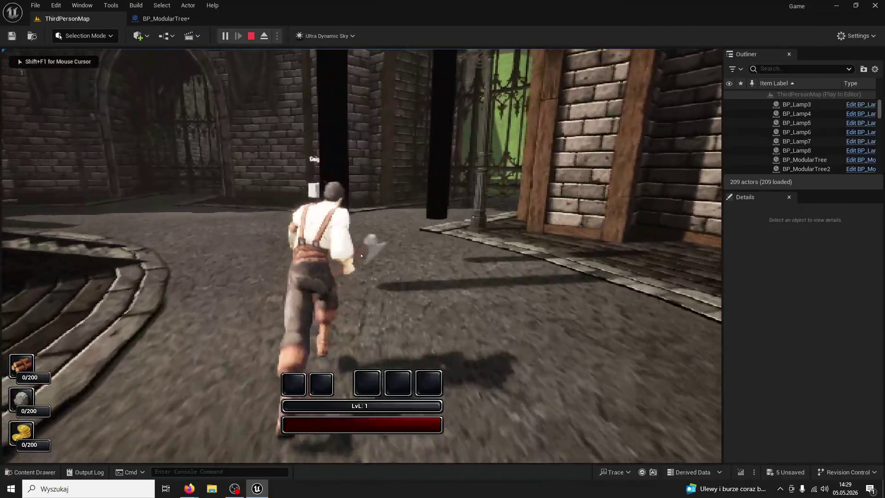
{"action": "left_click", "coordinate": [361, 255]}
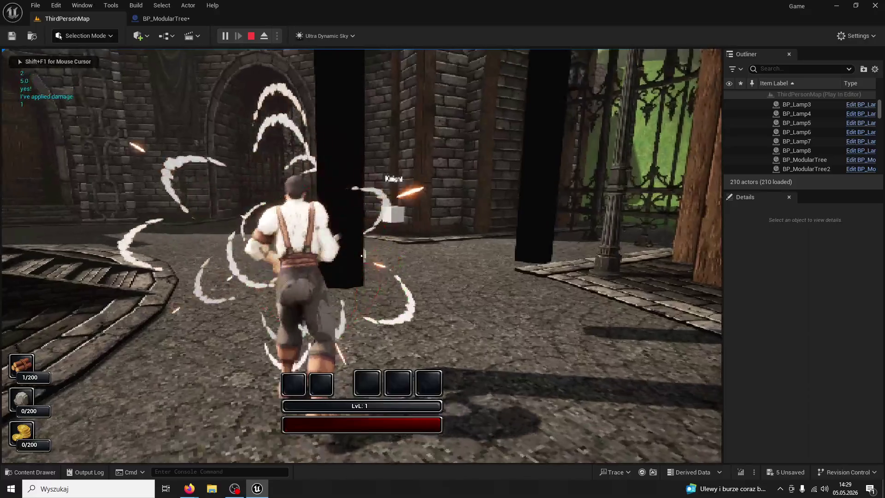
{"action": "left_click", "coordinate": [361, 255]}
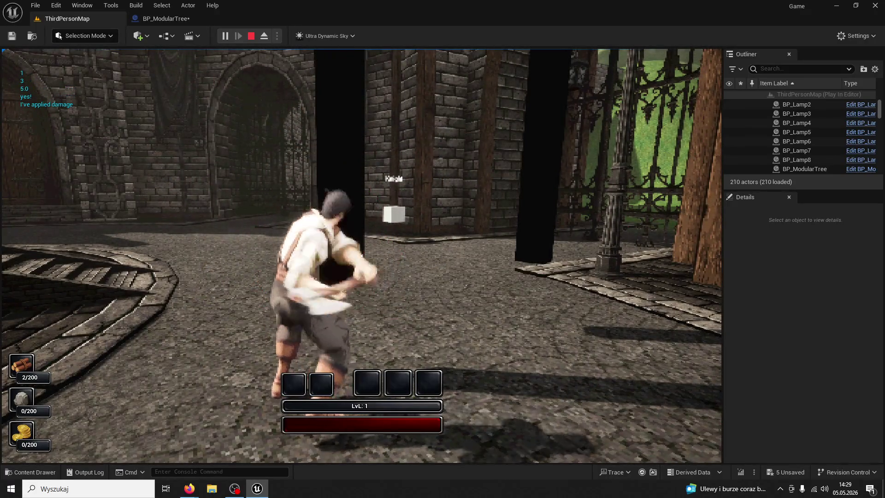
{"action": "left_click", "coordinate": [361, 255]}
{"action": "left_click", "coordinate": [361, 255]}
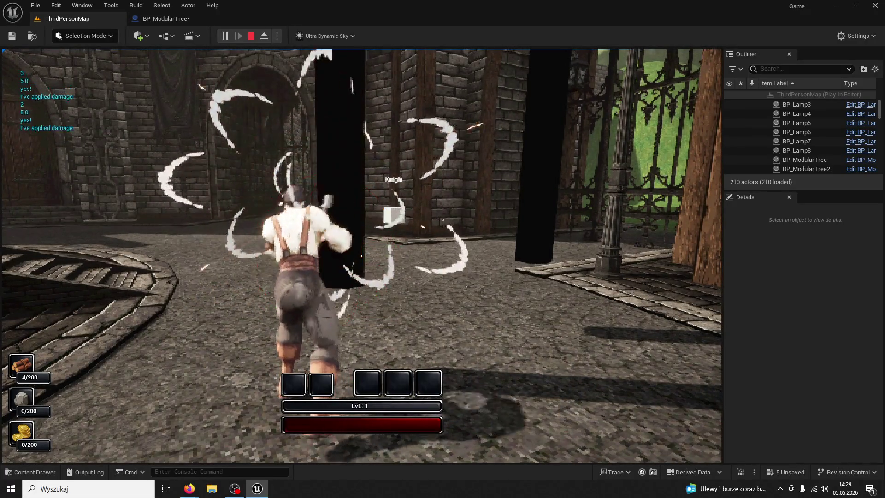
{"action": "left_click", "coordinate": [361, 255]}
{"action": "key", "text": "w"}
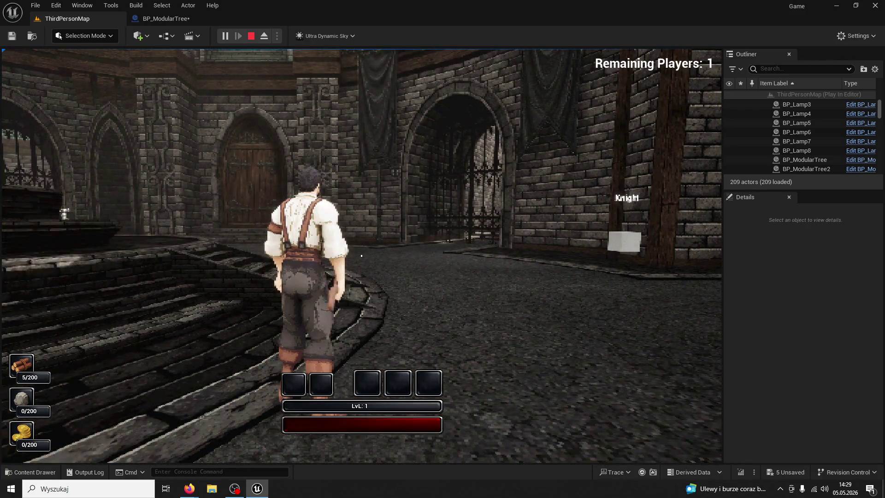
Cycle the game view through shader complexity, lighting only and lit to wireframe
{"action": "mouse_move", "coordinate": [361, 255]}
{"action": "key", "text": "F5"}
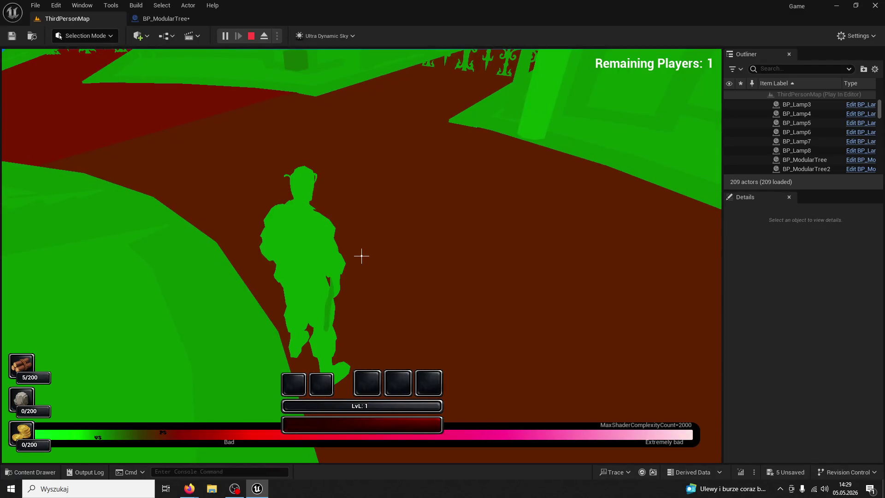
{"action": "key", "text": "F4"}
{"action": "key", "text": "F3"}
{"action": "key", "text": "F1"}
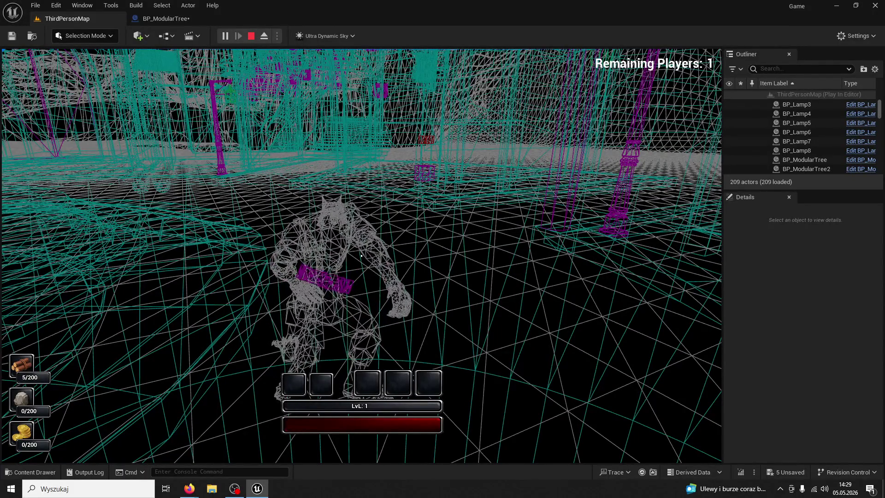
Run to a tree and chop it in wireframe, bringing wood to 10/200
{"action": "key", "text": "w"}
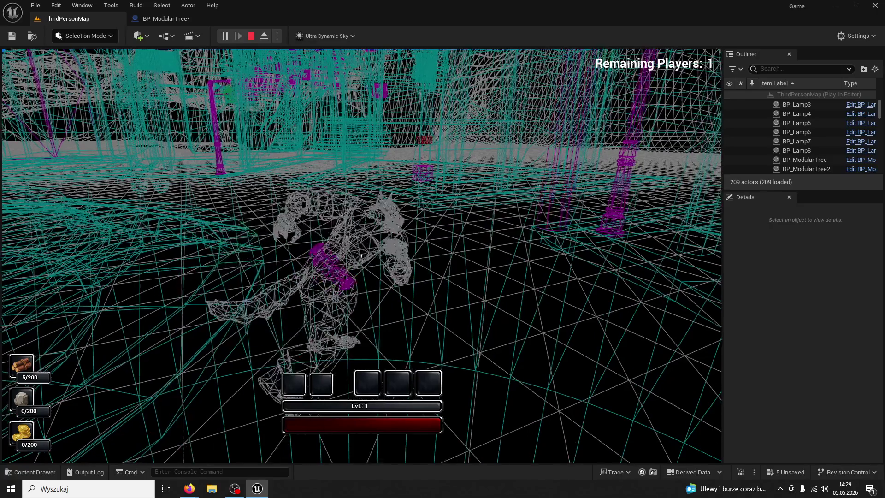
{"action": "key", "text": "w"}
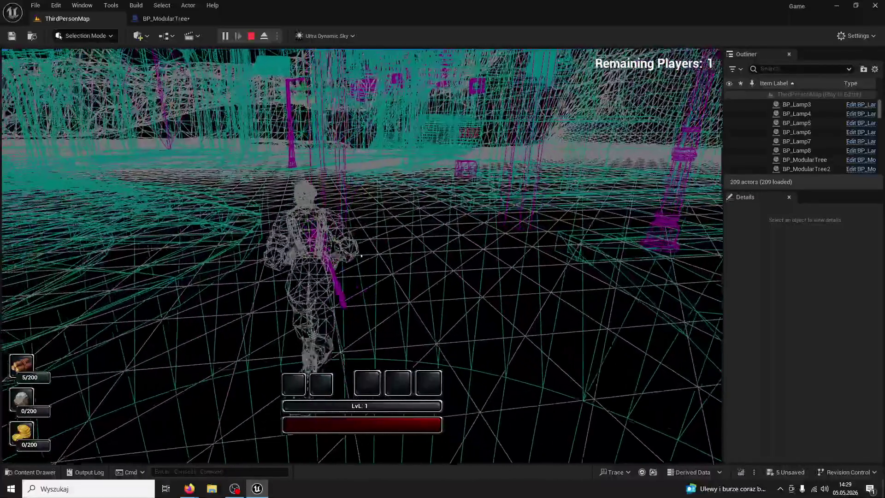
{"action": "left_click", "coordinate": [361, 255]}
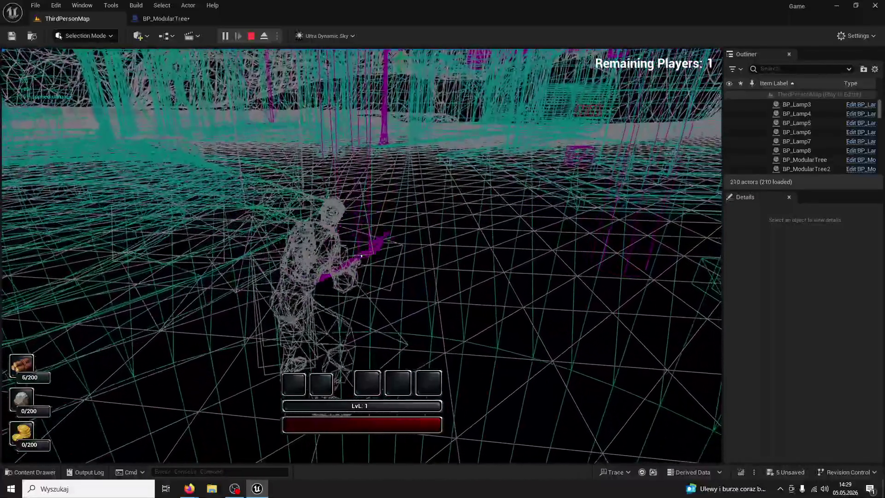
{"action": "left_click", "coordinate": [361, 255]}
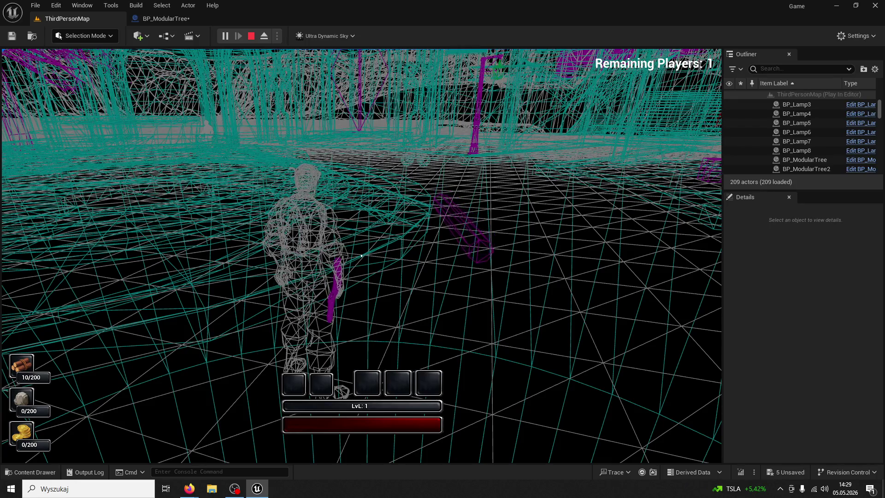
{"action": "key", "text": "s"}
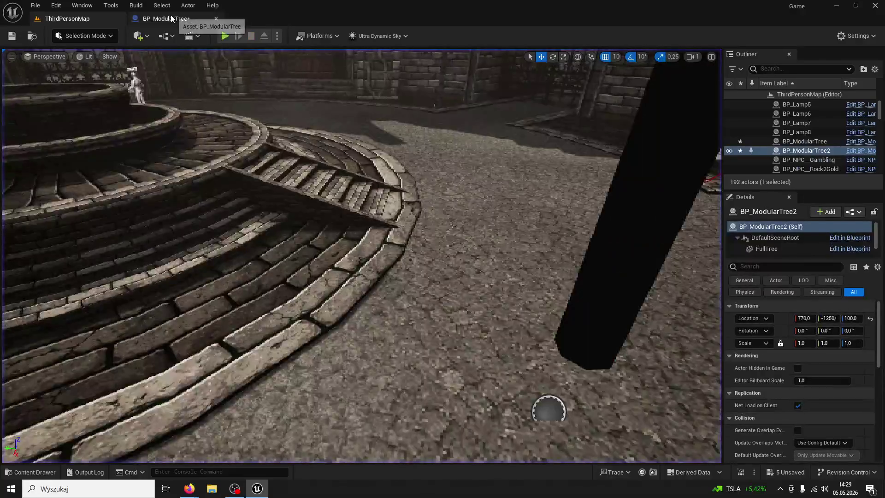
{"action": "left_click", "coordinate": [162, 19]}
{"action": "scroll", "coordinate": [515, 254], "scroll_direction": "down", "scroll_amount": 1}
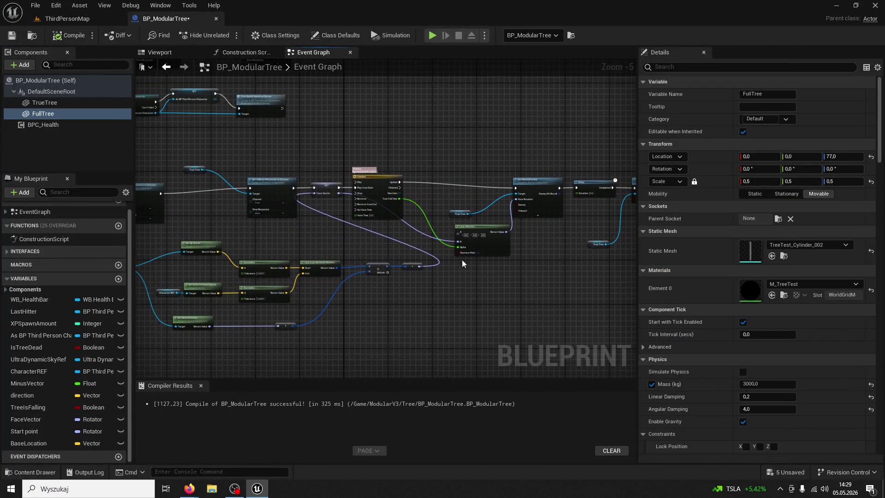
{"action": "scroll", "coordinate": [405, 276], "scroll_direction": "up", "scroll_amount": 4}
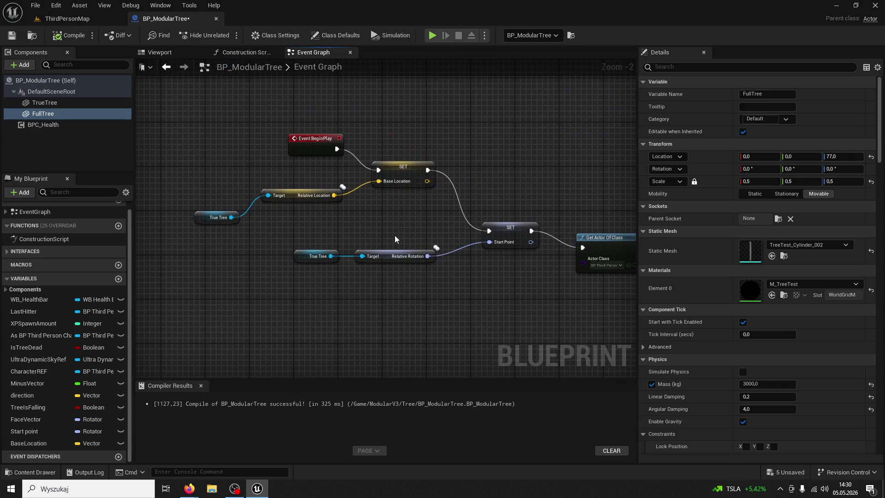
{"action": "left_click", "coordinate": [405, 171]}
{"action": "left_click", "coordinate": [208, 218]}
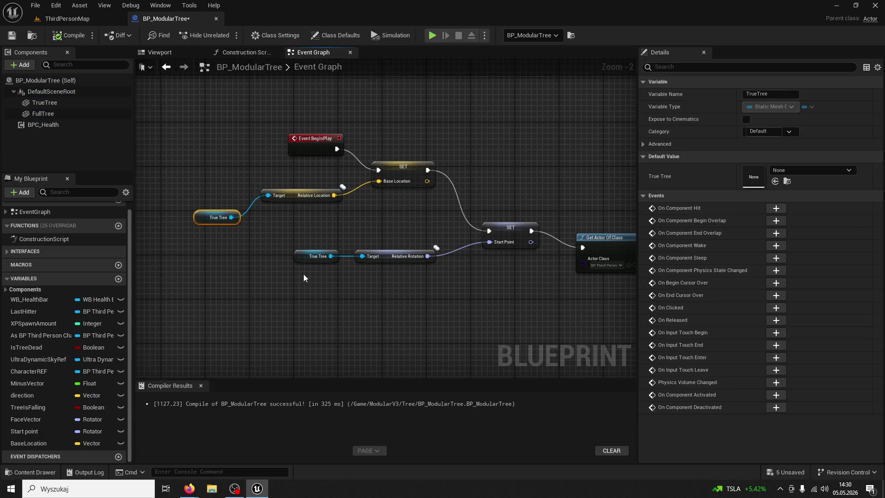
{"action": "left_click", "coordinate": [407, 175]}
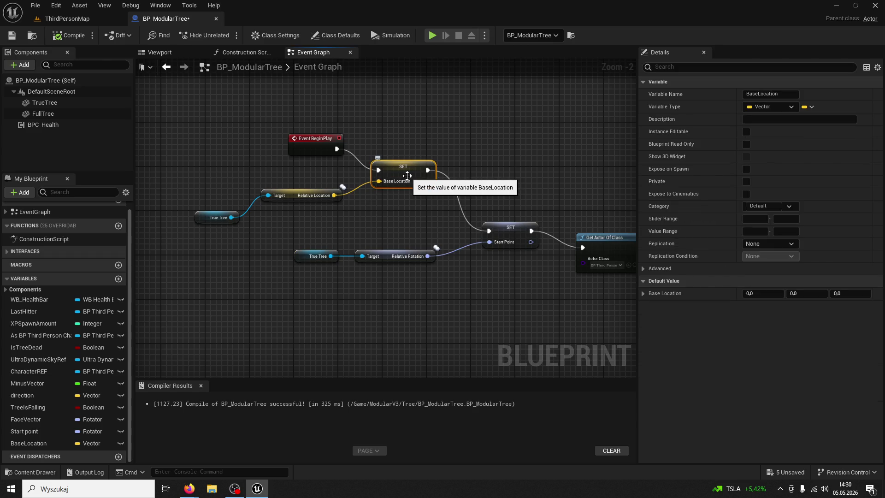
{"action": "left_click", "coordinate": [313, 259]}
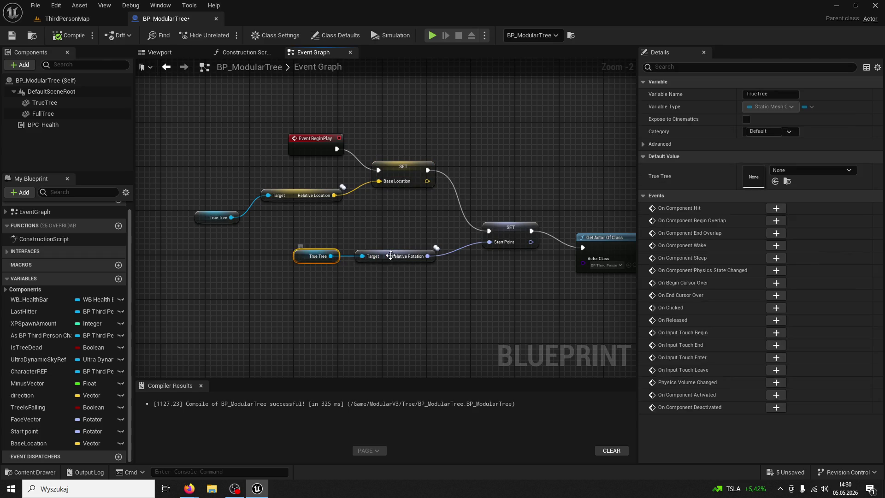
{"action": "left_click", "coordinate": [411, 253]}
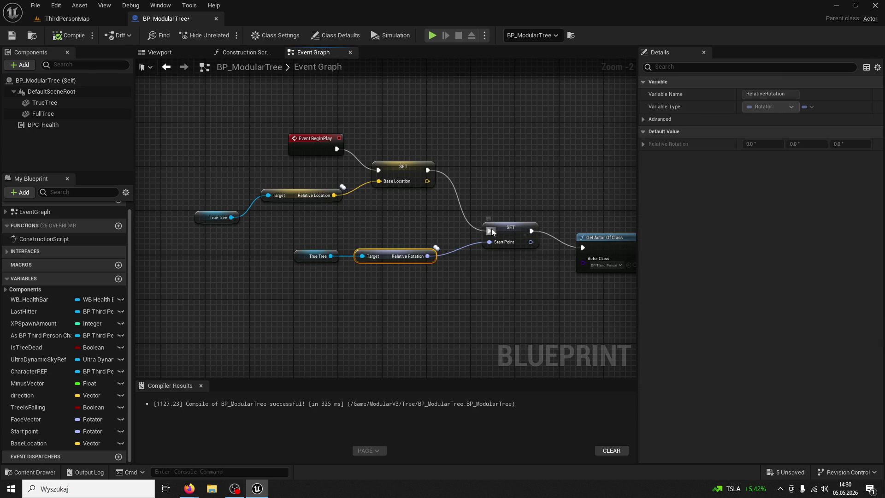
{"action": "left_click", "coordinate": [510, 228]}
{"action": "scroll", "coordinate": [372, 267], "scroll_direction": "down", "scroll_amount": 3}
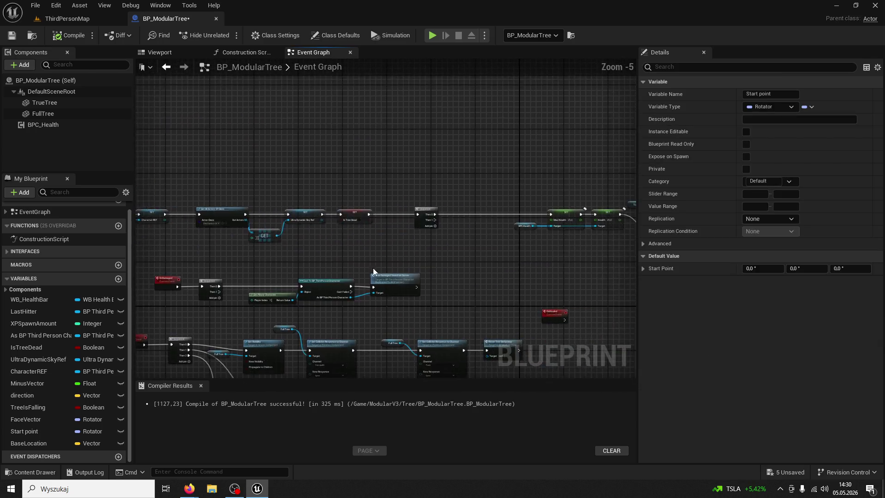
{"action": "scroll", "coordinate": [471, 278], "scroll_direction": "up", "scroll_amount": 3}
{"action": "left_click_drag", "start_coordinate": [470, 279], "coordinate": [358, 313]}
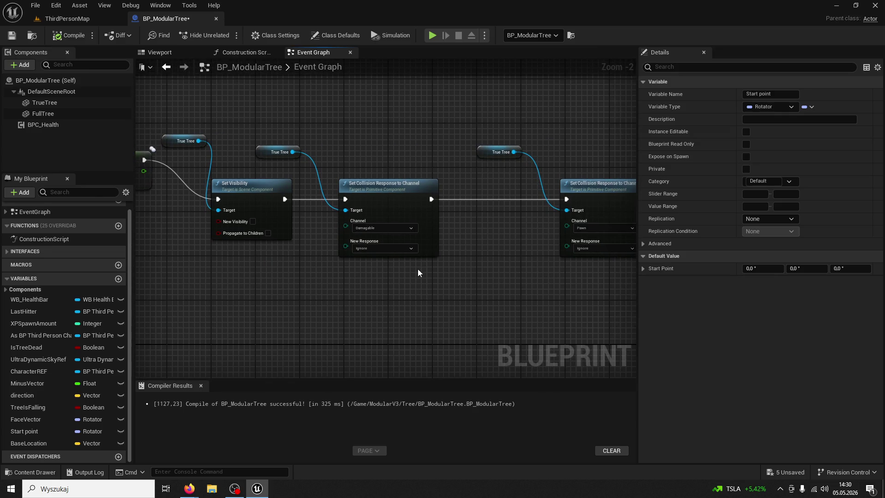
{"action": "mouse_move", "coordinate": [417, 269]}
{"action": "left_mouse_down"}
{"action": "mouse_move", "coordinate": [441, 287]}
{"action": "mouse_move", "coordinate": [429, 308]}
{"action": "left_mouse_up"}
{"action": "scroll", "coordinate": [337, 294], "scroll_direction": "down", "scroll_amount": 5}
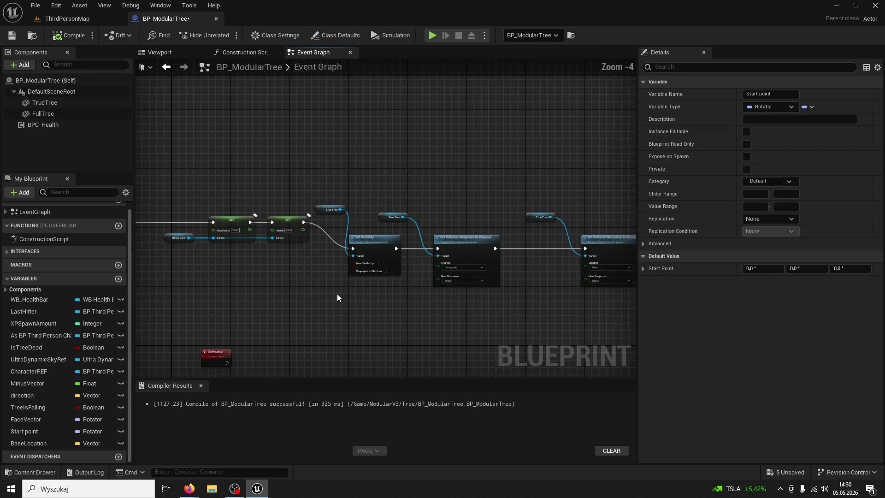
{"action": "scroll", "coordinate": [448, 204], "scroll_direction": "up", "scroll_amount": 2}
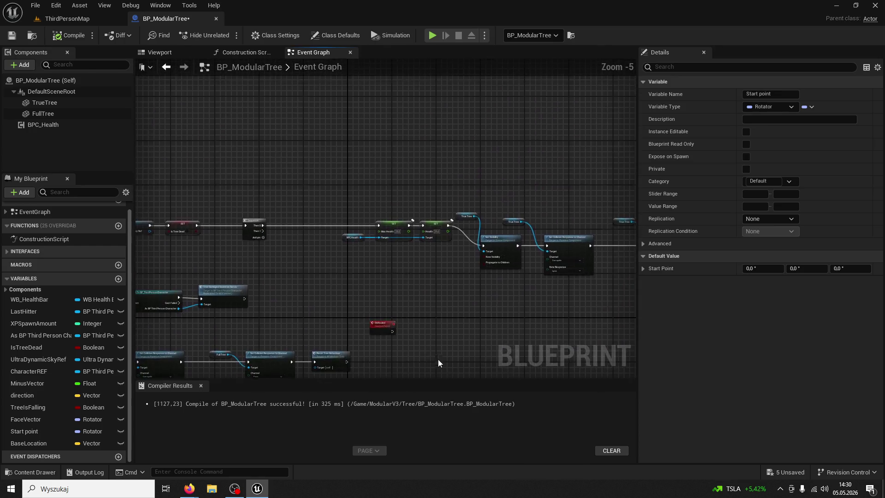
{"action": "scroll", "coordinate": [468, 292], "scroll_direction": "up", "scroll_amount": 3}
{"action": "mouse_move", "coordinate": [468, 292]}
{"action": "left_mouse_down"}
{"action": "mouse_move", "coordinate": [438, 328]}
{"action": "mouse_move", "coordinate": [449, 330]}
{"action": "left_mouse_up"}
{"action": "scroll", "coordinate": [438, 328], "scroll_direction": "up", "scroll_amount": 1}
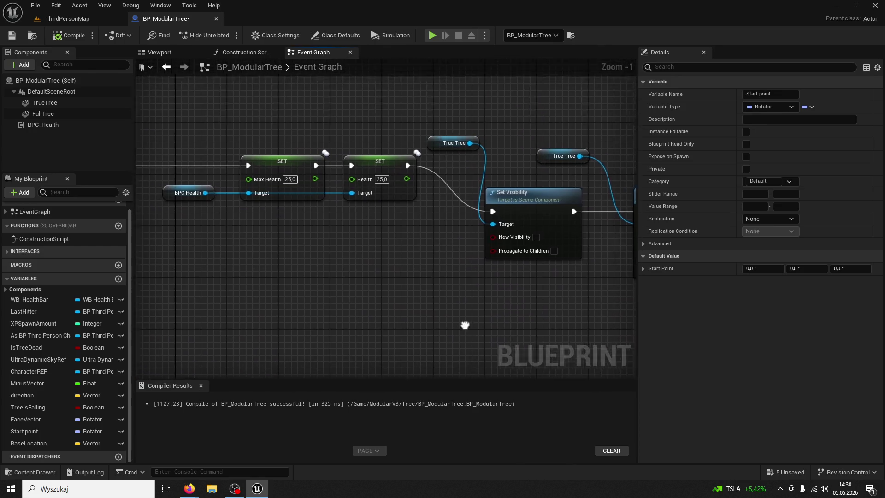
{"action": "scroll", "coordinate": [470, 314], "scroll_direction": "down", "scroll_amount": 2}
{"action": "scroll", "coordinate": [316, 312], "scroll_direction": "up", "scroll_amount": 1}
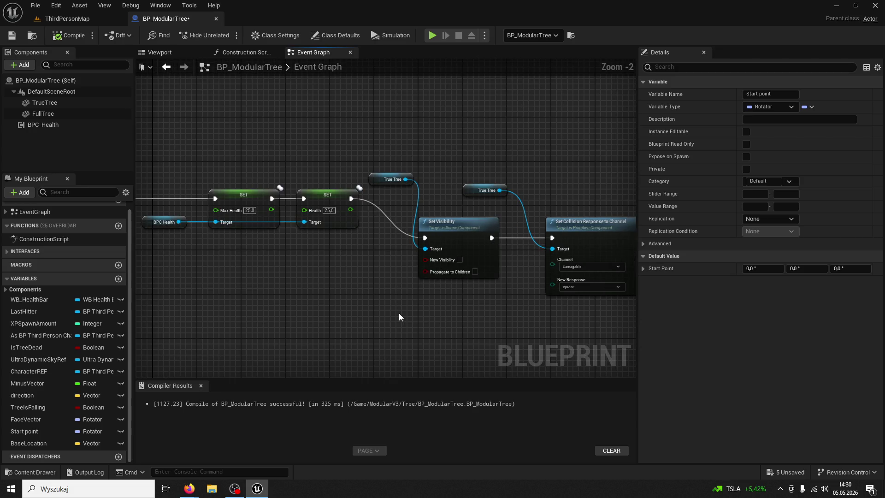
{"action": "left_click_drag", "start_coordinate": [399, 313], "coordinate": [290, 300]}
{"action": "scroll", "coordinate": [462, 299], "scroll_direction": "down", "scroll_amount": 2}
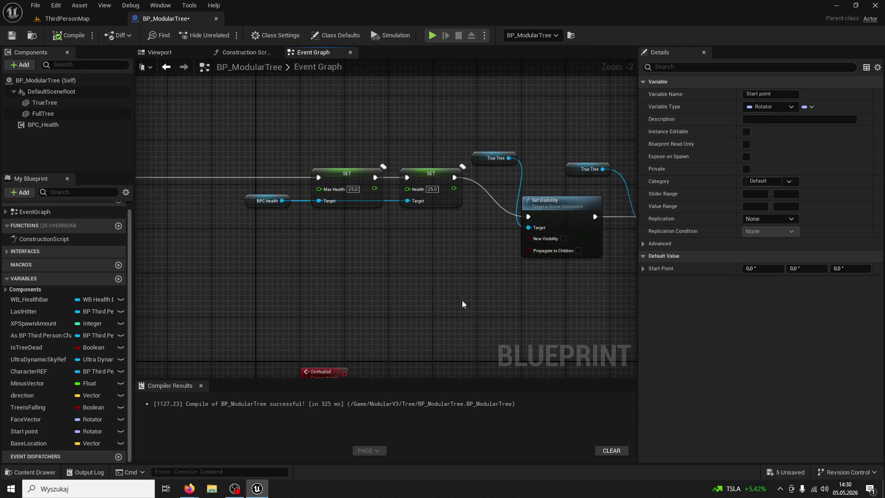
{"action": "scroll", "coordinate": [452, 287], "scroll_direction": "down", "scroll_amount": 2}
{"action": "scroll", "coordinate": [452, 288], "scroll_direction": "up", "scroll_amount": 3}
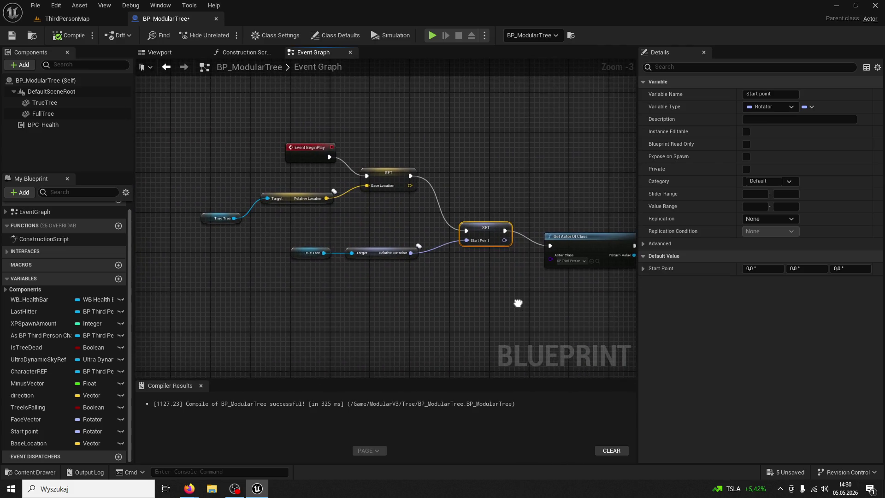
{"action": "mouse_move", "coordinate": [518, 303]}
{"action": "left_mouse_down"}
{"action": "mouse_move", "coordinate": [137, 261]}
{"action": "mouse_move", "coordinate": [241, 263]}
{"action": "left_mouse_up"}
{"action": "scroll", "coordinate": [413, 278], "scroll_direction": "down", "scroll_amount": 3}
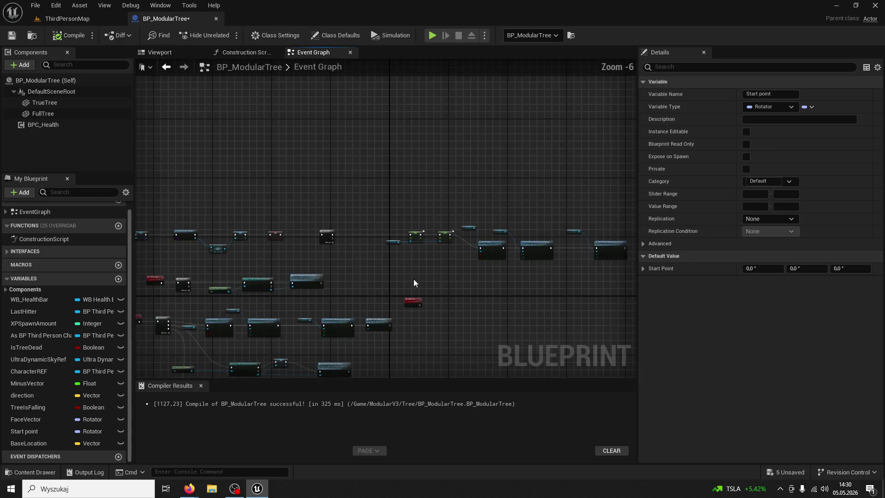
{"action": "scroll", "coordinate": [467, 187], "scroll_direction": "up", "scroll_amount": 3}
{"action": "mouse_move", "coordinate": [467, 187]}
{"action": "left_mouse_down"}
{"action": "mouse_move", "coordinate": [452, 51]}
{"action": "mouse_move", "coordinate": [415, 51]}
{"action": "left_mouse_up"}
{"action": "mouse_move", "coordinate": [413, 225]}
{"action": "left_mouse_down"}
{"action": "mouse_move", "coordinate": [340, 251]}
{"action": "mouse_move", "coordinate": [385, 251]}
{"action": "mouse_move", "coordinate": [456, 278]}
{"action": "mouse_move", "coordinate": [507, 277]}
{"action": "left_mouse_up"}
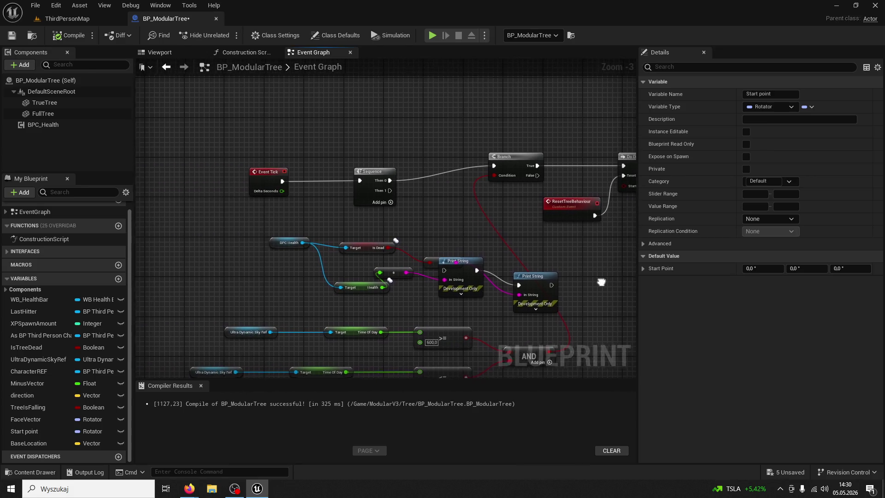
{"action": "mouse_move", "coordinate": [592, 282]}
{"action": "left_mouse_down"}
{"action": "mouse_move", "coordinate": [523, 296]}
{"action": "mouse_move", "coordinate": [384, 281]}
{"action": "left_mouse_up"}
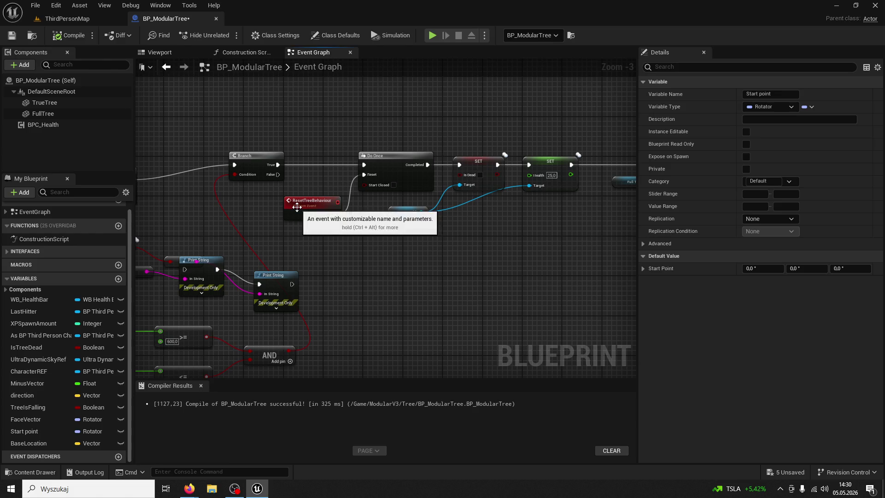
{"action": "left_click_drag", "start_coordinate": [390, 258], "coordinate": [121, 244]}
{"action": "left_click_drag", "start_coordinate": [322, 262], "coordinate": [243, 261]}
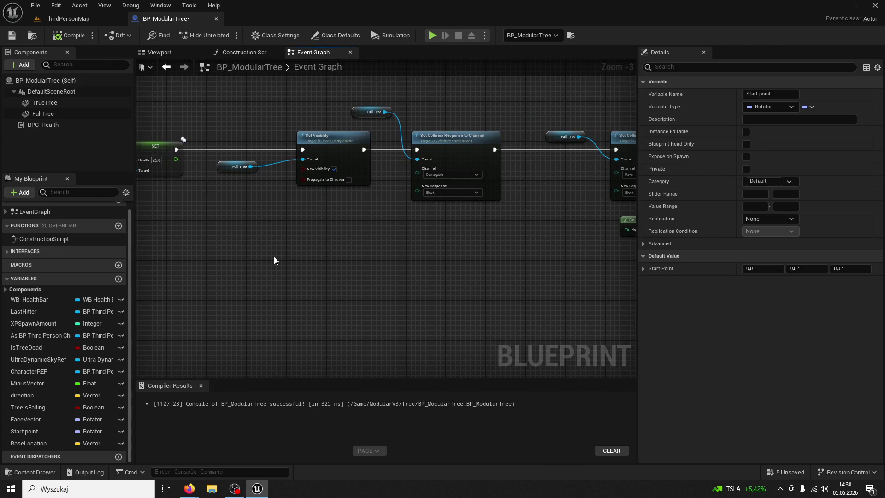
{"action": "left_click_drag", "start_coordinate": [330, 261], "coordinate": [204, 293]}
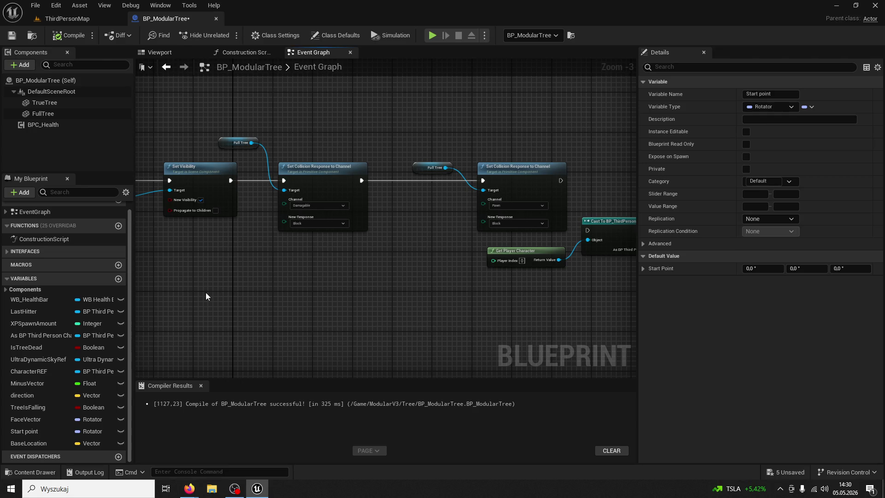
{"action": "scroll", "coordinate": [206, 310], "scroll_direction": "down", "scroll_amount": 2}
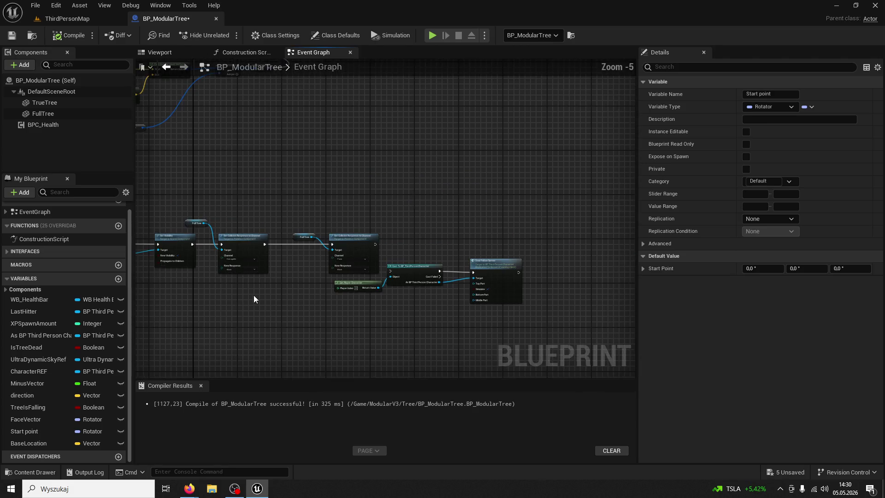
{"action": "mouse_move", "coordinate": [253, 295]}
{"action": "left_mouse_down"}
{"action": "mouse_move", "coordinate": [246, 310]}
{"action": "mouse_move", "coordinate": [605, 278]}
{"action": "mouse_move", "coordinate": [430, 361]}
{"action": "left_mouse_up"}
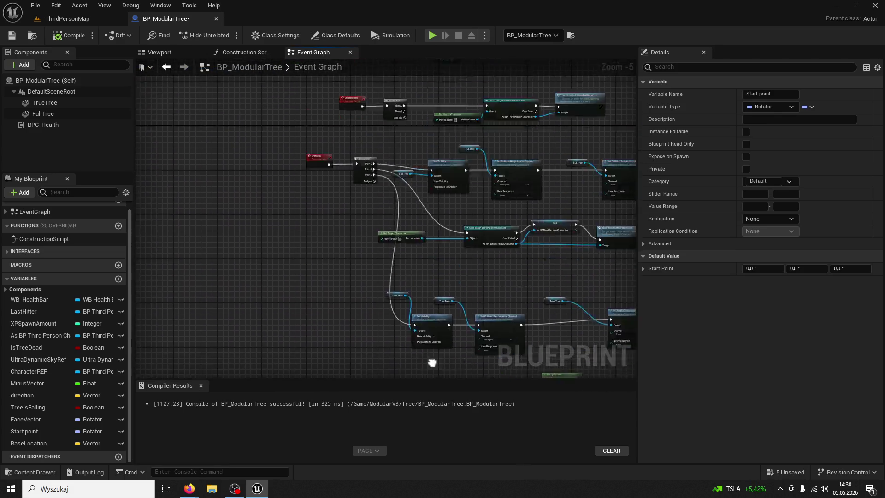
{"action": "scroll", "coordinate": [391, 302], "scroll_direction": "up", "scroll_amount": 1}
{"action": "scroll", "coordinate": [392, 303], "scroll_direction": "up", "scroll_amount": 2}
{"action": "left_click_drag", "start_coordinate": [408, 256], "coordinate": [310, 261]}
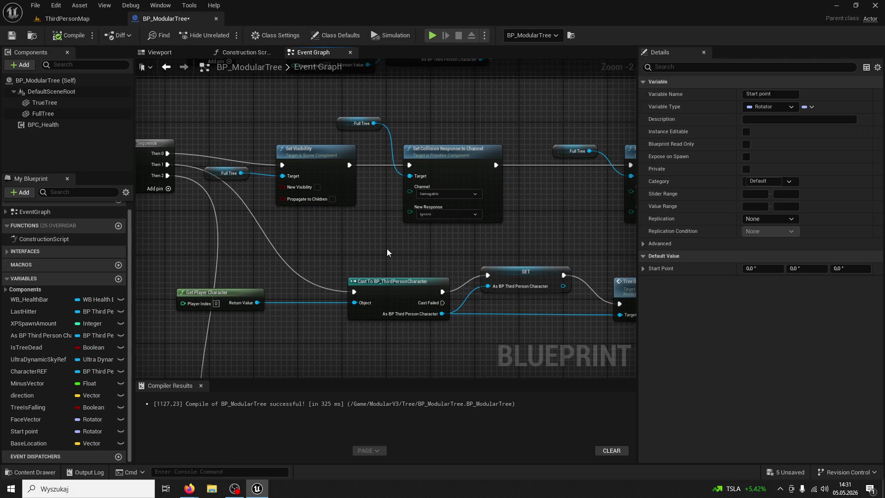
{"action": "left_click_drag", "start_coordinate": [386, 248], "coordinate": [318, 248]}
{"action": "left_click_drag", "start_coordinate": [405, 243], "coordinate": [325, 237]}
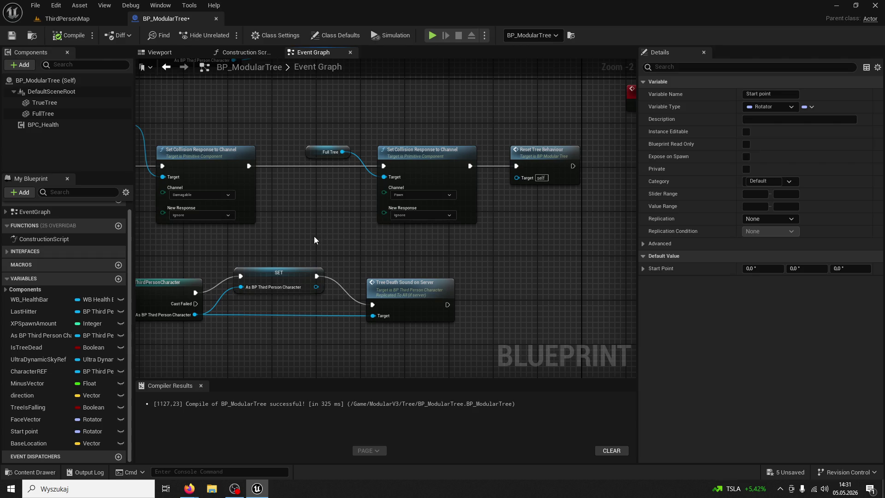
Jump to the Reset Tree Behaviour event and pan to the True Tree visibility and collision nodes
{"action": "double_click", "coordinate": [535, 149]}
{"action": "scroll", "coordinate": [451, 174], "scroll_direction": "down", "scroll_amount": 7}
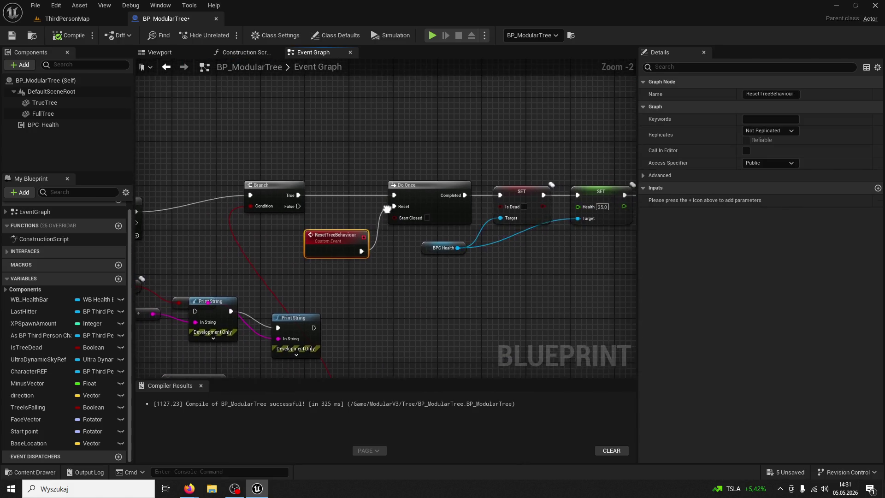
{"action": "scroll", "coordinate": [402, 275], "scroll_direction": "up", "scroll_amount": 5}
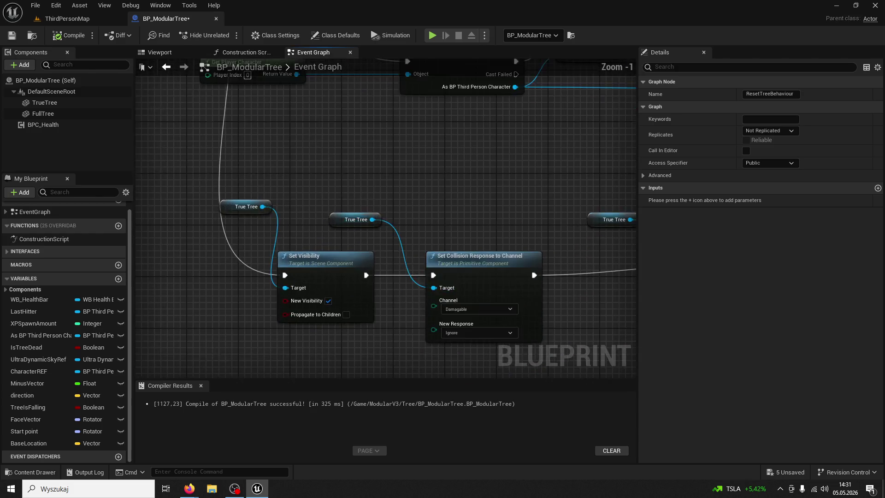
{"action": "left_click_drag", "start_coordinate": [454, 367], "coordinate": [318, 255]}
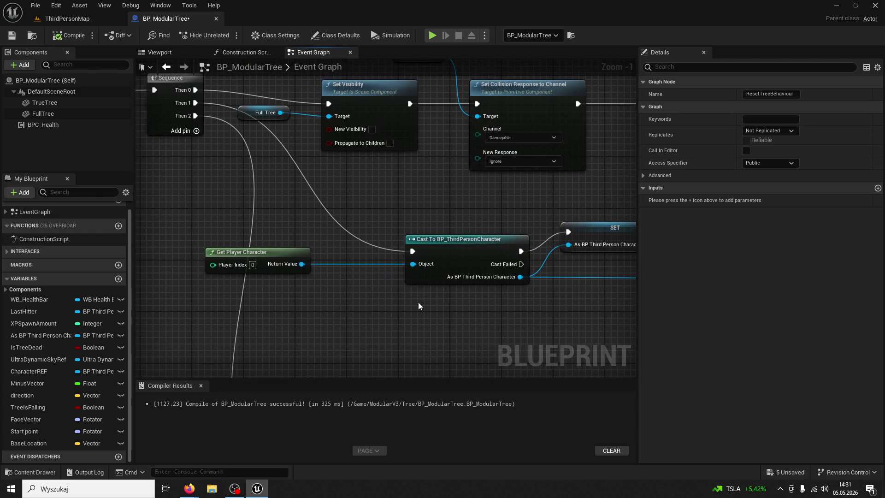
{"action": "mouse_move", "coordinate": [418, 302]}
{"action": "left_mouse_down"}
{"action": "mouse_move", "coordinate": [326, 278]}
{"action": "mouse_move", "coordinate": [434, 118]}
{"action": "mouse_move", "coordinate": [425, 133]}
{"action": "left_mouse_up"}
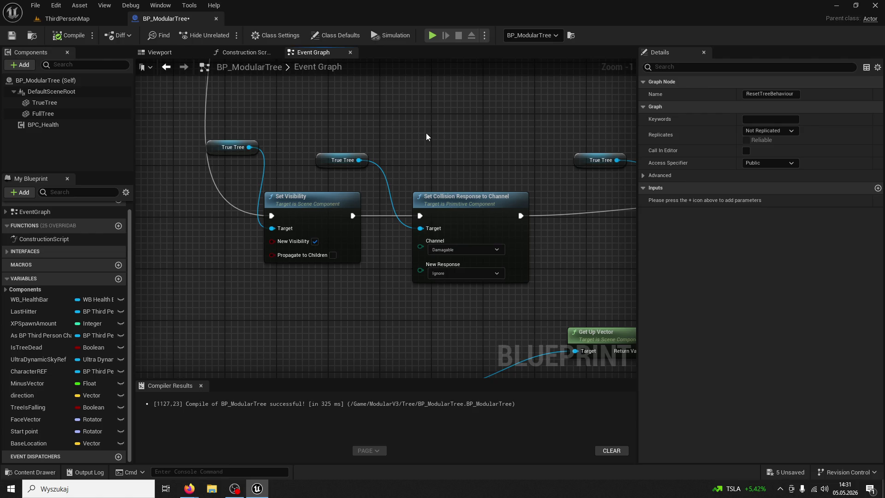
{"action": "left_click_drag", "start_coordinate": [426, 133], "coordinate": [374, 96]}
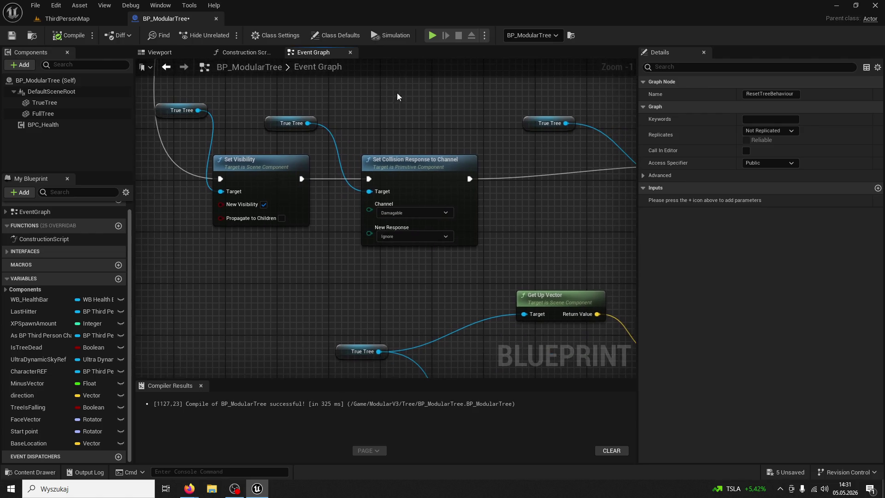
Marquee-select Set Visibility and both Set Collision Response nodes, then delete the stray collision nodes
{"action": "left_click", "coordinate": [439, 166]}
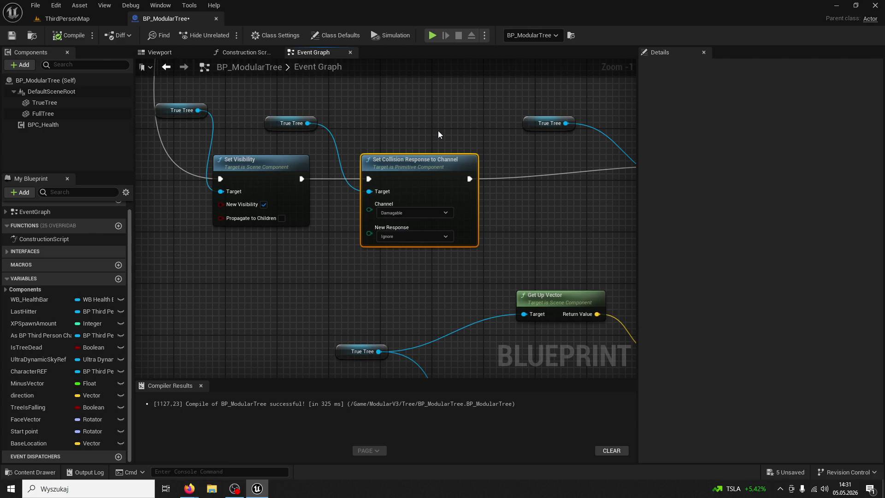
{"action": "left_click_drag", "start_coordinate": [438, 133], "coordinate": [464, 139]}
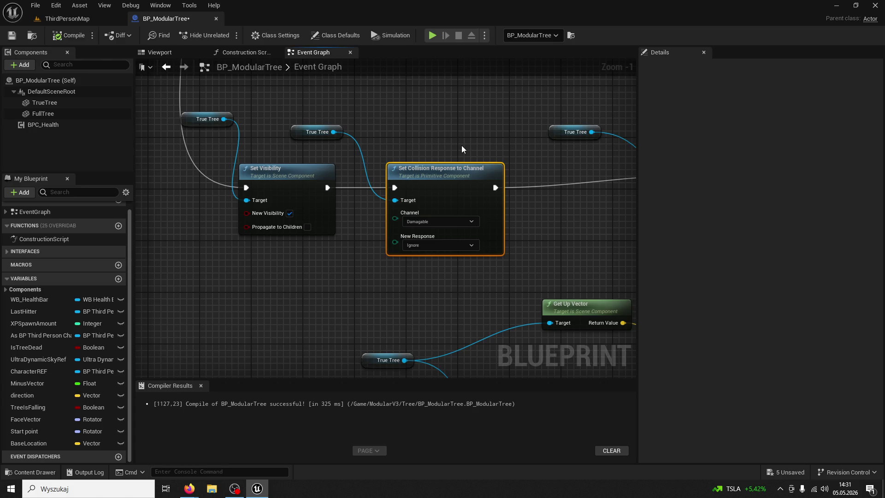
{"action": "mouse_move", "coordinate": [461, 145]}
{"action": "left_mouse_down"}
{"action": "mouse_move", "coordinate": [216, 176]}
{"action": "mouse_move", "coordinate": [262, 170]}
{"action": "left_mouse_up"}
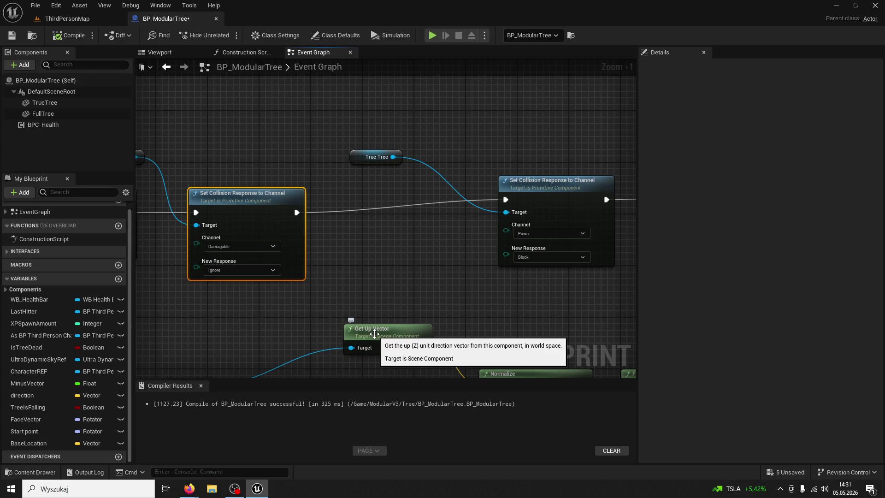
{"action": "scroll", "coordinate": [448, 270], "scroll_direction": "down", "scroll_amount": 2}
{"action": "mouse_move", "coordinate": [550, 296]}
{"action": "left_mouse_down"}
{"action": "mouse_move", "coordinate": [198, 148]}
{"action": "mouse_move", "coordinate": [210, 146]}
{"action": "left_mouse_up"}
{"action": "key", "text": "Delete"}
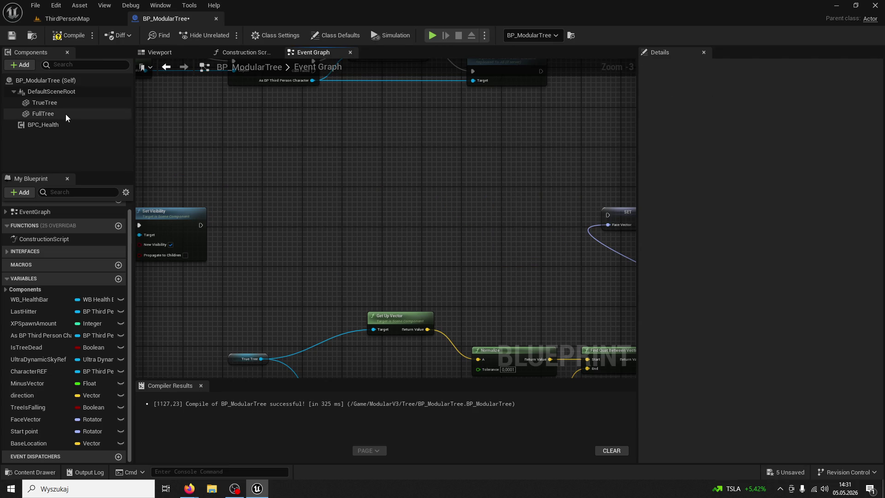
Filter TrueTree's Details by 'collision' and set its Pawn object response to Ignore
{"action": "left_click", "coordinate": [45, 103]}
{"action": "scroll", "coordinate": [737, 184], "scroll_direction": "down", "scroll_amount": 5}
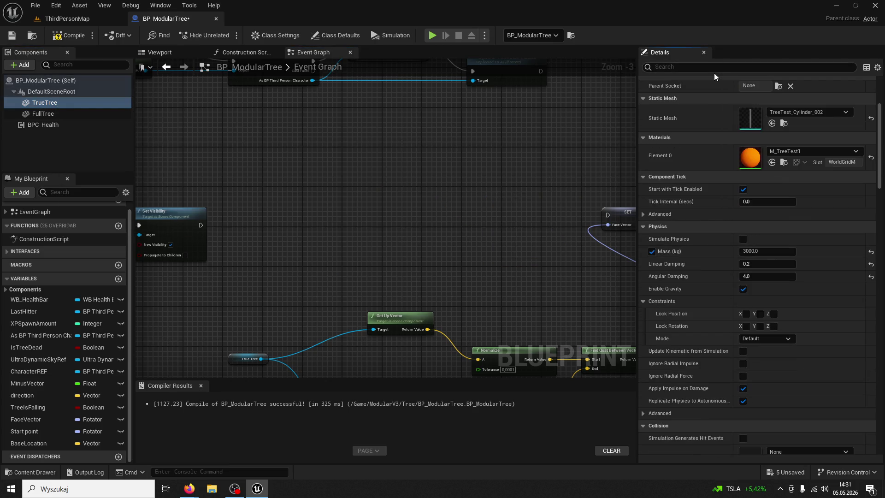
{"action": "left_click", "coordinate": [714, 72]}
{"action": "type", "text": "col"}
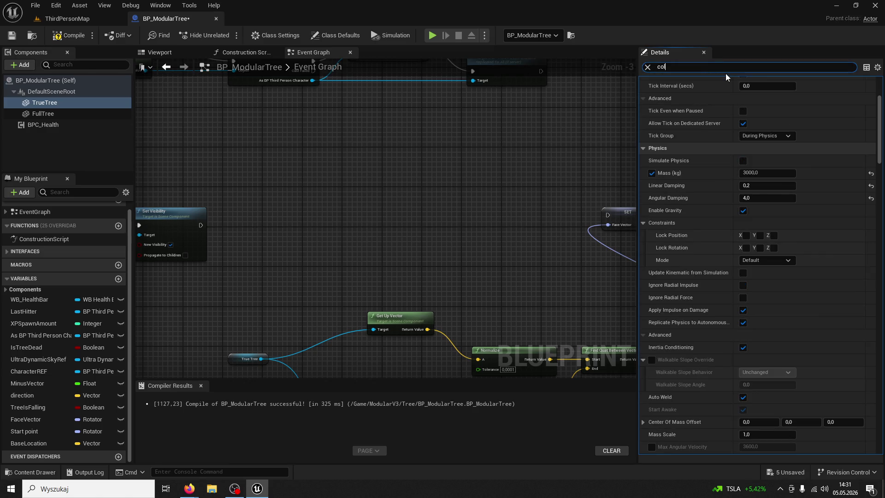
{"action": "type", "text": "lision"}
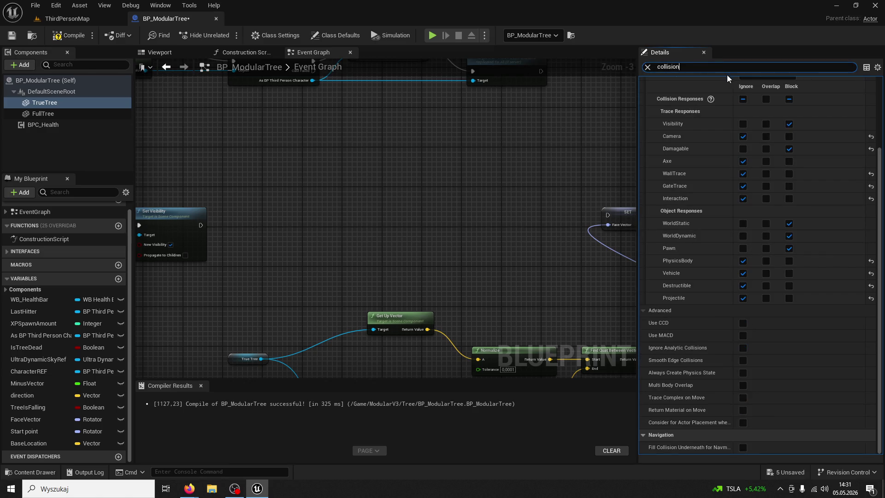
{"action": "left_click", "coordinate": [742, 248]}
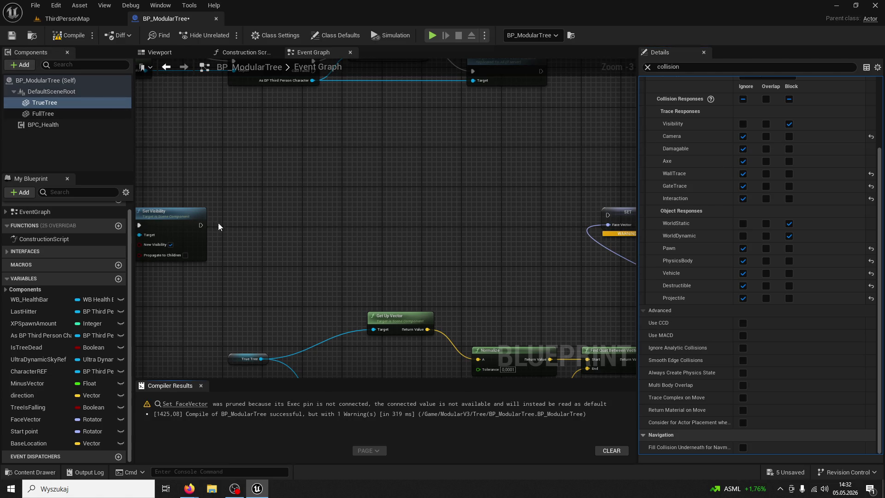
Wire Set Visibility's exec output into the SET Face Vector node and recompile to clear the warning
{"action": "mouse_move", "coordinate": [201, 225]}
{"action": "left_mouse_down"}
{"action": "mouse_move", "coordinate": [577, 204]}
{"action": "mouse_move", "coordinate": [608, 215]}
{"action": "left_mouse_up"}
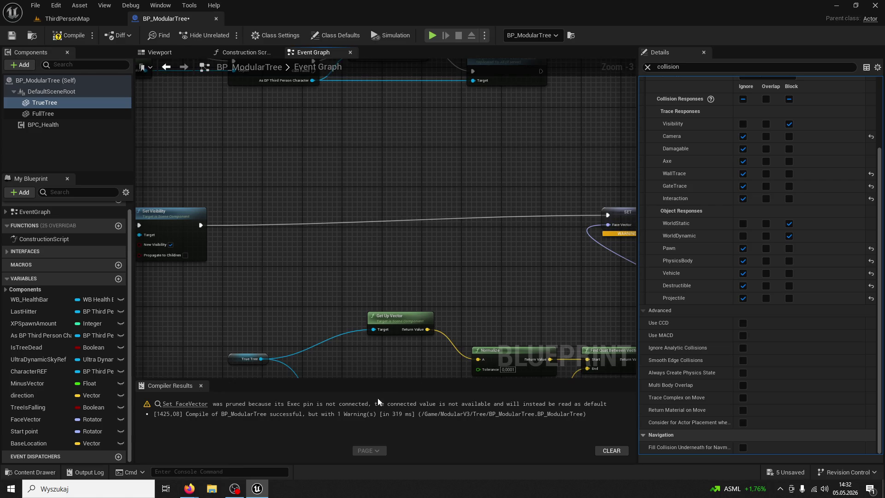
{"action": "left_click", "coordinate": [185, 404]}
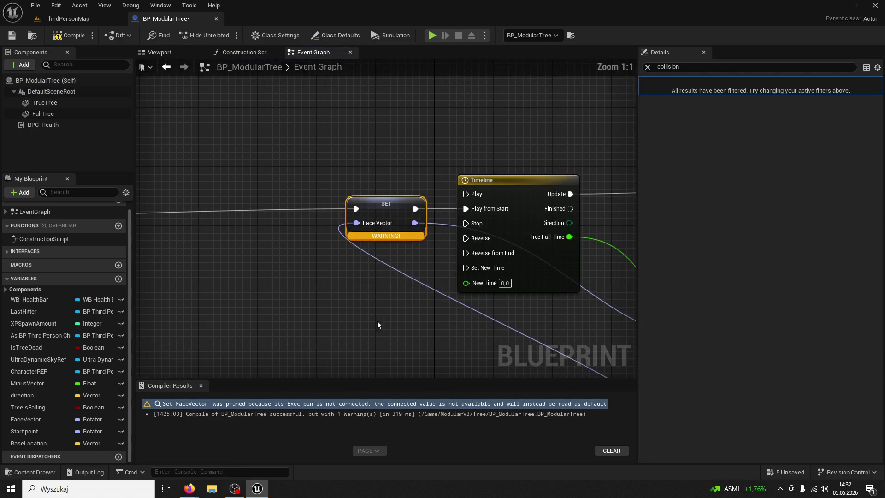
{"action": "left_click", "coordinate": [68, 35]}
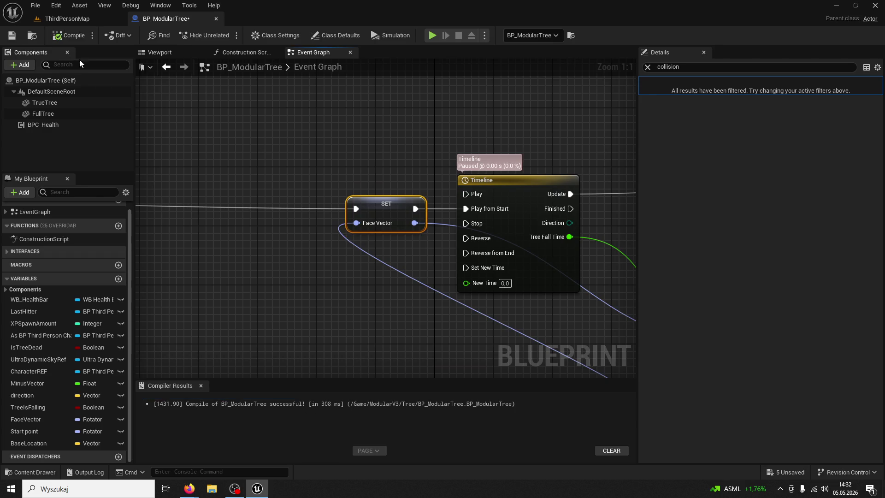
Pan through the graph to review the Lerp, Set World Rotation, Delay and Set Simulate Physics nodes
{"action": "left_click_drag", "start_coordinate": [351, 282], "coordinate": [347, 253]}
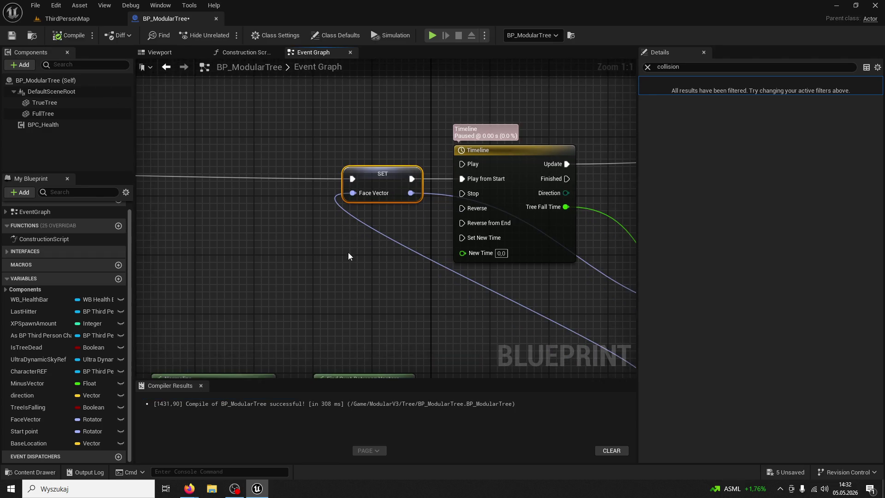
{"action": "scroll", "coordinate": [348, 256], "scroll_direction": "down", "scroll_amount": 3}
{"action": "scroll", "coordinate": [405, 237], "scroll_direction": "down", "scroll_amount": 2}
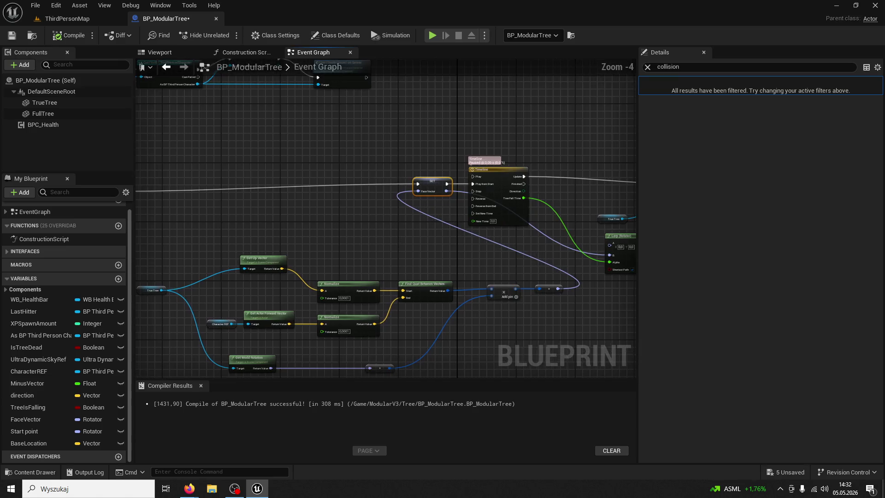
{"action": "scroll", "coordinate": [388, 240], "scroll_direction": "up", "scroll_amount": 3}
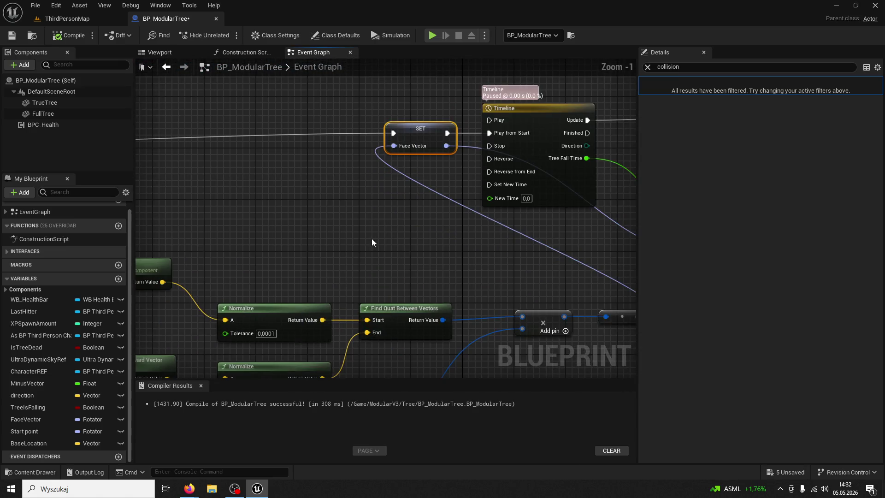
{"action": "mouse_move", "coordinate": [371, 238]}
{"action": "left_mouse_down"}
{"action": "mouse_move", "coordinate": [381, 239]}
{"action": "mouse_move", "coordinate": [247, 229]}
{"action": "mouse_move", "coordinate": [326, 296]}
{"action": "mouse_move", "coordinate": [466, 281]}
{"action": "left_mouse_up"}
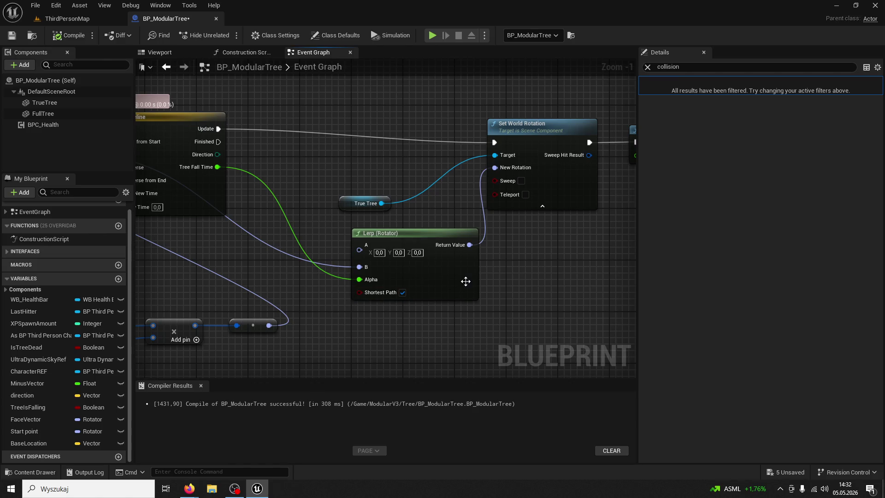
{"action": "mouse_move", "coordinate": [543, 271]}
{"action": "left_mouse_down"}
{"action": "mouse_move", "coordinate": [506, 294]}
{"action": "mouse_move", "coordinate": [289, 279]}
{"action": "mouse_move", "coordinate": [380, 300]}
{"action": "mouse_move", "coordinate": [565, 273]}
{"action": "left_mouse_up"}
{"action": "mouse_move", "coordinate": [494, 273]}
{"action": "left_mouse_down"}
{"action": "mouse_move", "coordinate": [590, 270]}
{"action": "mouse_move", "coordinate": [557, 232]}
{"action": "mouse_move", "coordinate": [514, 239]}
{"action": "mouse_move", "coordinate": [537, 263]}
{"action": "mouse_move", "coordinate": [443, 298]}
{"action": "left_mouse_up"}
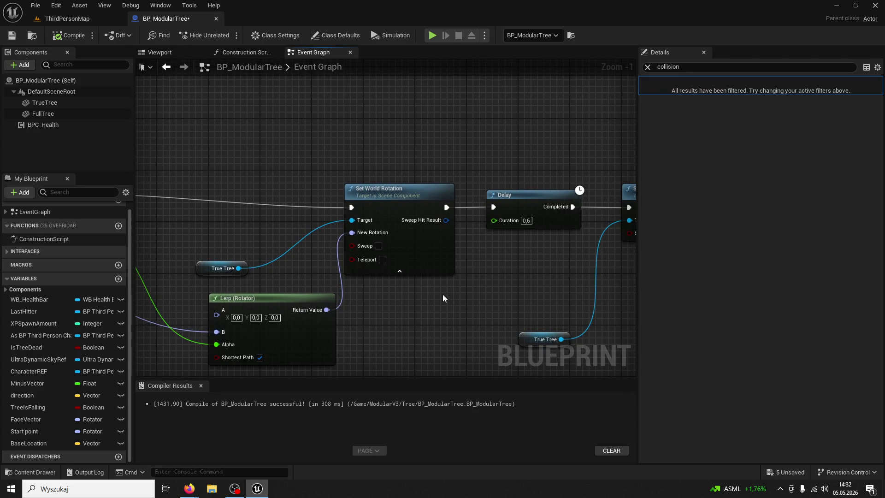
{"action": "mouse_move", "coordinate": [436, 282]}
{"action": "left_mouse_down"}
{"action": "mouse_move", "coordinate": [481, 267]}
{"action": "mouse_move", "coordinate": [341, 270]}
{"action": "left_mouse_up"}
{"action": "left_click_drag", "start_coordinate": [412, 287], "coordinate": [306, 253]}
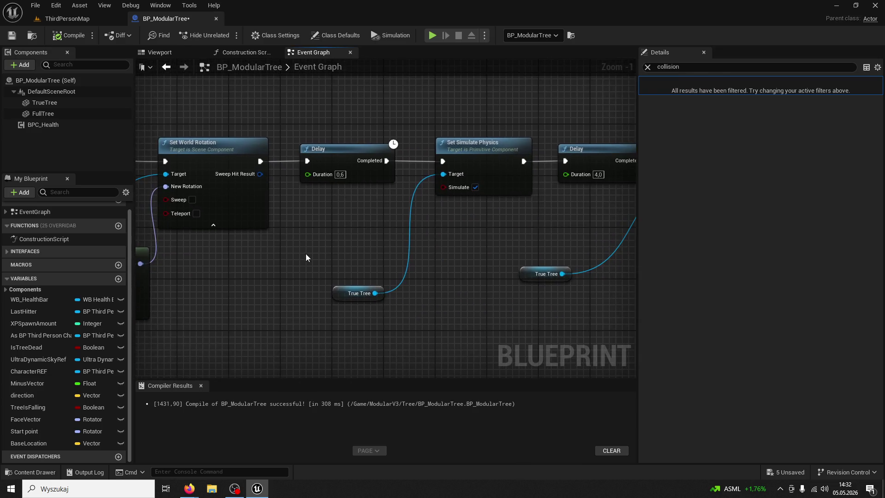
{"action": "mouse_move", "coordinate": [460, 279]}
{"action": "left_mouse_down"}
{"action": "mouse_move", "coordinate": [378, 252]}
{"action": "mouse_move", "coordinate": [373, 262]}
{"action": "left_mouse_up"}
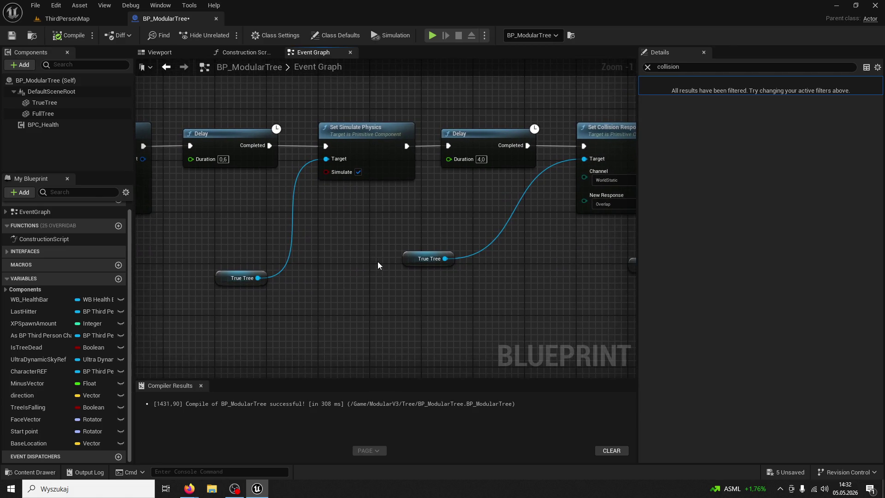
{"action": "left_click_drag", "start_coordinate": [464, 270], "coordinate": [431, 276]}
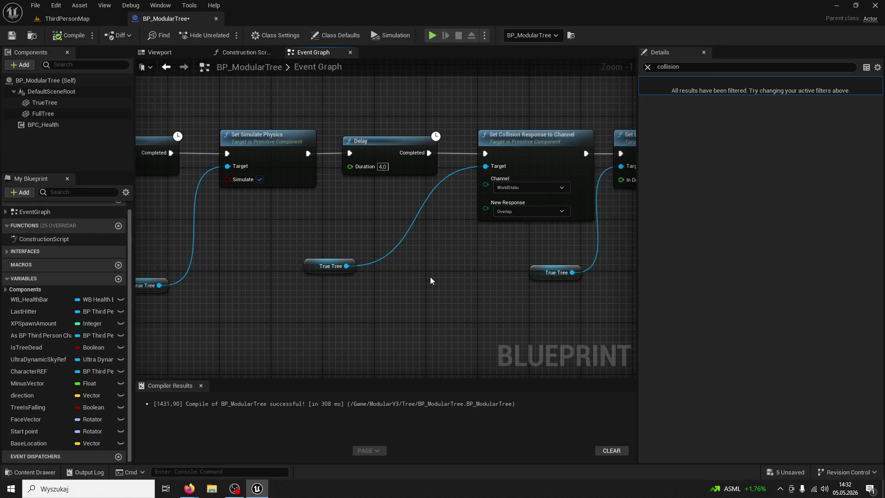
{"action": "mouse_move", "coordinate": [430, 278]}
{"action": "left_mouse_down"}
{"action": "mouse_move", "coordinate": [371, 290]}
{"action": "mouse_move", "coordinate": [305, 285]}
{"action": "left_mouse_up"}
{"action": "left_click_drag", "start_coordinate": [406, 282], "coordinate": [225, 272]}
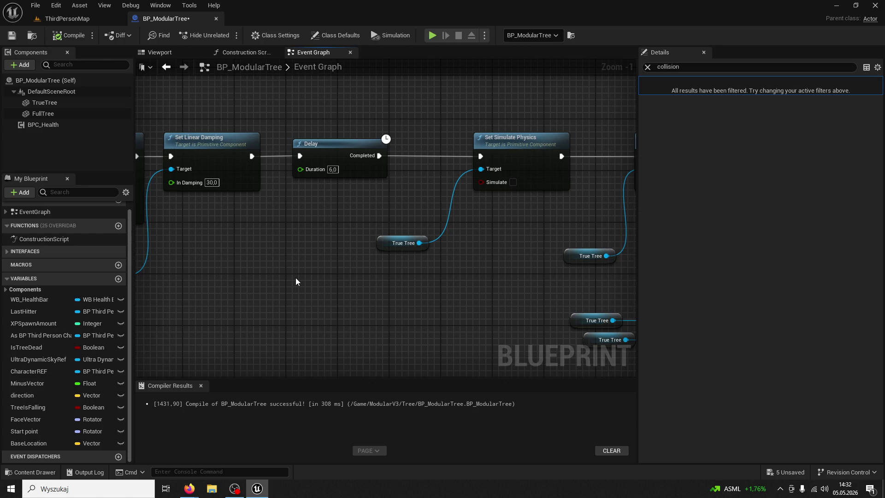
{"action": "left_click_drag", "start_coordinate": [295, 281], "coordinate": [244, 264]}
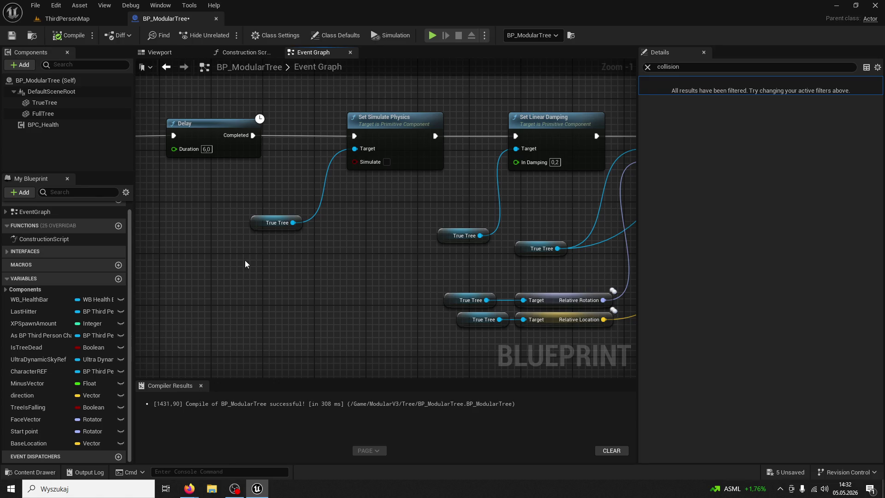
{"action": "left_click_drag", "start_coordinate": [245, 260], "coordinate": [143, 251]}
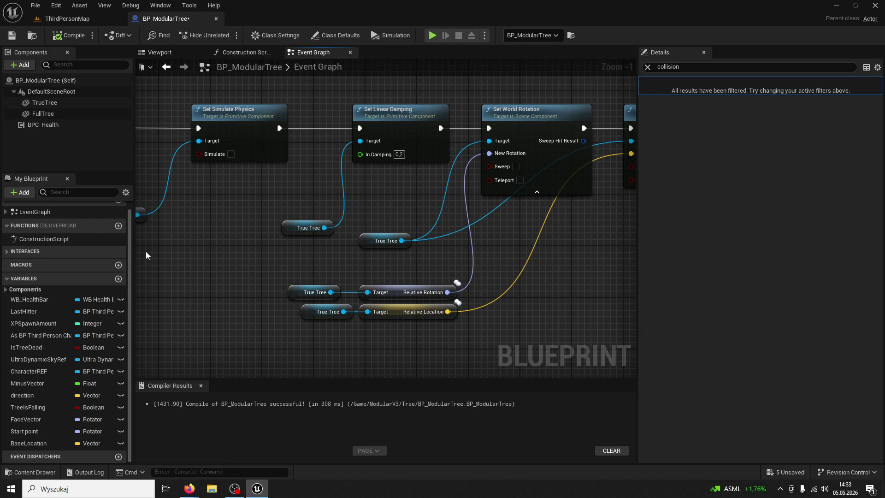
{"action": "left_click_drag", "start_coordinate": [239, 226], "coordinate": [419, 226]}
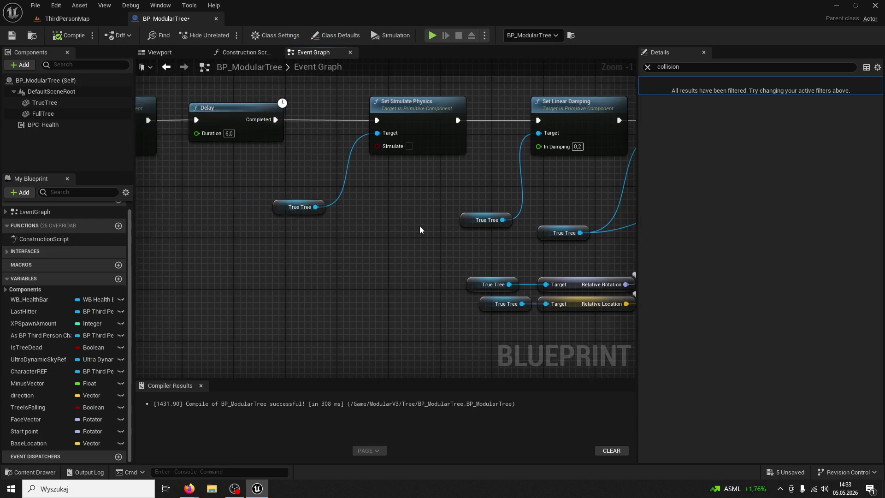
{"action": "scroll", "coordinate": [466, 252], "scroll_direction": "down", "scroll_amount": 4}
{"action": "mouse_move", "coordinate": [467, 251]}
{"action": "left_mouse_down"}
{"action": "mouse_move", "coordinate": [386, 250]}
{"action": "mouse_move", "coordinate": [468, 339]}
{"action": "mouse_move", "coordinate": [335, 297]}
{"action": "left_mouse_up"}
{"action": "scroll", "coordinate": [336, 297], "scroll_direction": "up", "scroll_amount": 4}
{"action": "left_click_drag", "start_coordinate": [474, 253], "coordinate": [331, 283]}
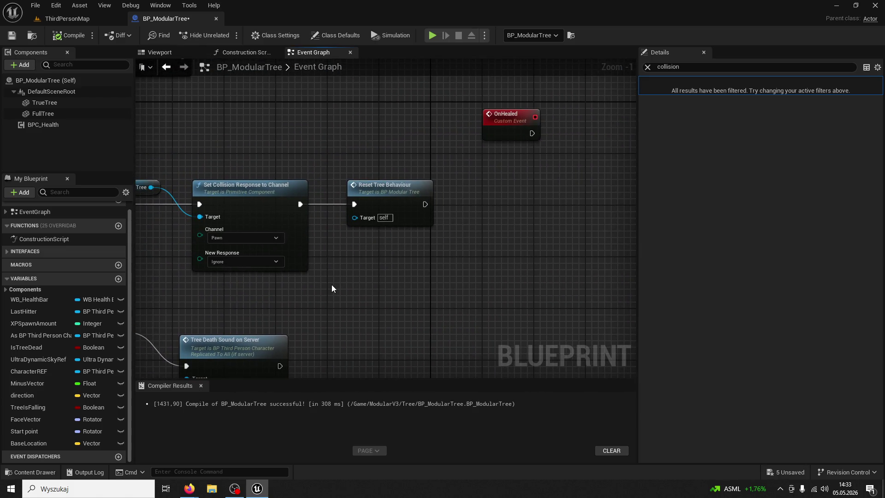
{"action": "scroll", "coordinate": [347, 281], "scroll_direction": "down", "scroll_amount": 4}
{"action": "mouse_move", "coordinate": [413, 278]}
{"action": "left_mouse_down"}
{"action": "mouse_move", "coordinate": [306, 224]}
{"action": "mouse_move", "coordinate": [395, 251]}
{"action": "mouse_move", "coordinate": [196, 249]}
{"action": "mouse_move", "coordinate": [381, 278]}
{"action": "mouse_move", "coordinate": [269, 312]}
{"action": "left_mouse_up"}
{"action": "scroll", "coordinate": [306, 224], "scroll_direction": "up", "scroll_amount": 1}
{"action": "scroll", "coordinate": [395, 251], "scroll_direction": "up", "scroll_amount": 1}
{"action": "scroll", "coordinate": [352, 266], "scroll_direction": "up", "scroll_amount": 1}
{"action": "scroll", "coordinate": [352, 267], "scroll_direction": "up", "scroll_amount": 1}
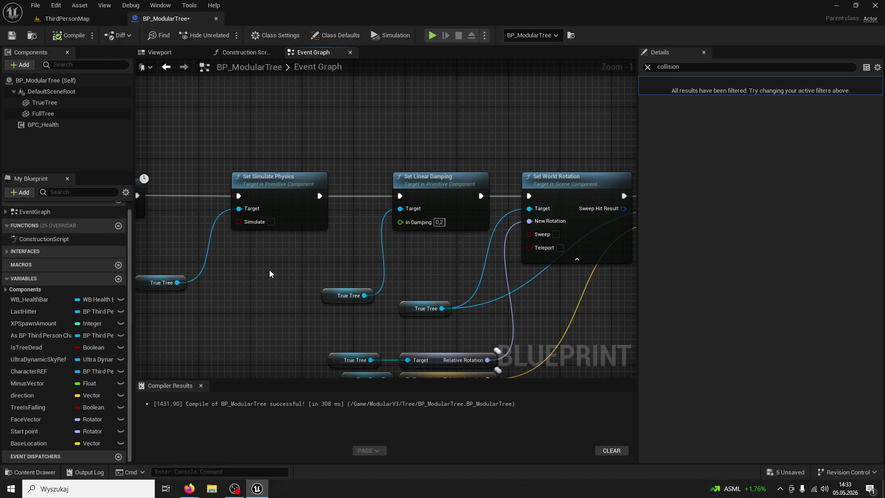
{"action": "left_click_drag", "start_coordinate": [270, 276], "coordinate": [393, 248]}
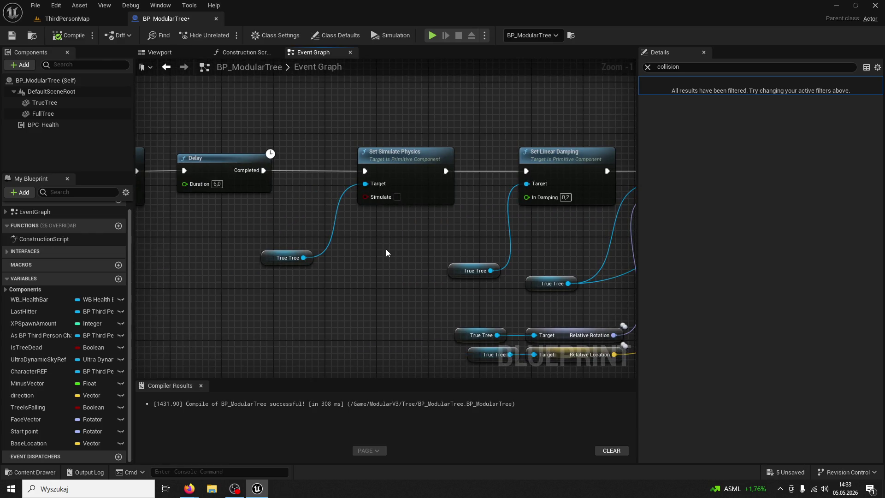
{"action": "left_click_drag", "start_coordinate": [386, 249], "coordinate": [315, 244]}
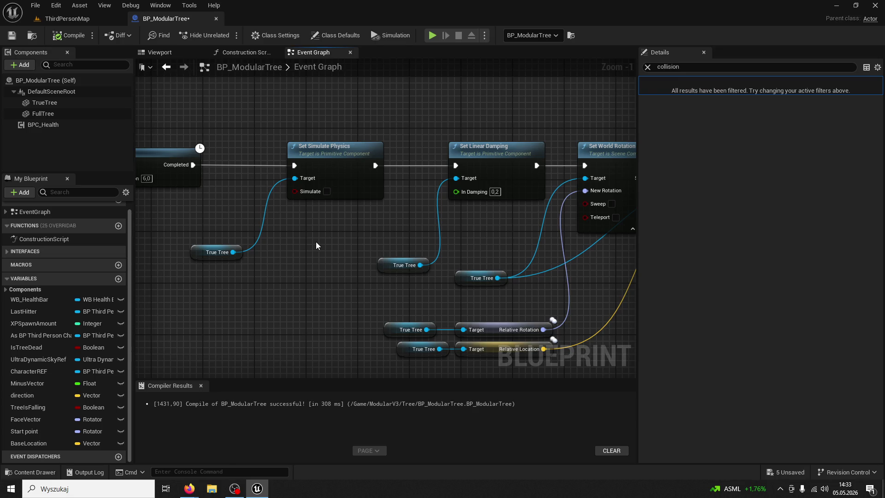
{"action": "left_click_drag", "start_coordinate": [316, 242], "coordinate": [156, 231]}
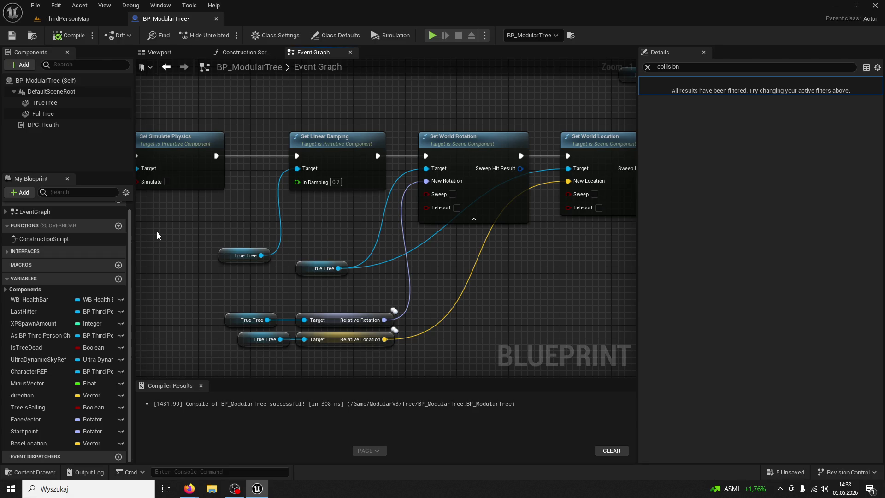
{"action": "mouse_move", "coordinate": [157, 235]}
{"action": "left_mouse_down"}
{"action": "mouse_move", "coordinate": [510, 278]}
{"action": "mouse_move", "coordinate": [432, 281]}
{"action": "mouse_move", "coordinate": [392, 338]}
{"action": "mouse_move", "coordinate": [273, 326]}
{"action": "left_mouse_up"}
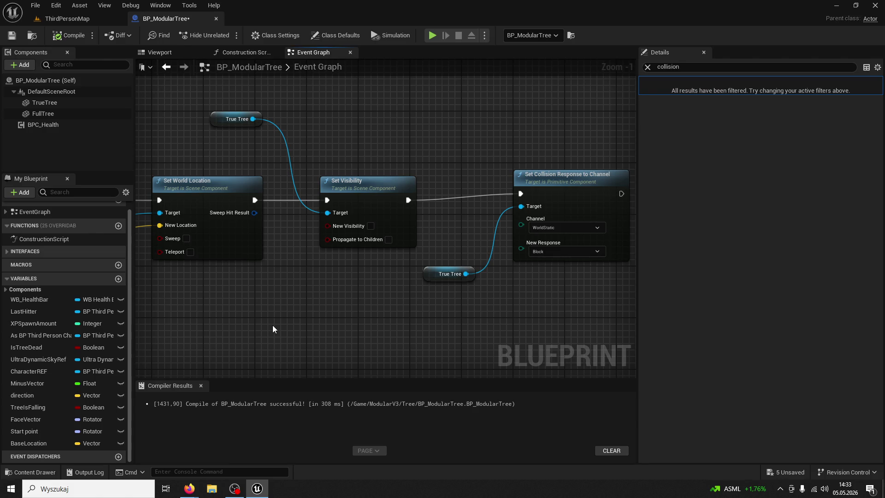
Check the collision node's response options and TrueTree's current collision settings
{"action": "left_click_drag", "start_coordinate": [273, 325], "coordinate": [261, 335]}
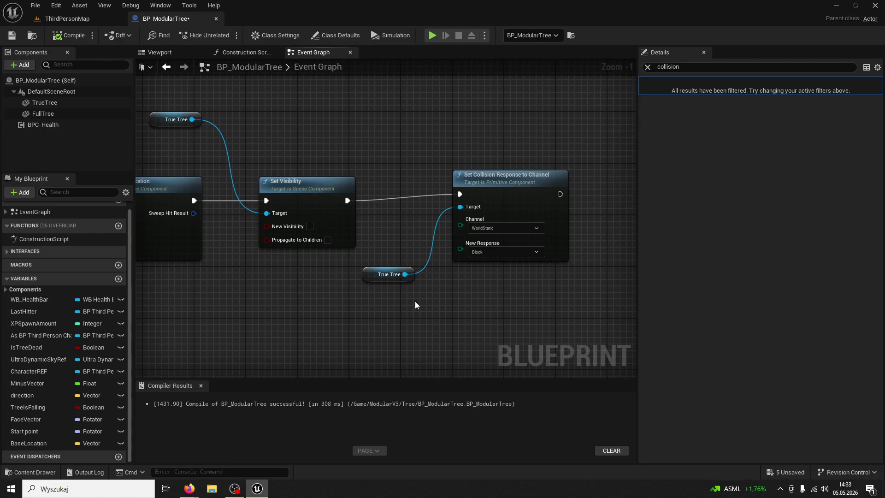
{"action": "left_click", "coordinate": [499, 253]}
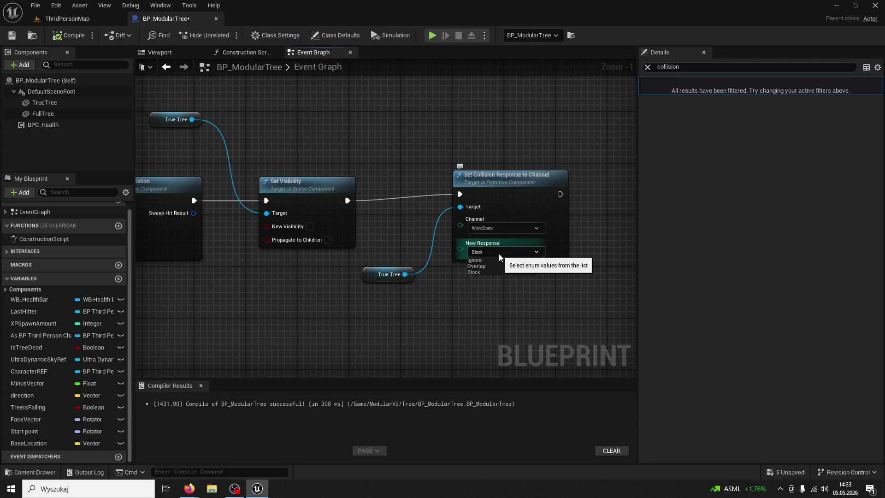
{"action": "left_click", "coordinate": [59, 102]}
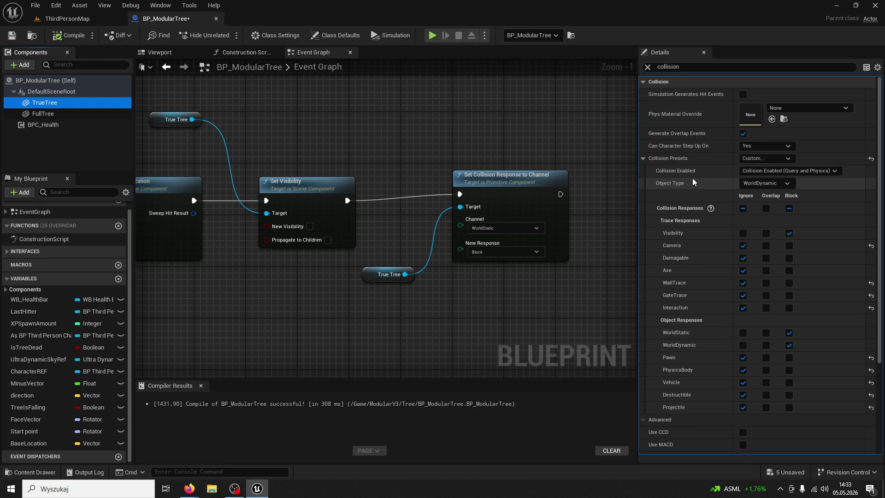
Paste a second Set Collision Response node set to WorldDynamic, wire True Tree to its Target, and compile
{"action": "left_click", "coordinate": [532, 178]}
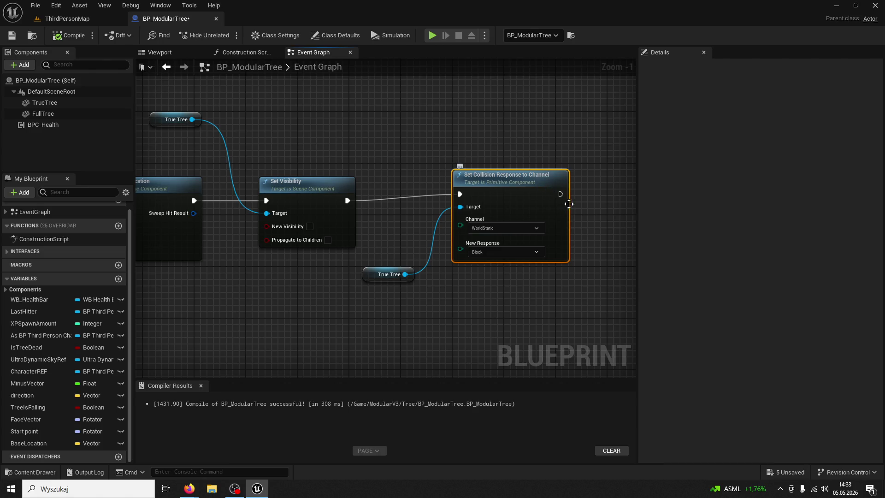
{"action": "mouse_move", "coordinate": [595, 201]}
{"action": "left_mouse_down"}
{"action": "mouse_move", "coordinate": [556, 193]}
{"action": "mouse_move", "coordinate": [534, 203]}
{"action": "mouse_move", "coordinate": [560, 212]}
{"action": "left_mouse_up"}
{"action": "key", "text": "ctrl+v"}
{"action": "left_click", "coordinate": [597, 247]}
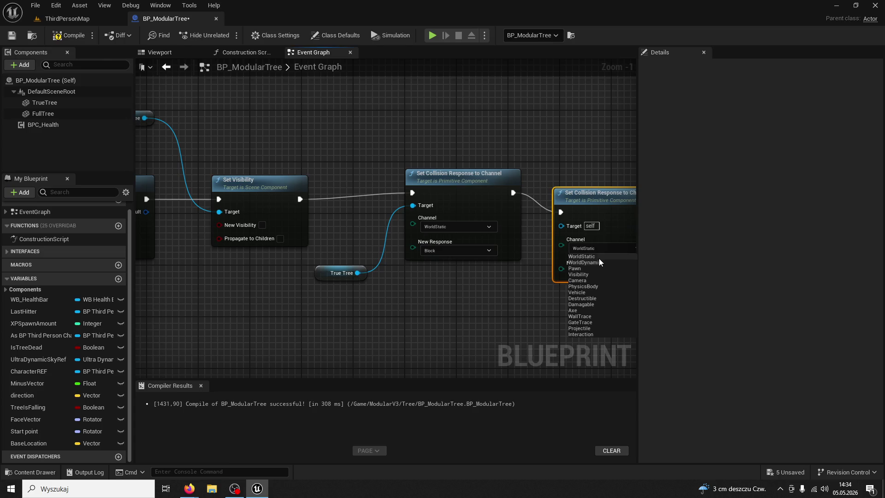
{"action": "left_click", "coordinate": [596, 261]}
{"action": "left_click_drag", "start_coordinate": [584, 203], "coordinate": [577, 183]}
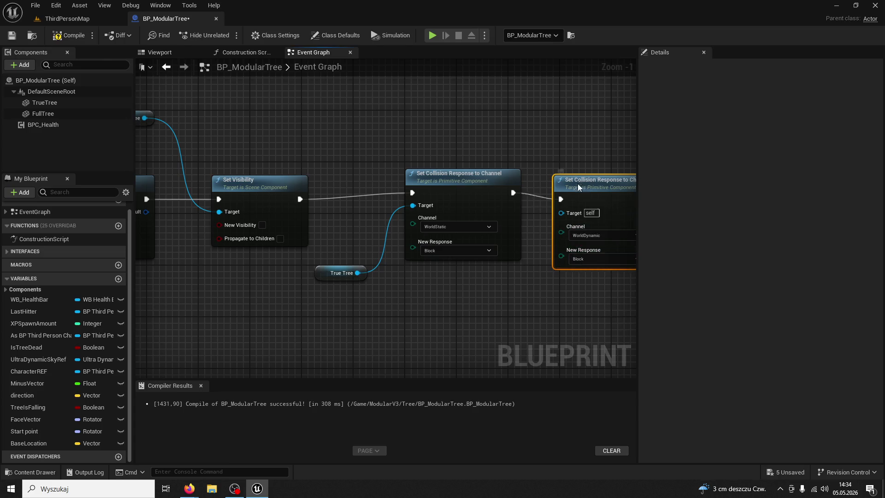
{"action": "left_click", "coordinate": [81, 37]}
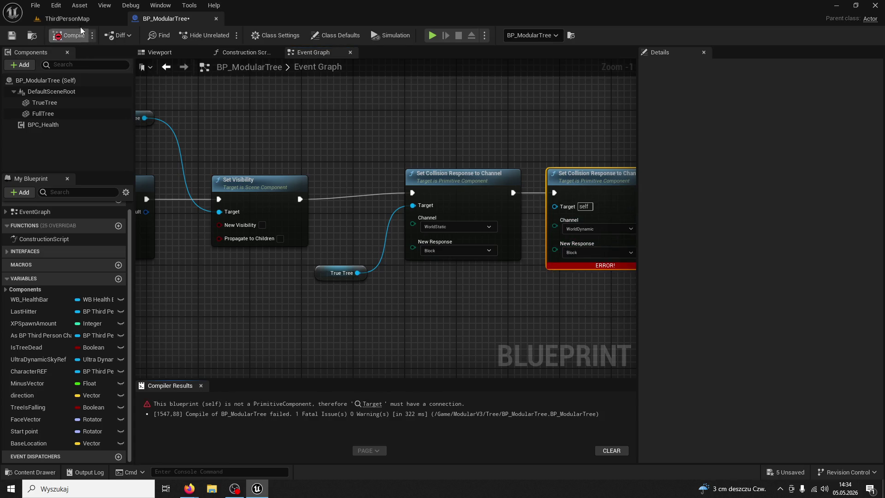
{"action": "left_click_drag", "start_coordinate": [554, 206], "coordinate": [358, 273]}
{"action": "left_click", "coordinate": [74, 36]}
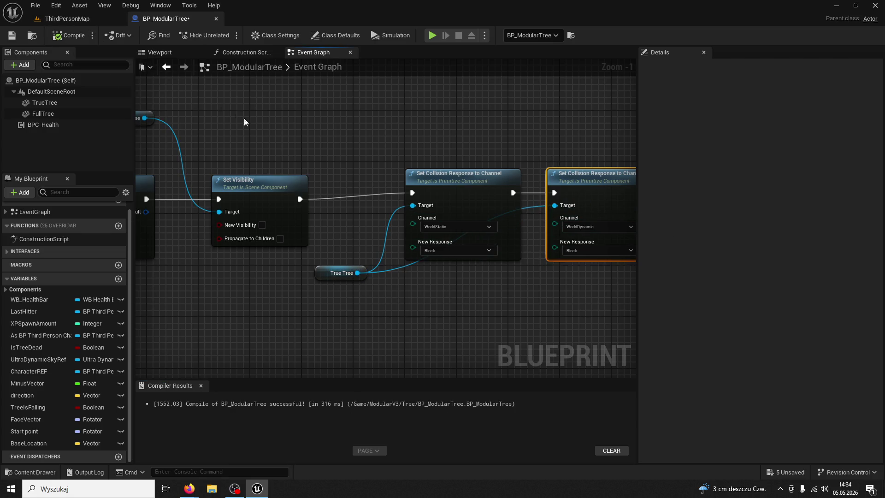
Restore the Reset Tree Behaviour node and chain it after the second collision response node
{"action": "scroll", "coordinate": [414, 208], "scroll_direction": "down", "scroll_amount": 3}
{"action": "mouse_move", "coordinate": [414, 208]}
{"action": "left_mouse_down"}
{"action": "mouse_move", "coordinate": [413, 227]}
{"action": "mouse_move", "coordinate": [455, 230]}
{"action": "mouse_move", "coordinate": [527, 327]}
{"action": "left_mouse_up"}
{"action": "scroll", "coordinate": [399, 280], "scroll_direction": "down", "scroll_amount": 3}
{"action": "scroll", "coordinate": [470, 279], "scroll_direction": "up", "scroll_amount": 6}
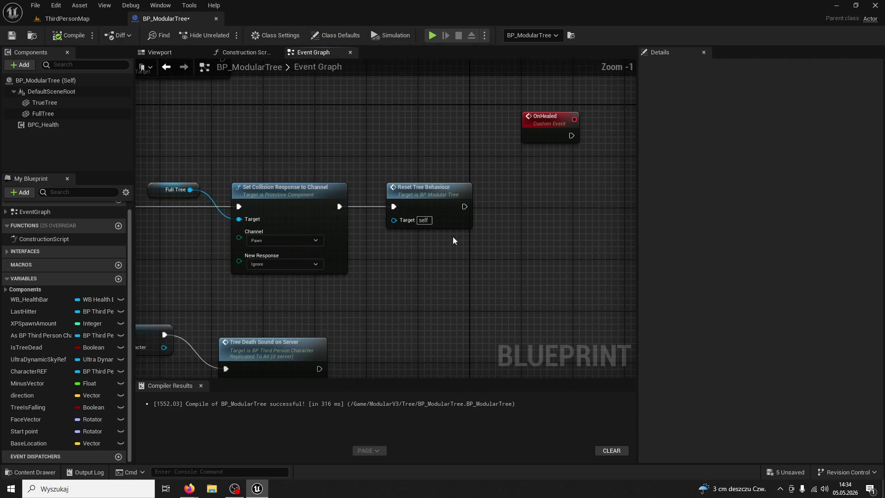
{"action": "left_click", "coordinate": [416, 189]}
{"action": "key", "text": "Delete"}
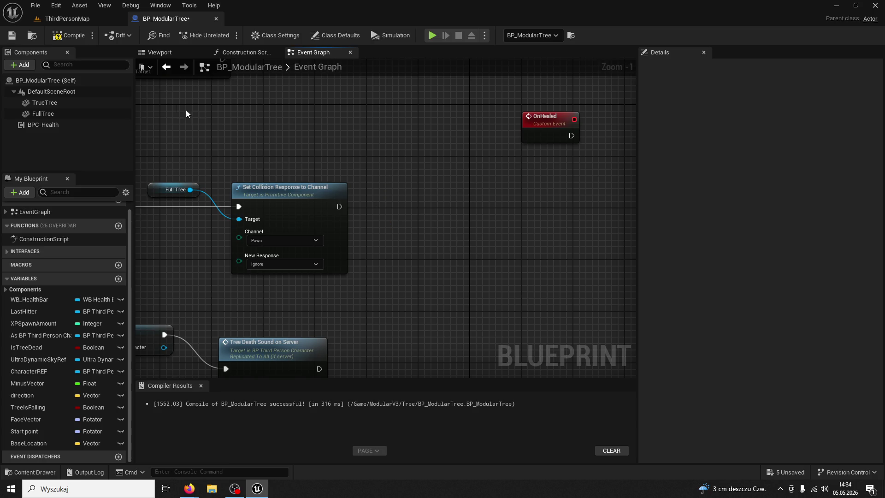
{"action": "scroll", "coordinate": [485, 249], "scroll_direction": "down", "scroll_amount": 3}
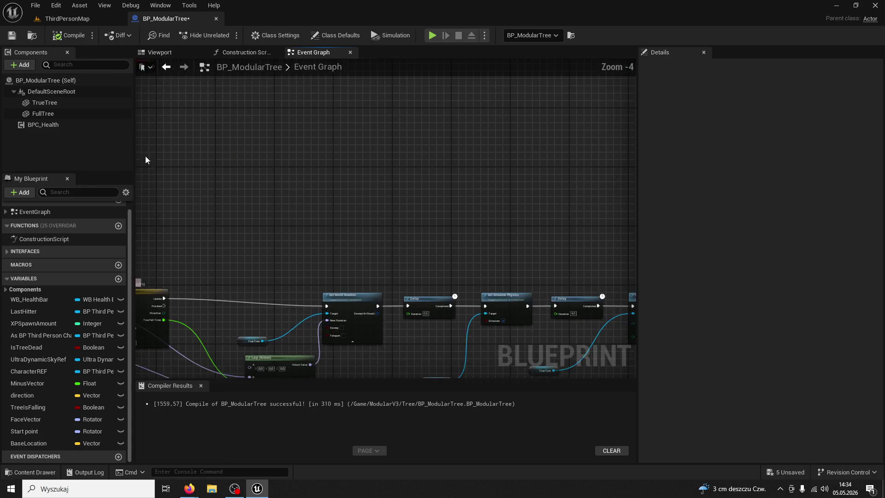
{"action": "mouse_move", "coordinate": [484, 250]}
{"action": "left_mouse_down"}
{"action": "mouse_move", "coordinate": [534, 200]}
{"action": "mouse_move", "coordinate": [507, 157]}
{"action": "mouse_move", "coordinate": [413, 230]}
{"action": "left_mouse_up"}
{"action": "scroll", "coordinate": [445, 232], "scroll_direction": "up", "scroll_amount": 2}
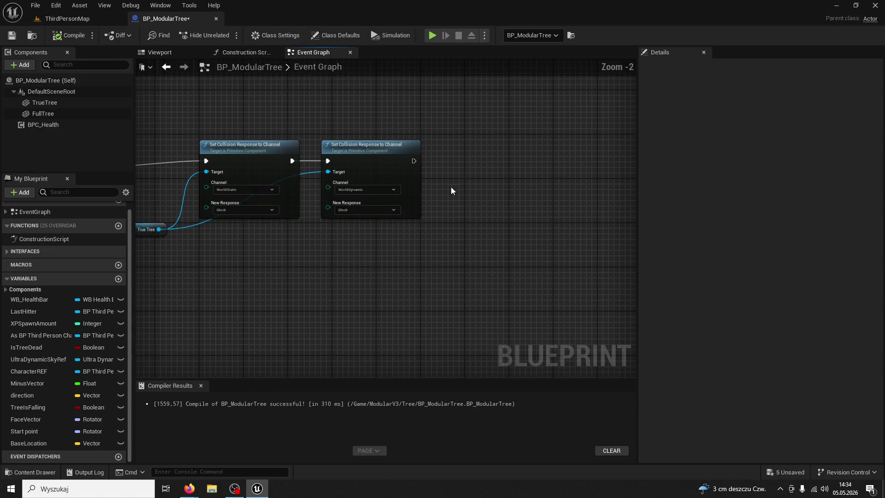
{"action": "key", "text": "ctrl+z"}
{"action": "left_click_drag", "start_coordinate": [444, 186], "coordinate": [446, 156]}
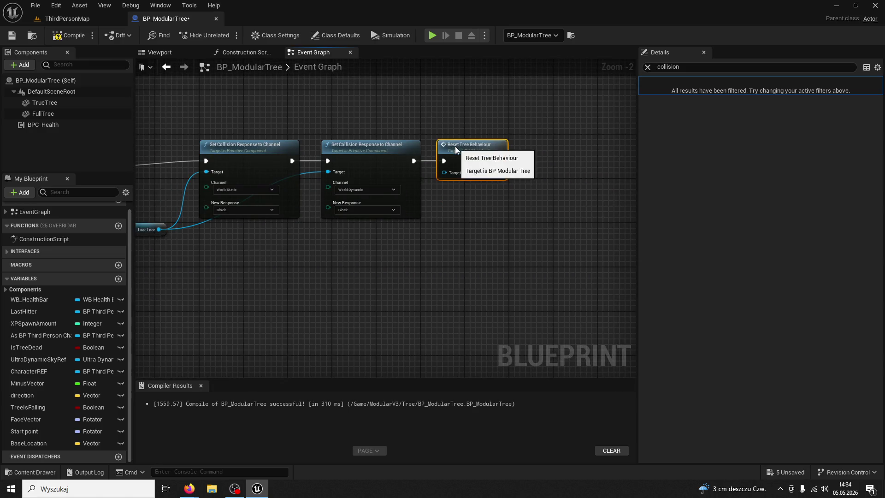
Switch to ThirdPersonMap, start Play, run to the tree and begin chopping it
{"action": "left_click", "coordinate": [70, 19]}
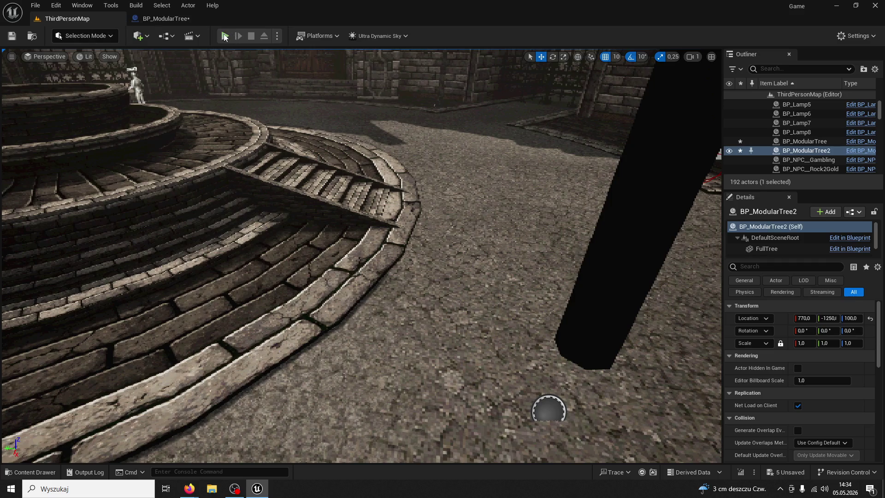
{"action": "left_click", "coordinate": [432, 36]}
{"action": "key", "text": "w"}
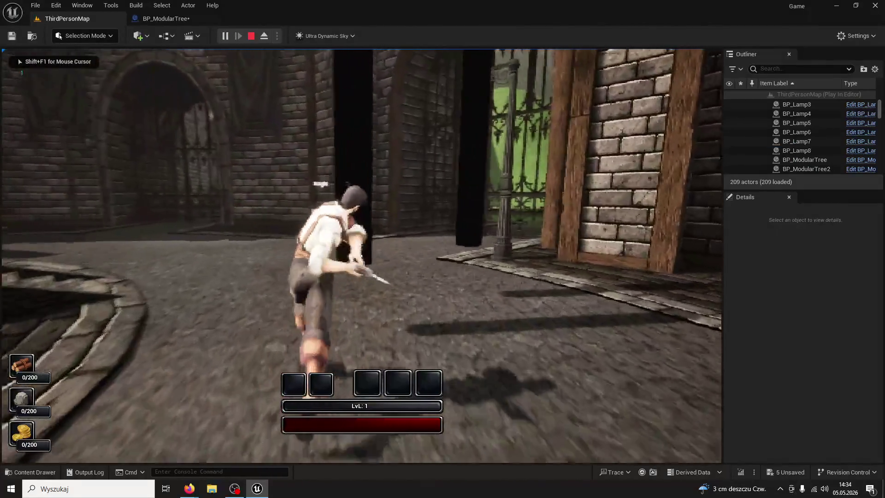
{"action": "left_click", "coordinate": [361, 255]}
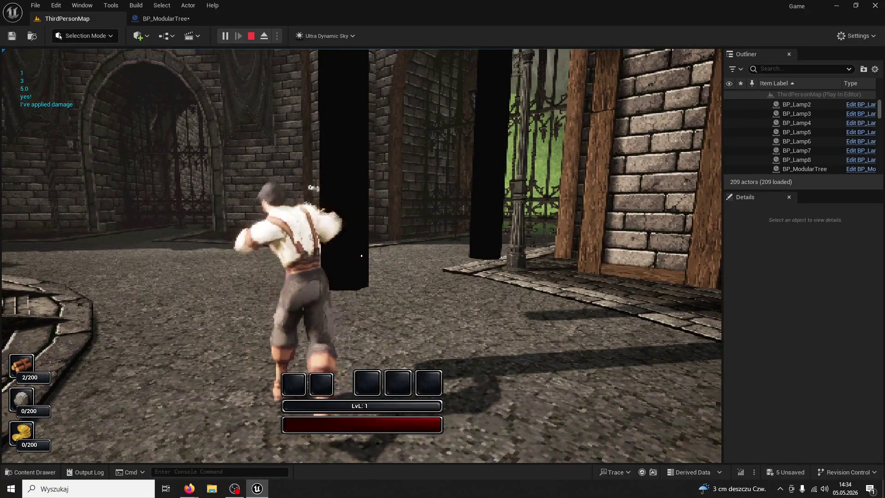
{"action": "left_click", "coordinate": [361, 256]}
{"action": "left_click", "coordinate": [362, 256]}
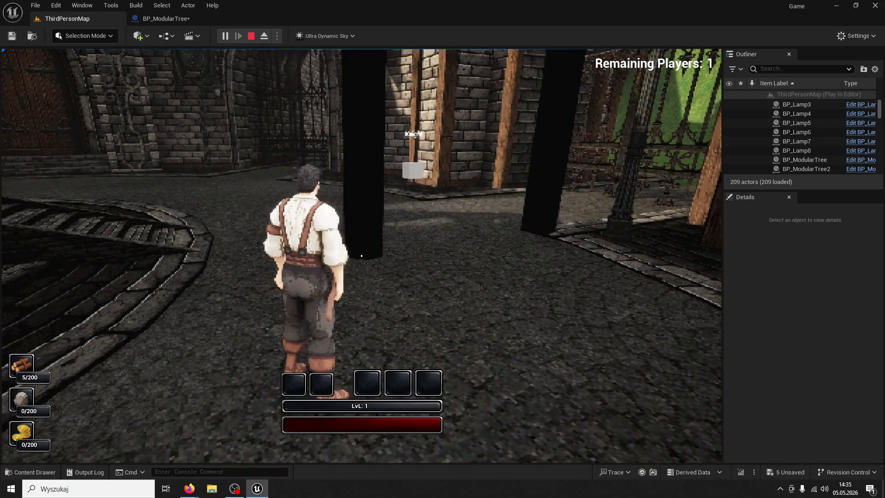
Chop until the tree falls, stop the game with F8, and return to BP_ModularTree
{"action": "left_click", "coordinate": [361, 255]}
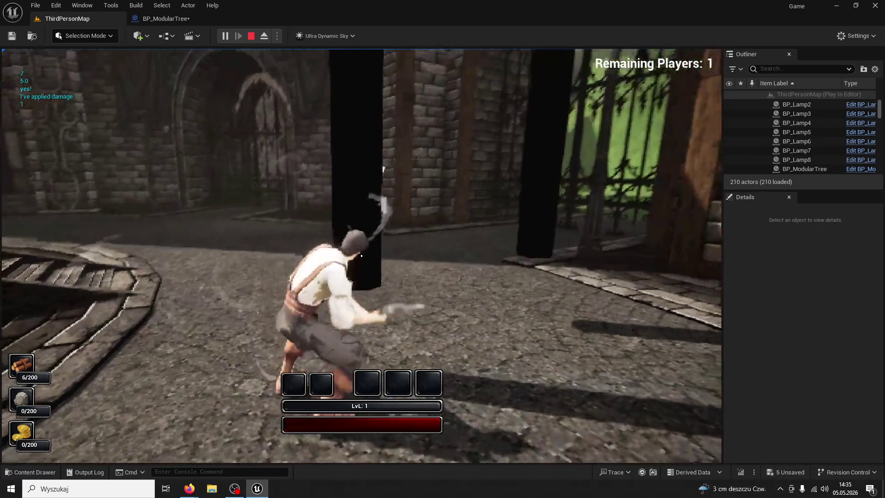
{"action": "left_click", "coordinate": [361, 256]}
{"action": "left_click", "coordinate": [361, 255]}
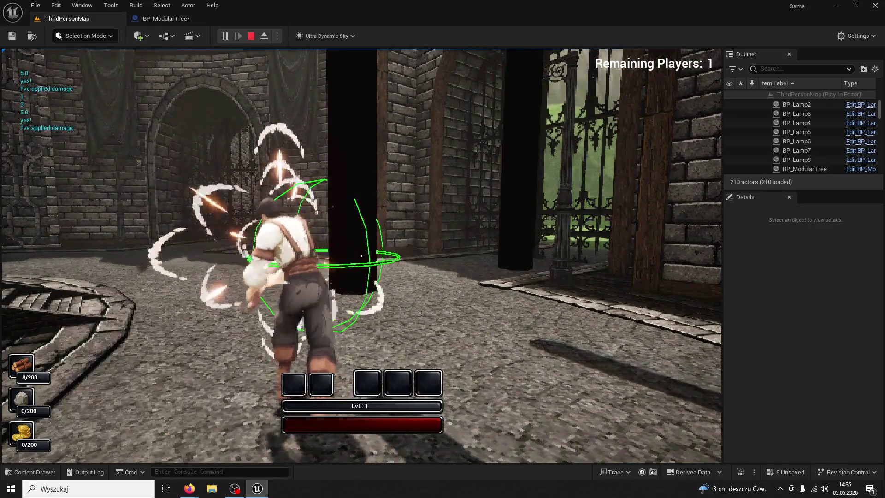
{"action": "left_click", "coordinate": [361, 255]}
{"action": "left_click", "coordinate": [361, 255]}
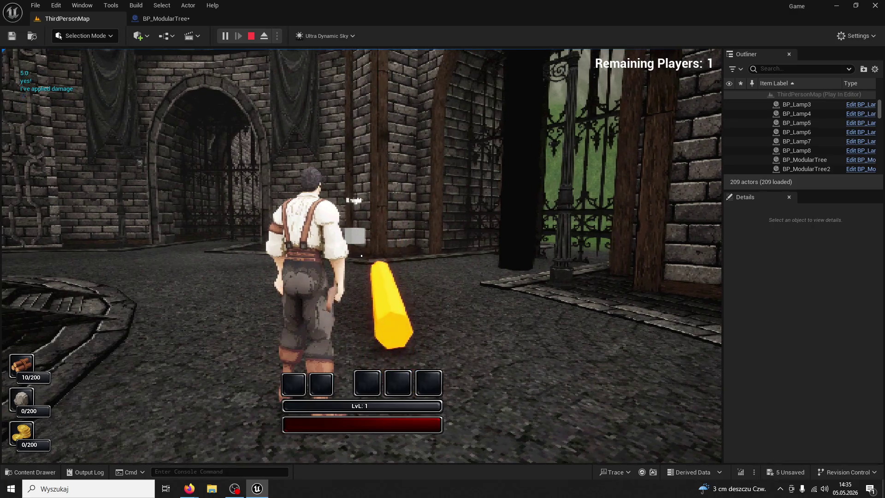
{"action": "key", "text": "w"}
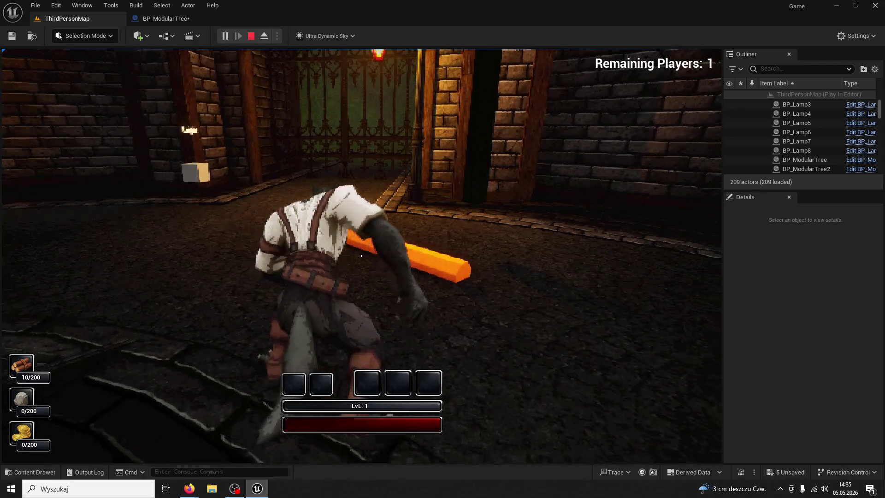
{"action": "key", "text": "F8"}
{"action": "left_click", "coordinate": [178, 21]}
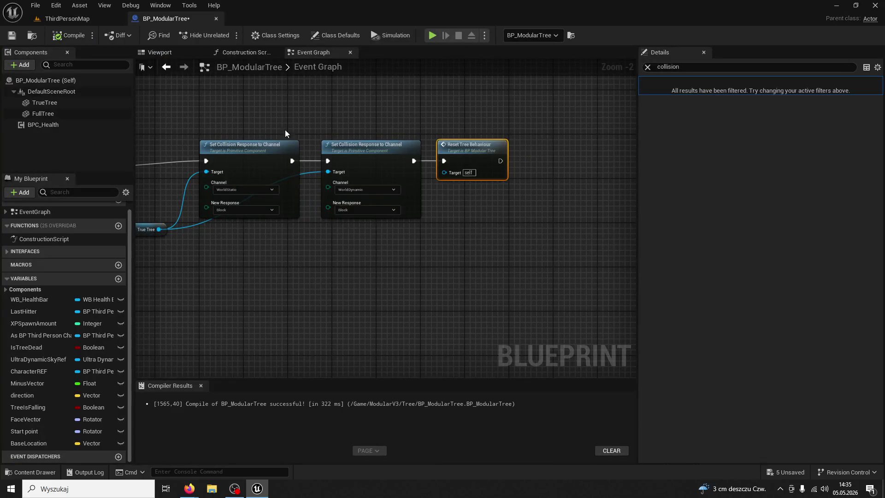
Add a Delay node off the Timeline's Finished output, wire it into Reset Tree Behaviour, and compile
{"action": "scroll", "coordinate": [425, 255], "scroll_direction": "up", "scroll_amount": 1}
{"action": "scroll", "coordinate": [360, 270], "scroll_direction": "down", "scroll_amount": 1}
{"action": "scroll", "coordinate": [476, 253], "scroll_direction": "up", "scroll_amount": 2}
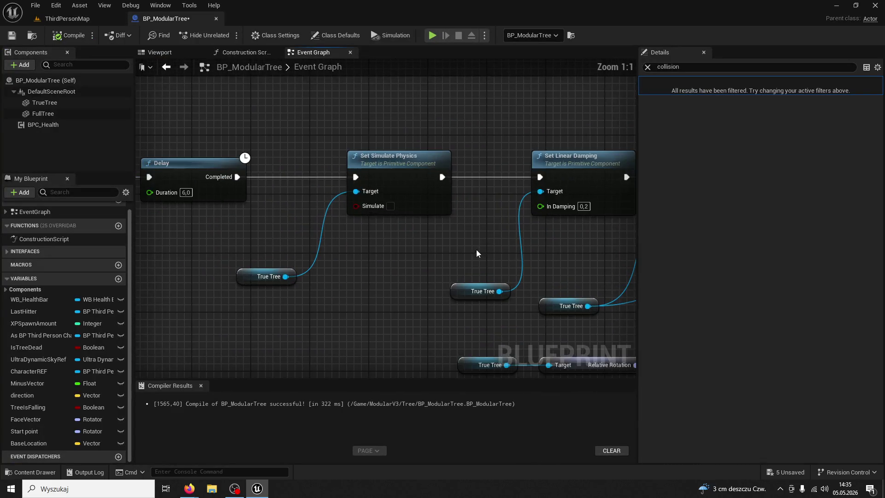
{"action": "mouse_move", "coordinate": [477, 249]}
{"action": "left_mouse_down"}
{"action": "mouse_move", "coordinate": [598, 246]}
{"action": "mouse_move", "coordinate": [369, 247]}
{"action": "left_mouse_up"}
{"action": "scroll", "coordinate": [405, 251], "scroll_direction": "down", "scroll_amount": 2}
{"action": "mouse_move", "coordinate": [343, 208]}
{"action": "left_mouse_down"}
{"action": "mouse_move", "coordinate": [406, 250]}
{"action": "mouse_move", "coordinate": [476, 258]}
{"action": "left_mouse_up"}
{"action": "mouse_move", "coordinate": [193, 184]}
{"action": "left_mouse_down"}
{"action": "mouse_move", "coordinate": [320, 182]}
{"action": "mouse_move", "coordinate": [395, 228]}
{"action": "mouse_move", "coordinate": [646, 222]}
{"action": "mouse_move", "coordinate": [353, 220]}
{"action": "mouse_move", "coordinate": [608, 209]}
{"action": "mouse_move", "coordinate": [477, 220]}
{"action": "mouse_move", "coordinate": [442, 305]}
{"action": "left_mouse_up"}
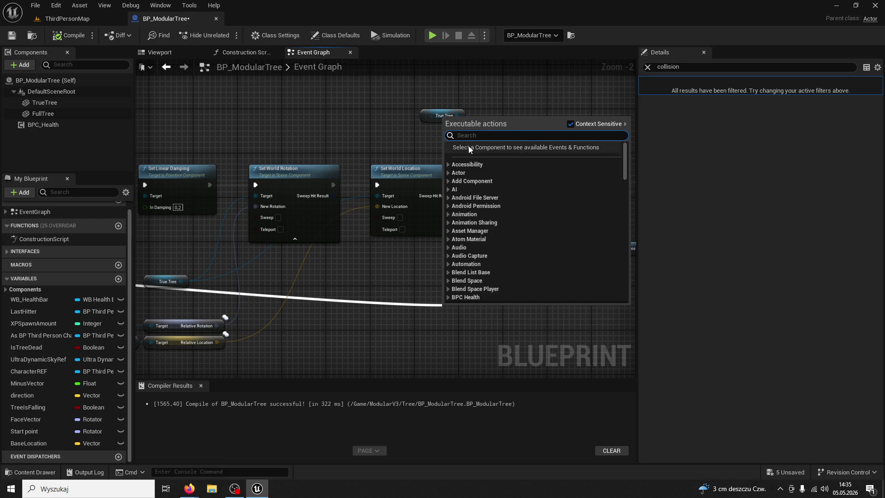
{"action": "type", "text": "delay"}
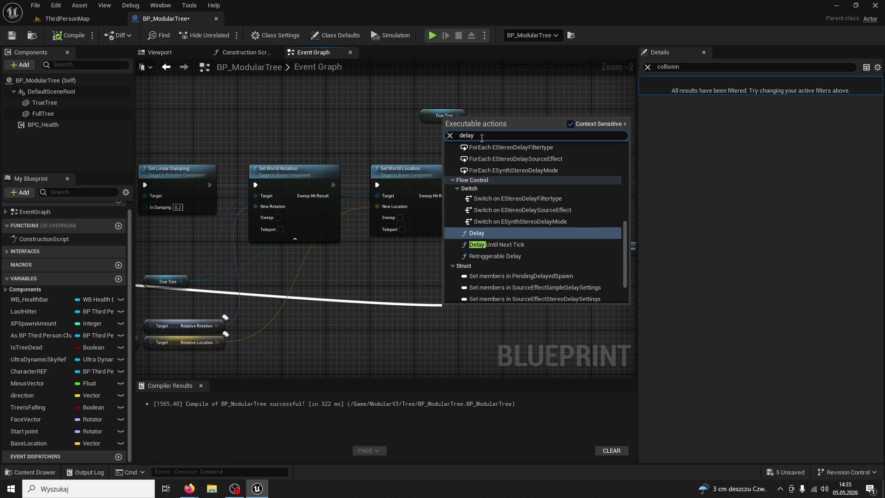
{"action": "key", "text": "Return"}
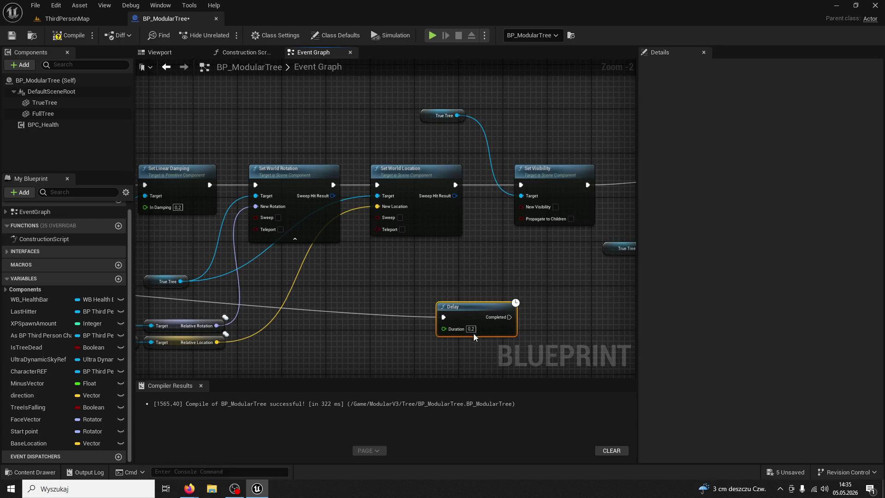
{"action": "mouse_move", "coordinate": [345, 307]}
{"action": "left_mouse_down"}
{"action": "mouse_move", "coordinate": [479, 240]}
{"action": "mouse_move", "coordinate": [506, 204]}
{"action": "mouse_move", "coordinate": [454, 168]}
{"action": "left_mouse_up"}
{"action": "left_click", "coordinate": [67, 31]}
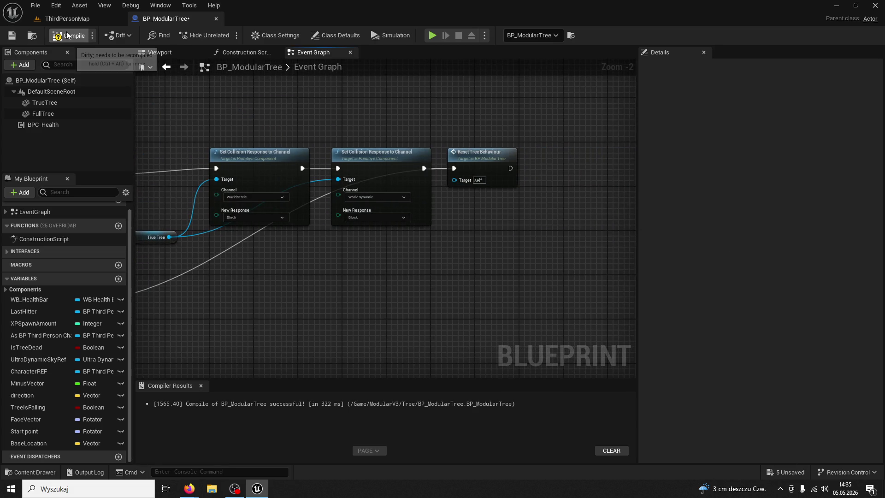
Switch to ThirdPersonMap, start Play, and chop at the nearest tree
{"action": "left_click", "coordinate": [106, 19]}
{"action": "left_click", "coordinate": [225, 36]}
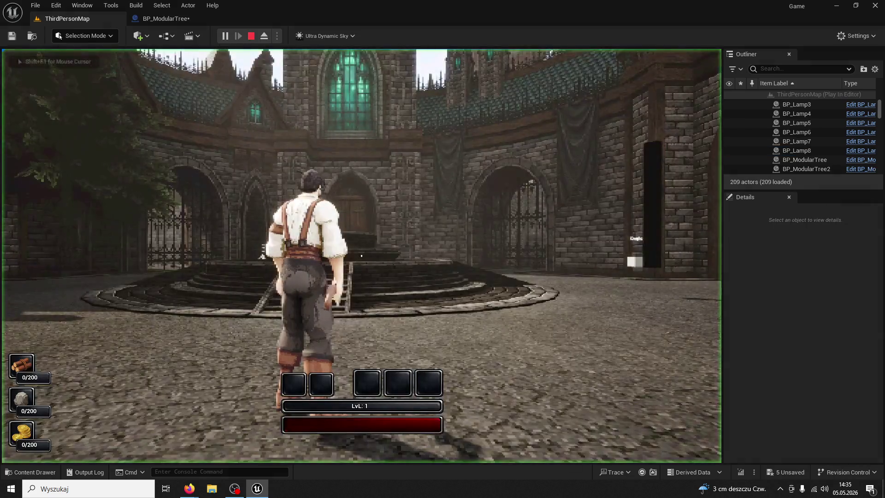
{"action": "key", "text": "w"}
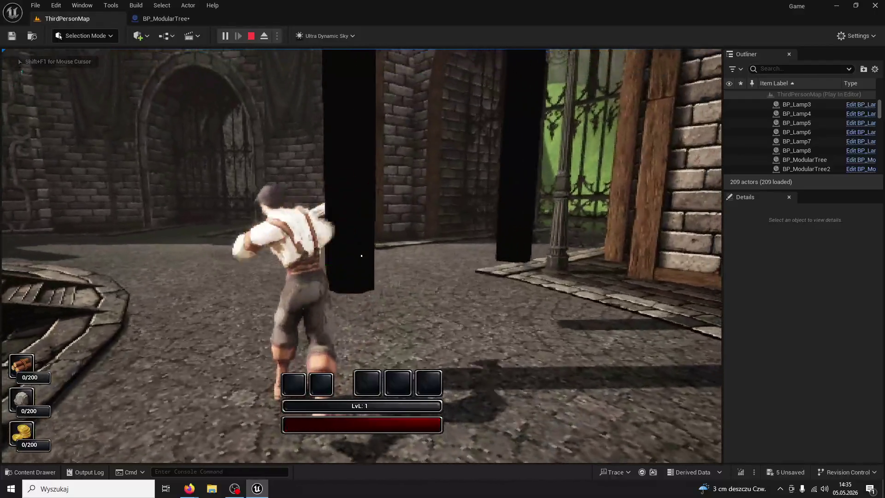
{"action": "left_click", "coordinate": [361, 255]}
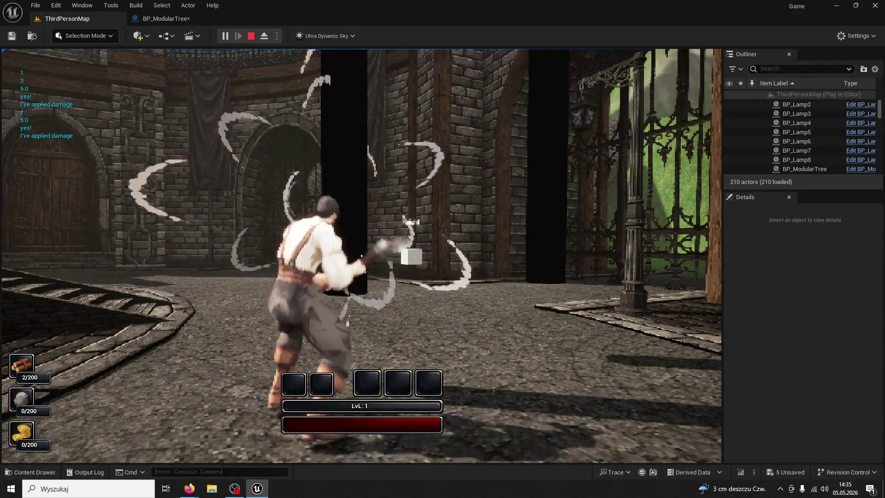
{"action": "left_click", "coordinate": [361, 255]}
{"action": "left_click", "coordinate": [361, 256]}
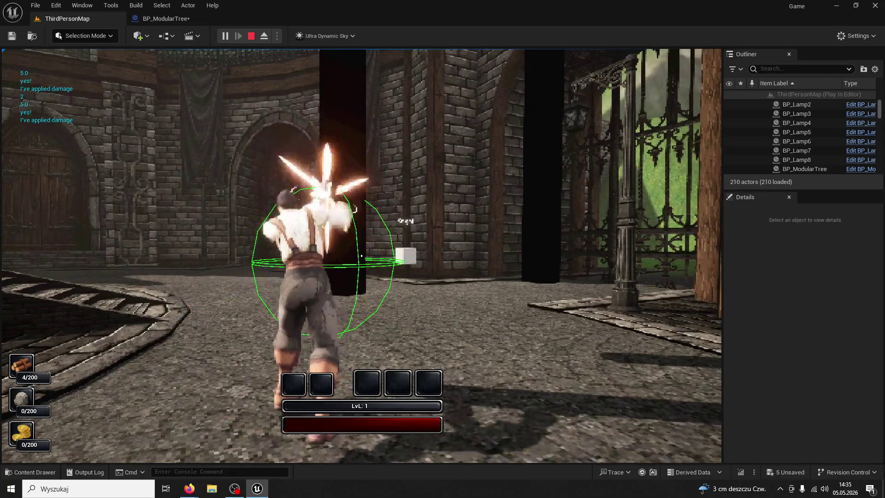
{"action": "left_click", "coordinate": [362, 255]}
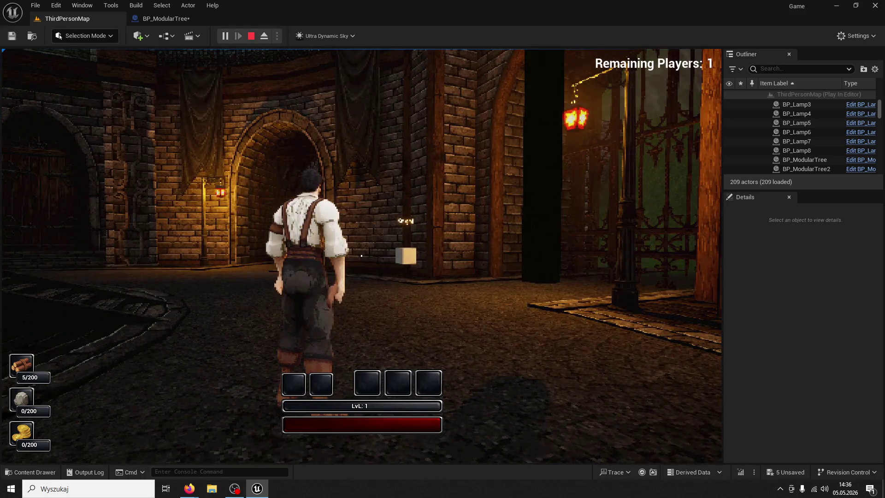
Run up the street, chop a tree until it falls for 10/200 wood, then stop play with Esc
{"action": "key", "text": "w"}
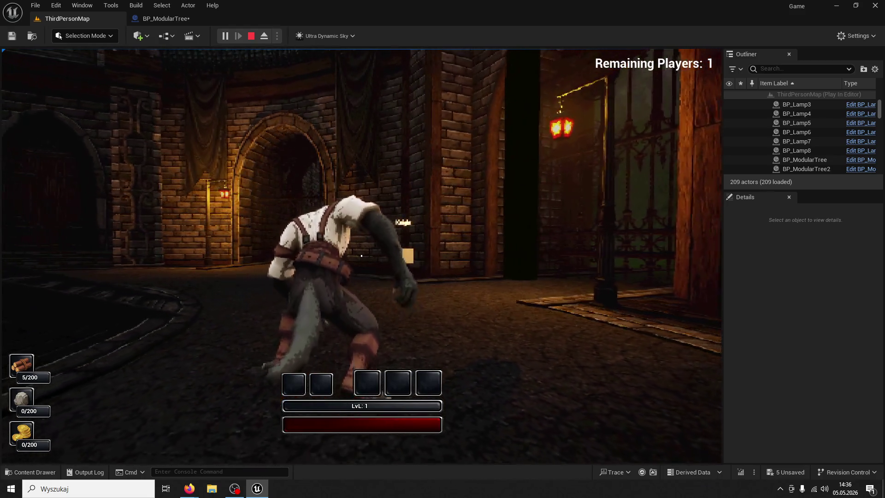
{"action": "key", "text": "w"}
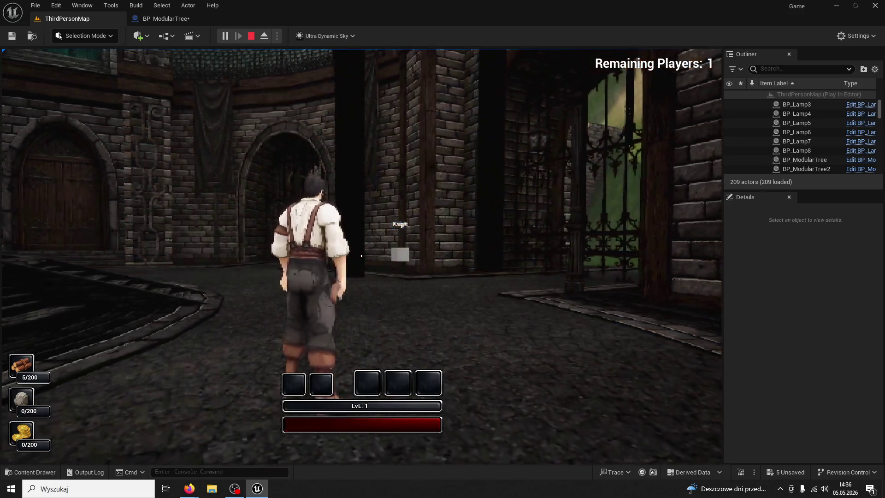
{"action": "left_click", "coordinate": [361, 255]}
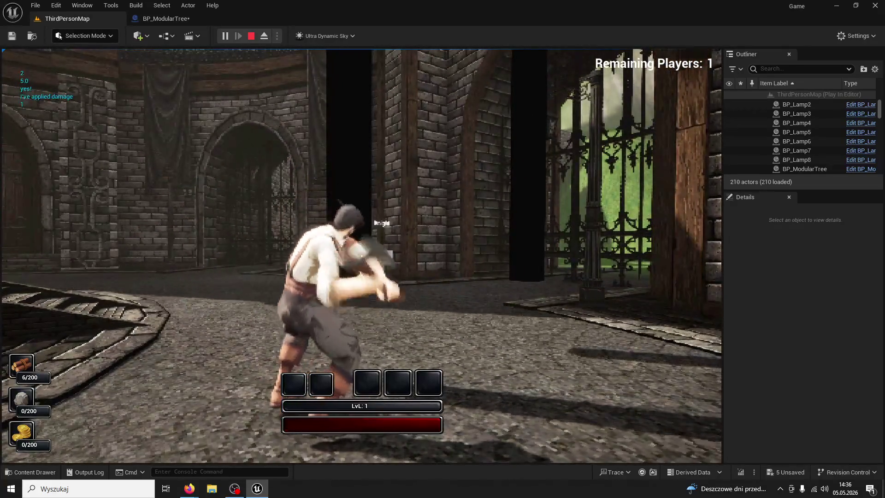
{"action": "left_click", "coordinate": [361, 255]}
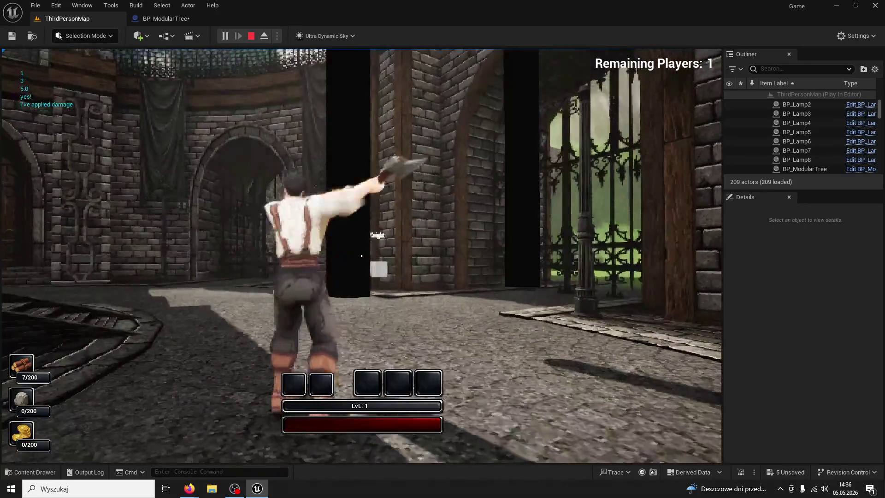
{"action": "left_click", "coordinate": [361, 256]}
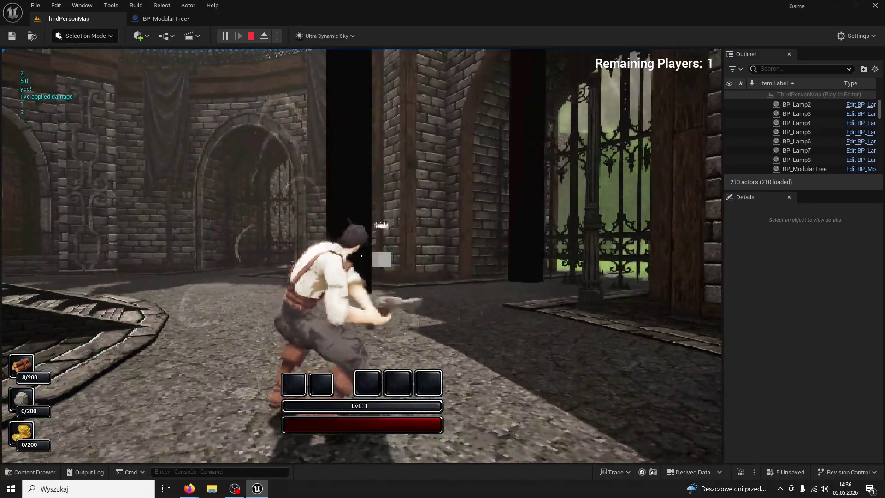
{"action": "left_click", "coordinate": [361, 255]}
{"action": "left_click", "coordinate": [361, 255]}
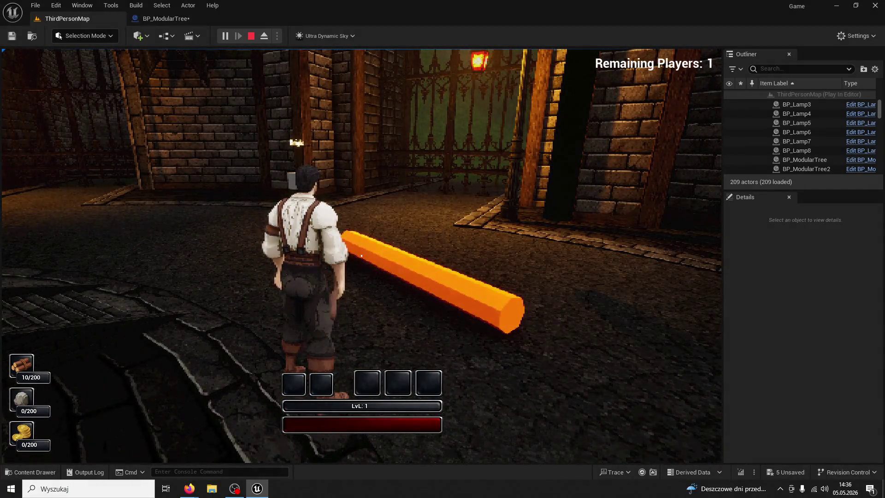
{"action": "left_click", "coordinate": [361, 255]}
{"action": "key", "text": "Escape"}
Break the link into Reset Tree Behaviour's exec input in BP_ModularTree
{"action": "left_click", "coordinate": [162, 19]}
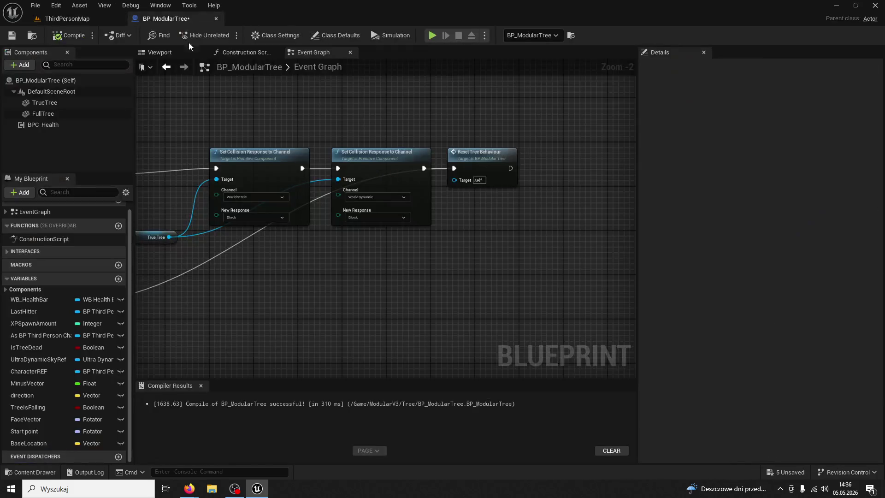
{"action": "scroll", "coordinate": [295, 234], "scroll_direction": "up", "scroll_amount": 1}
{"action": "left_click_drag", "start_coordinate": [343, 234], "coordinate": [229, 231]}
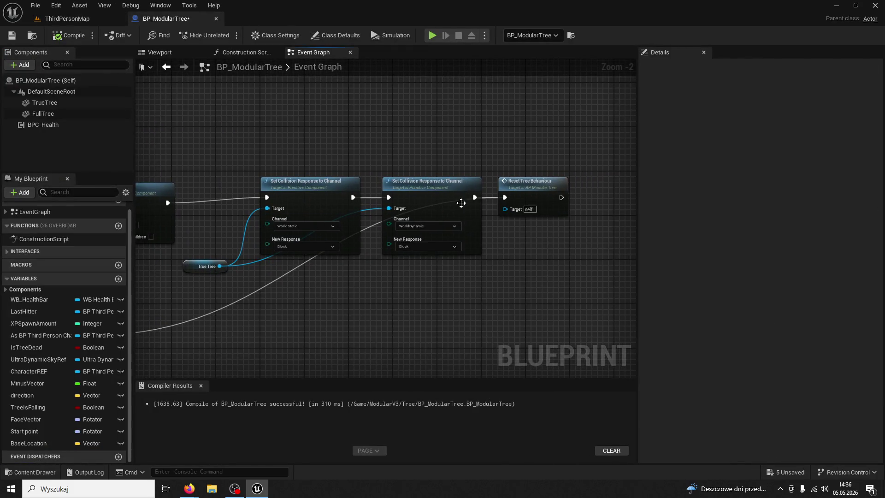
{"action": "right_click", "coordinate": [503, 198]}
{"action": "left_click", "coordinate": [522, 227]}
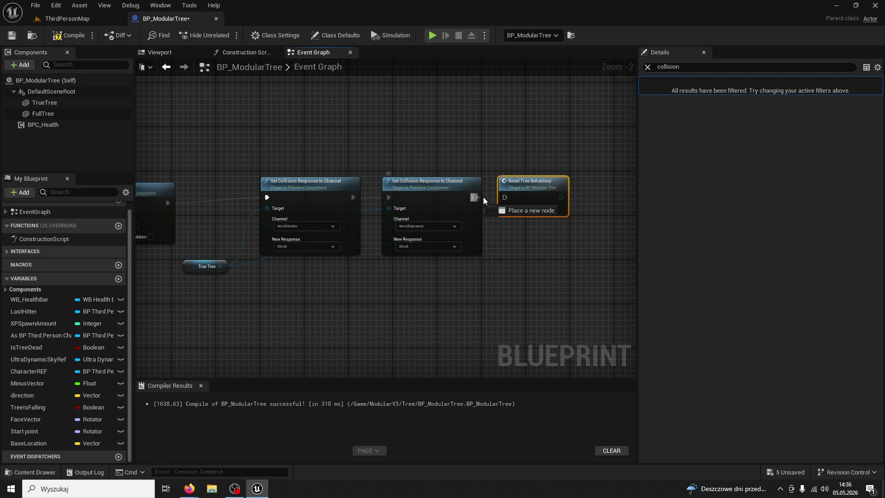
Break the Timeline's Finished output connection without adding a new node
{"action": "mouse_move", "coordinate": [460, 221]}
{"action": "left_mouse_down"}
{"action": "mouse_move", "coordinate": [552, 226]}
{"action": "mouse_move", "coordinate": [342, 233]}
{"action": "mouse_move", "coordinate": [342, 156]}
{"action": "mouse_move", "coordinate": [289, 157]}
{"action": "left_mouse_up"}
{"action": "left_click_drag", "start_coordinate": [286, 152], "coordinate": [354, 167]}
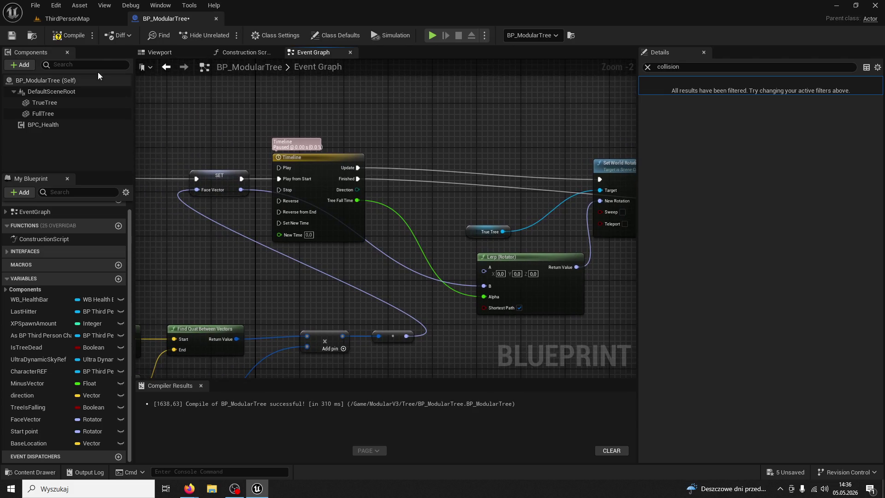
{"action": "left_click", "coordinate": [69, 35]}
{"action": "left_click_drag", "start_coordinate": [301, 134], "coordinate": [432, 161]}
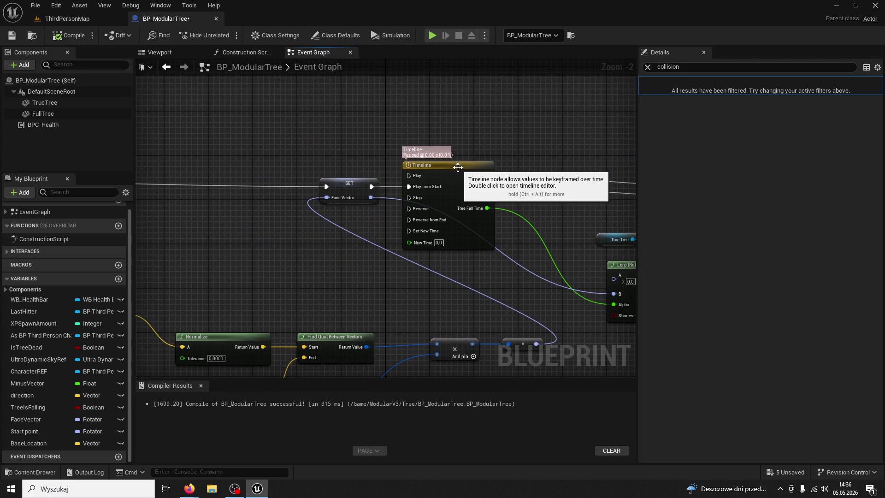
{"action": "left_click", "coordinate": [479, 166]}
{"action": "scroll", "coordinate": [482, 169], "scroll_direction": "up", "scroll_amount": 2}
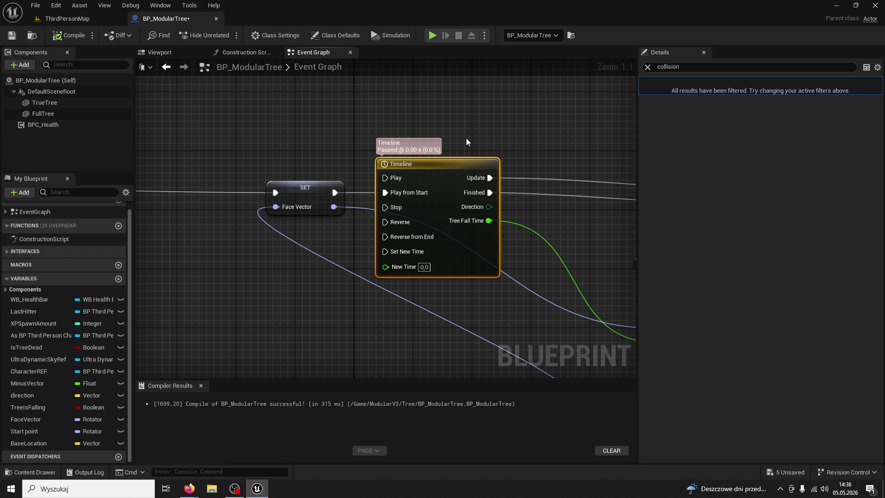
{"action": "right_click", "coordinate": [491, 193]}
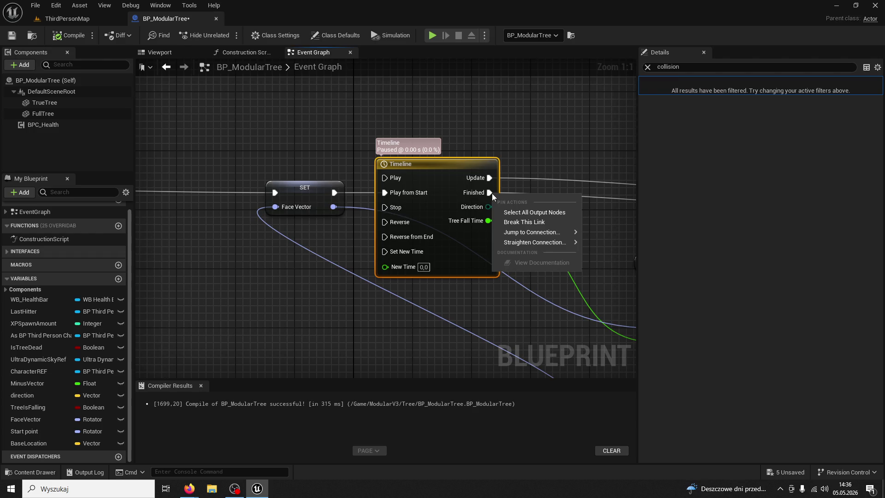
{"action": "left_click", "coordinate": [364, 238]}
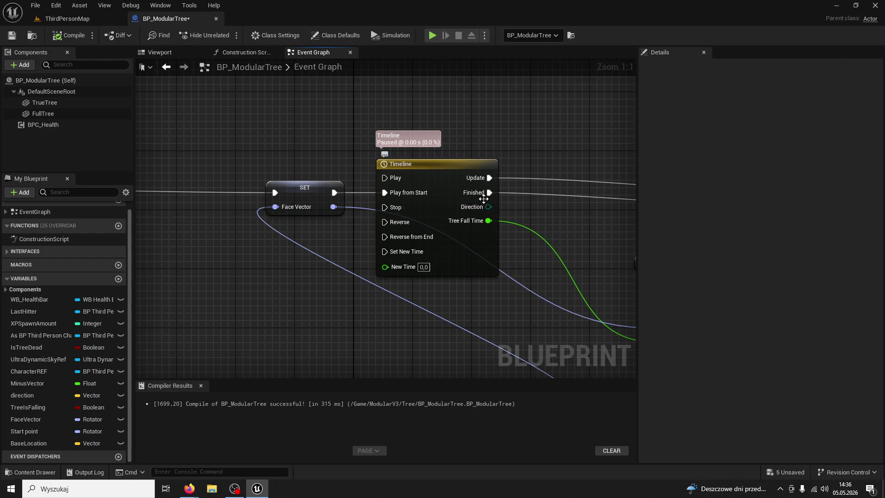
{"action": "right_click", "coordinate": [490, 193]}
{"action": "left_click", "coordinate": [520, 222]}
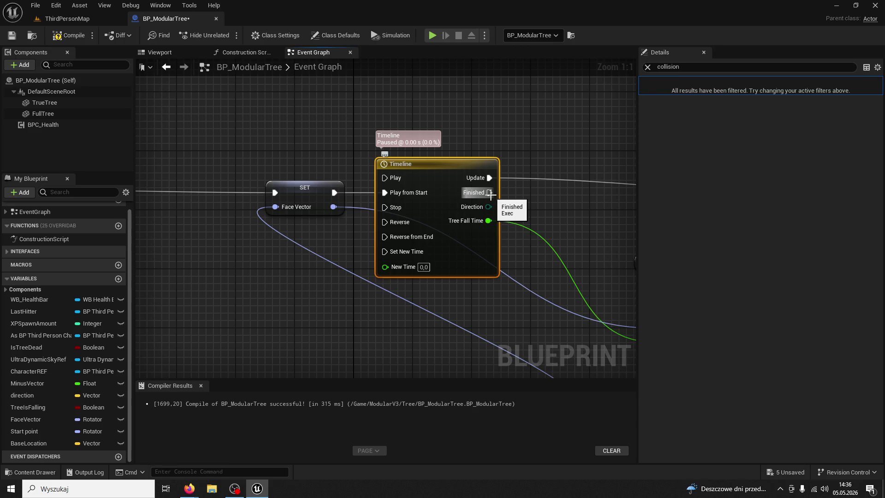
{"action": "left_click_drag", "start_coordinate": [491, 192], "coordinate": [526, 211]}
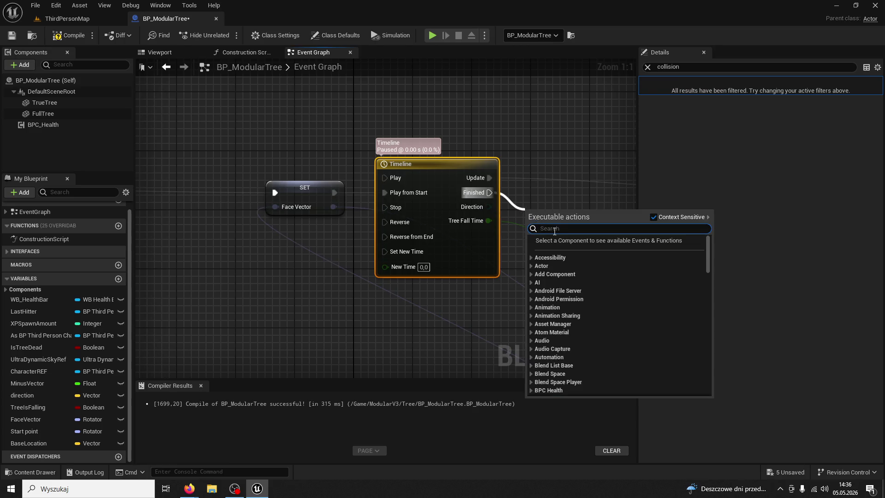
{"action": "left_click", "coordinate": [465, 295]}
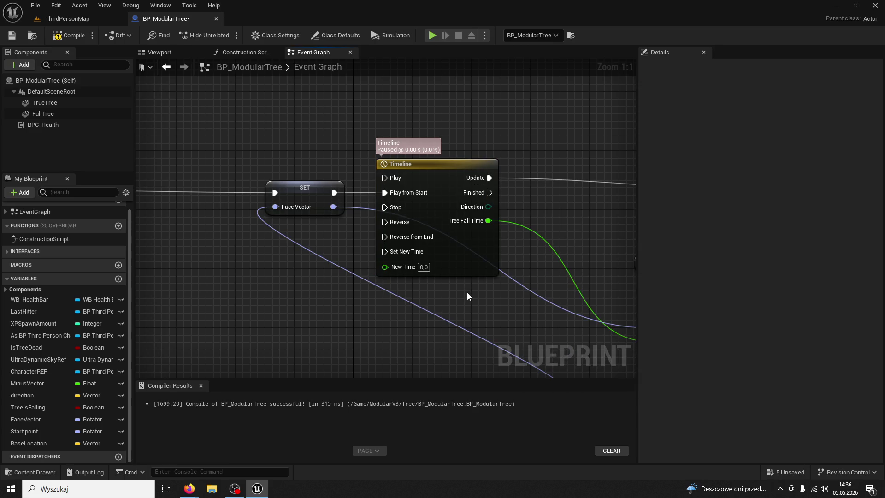
Inspect the Timeline's 1.50 s TreeFallTime track, recompile, and return to the Event Graph
{"action": "left_click", "coordinate": [450, 163]}
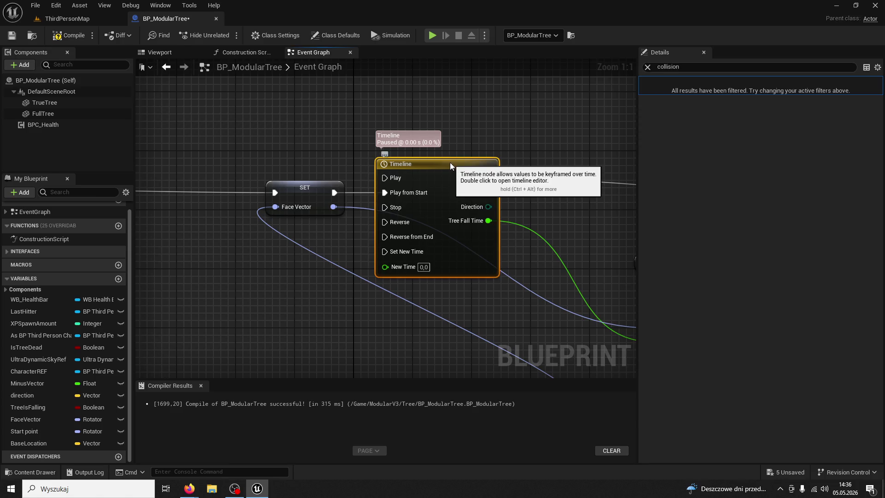
{"action": "double_click", "coordinate": [450, 162]}
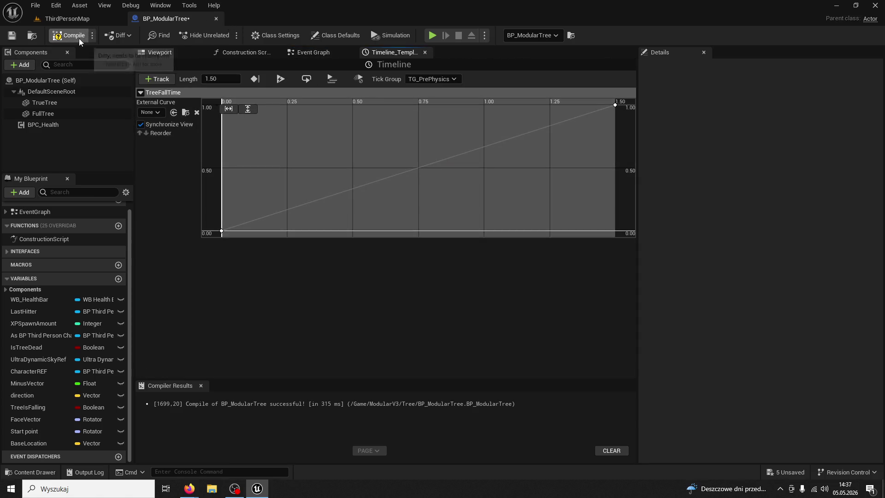
{"action": "left_click", "coordinate": [81, 18]}
{"action": "left_click", "coordinate": [171, 21]}
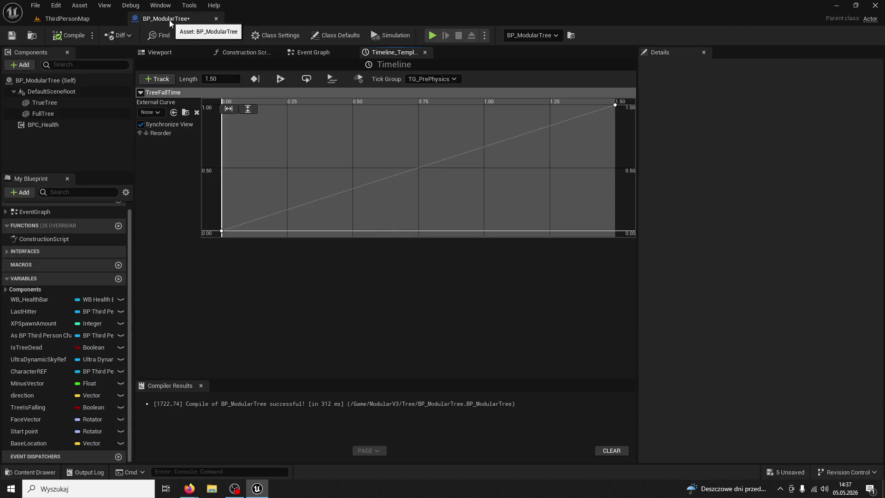
{"action": "left_click", "coordinate": [87, 18]}
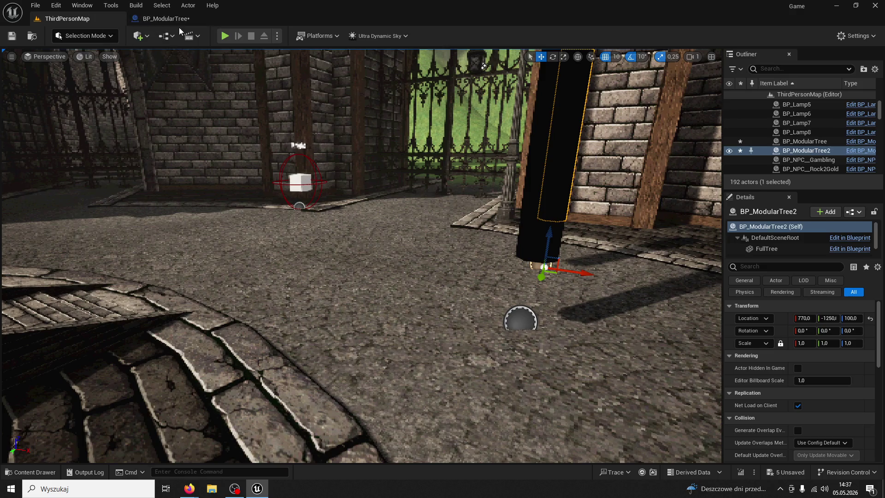
{"action": "left_click", "coordinate": [167, 21]}
{"action": "left_click", "coordinate": [316, 55]}
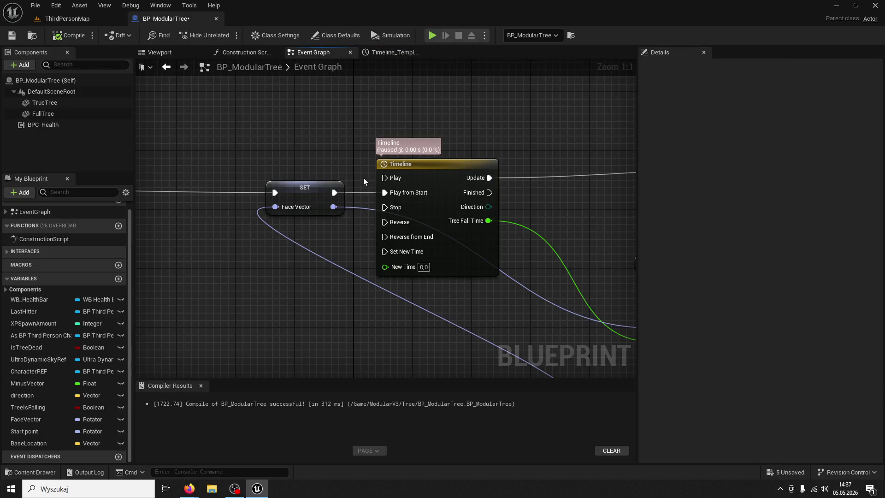
{"action": "mouse_move", "coordinate": [363, 181]}
{"action": "left_mouse_down"}
{"action": "mouse_move", "coordinate": [317, 186]}
{"action": "mouse_move", "coordinate": [626, 124]}
{"action": "mouse_move", "coordinate": [575, 164]}
{"action": "mouse_move", "coordinate": [427, 192]}
{"action": "mouse_move", "coordinate": [721, 163]}
{"action": "left_mouse_up"}
Start a play session with Alt+P, run toward the trees, then stop with Esc
{"action": "key", "text": "alt+p"}
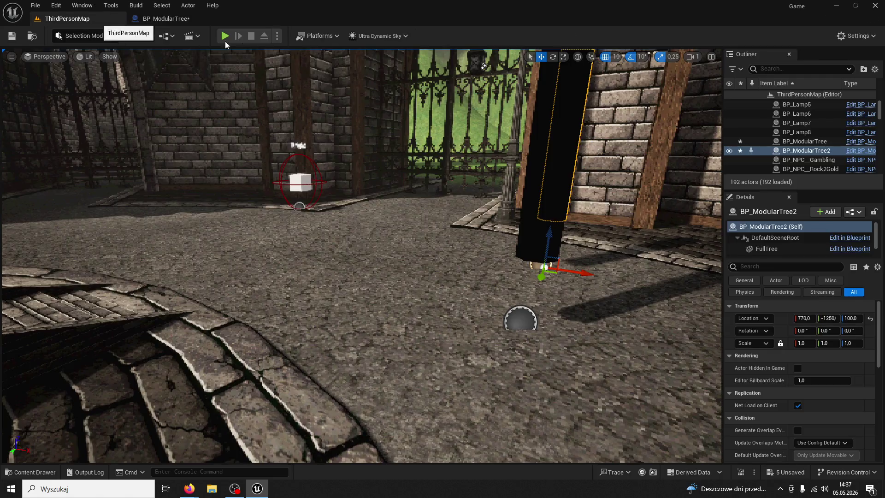
{"action": "key", "text": "w"}
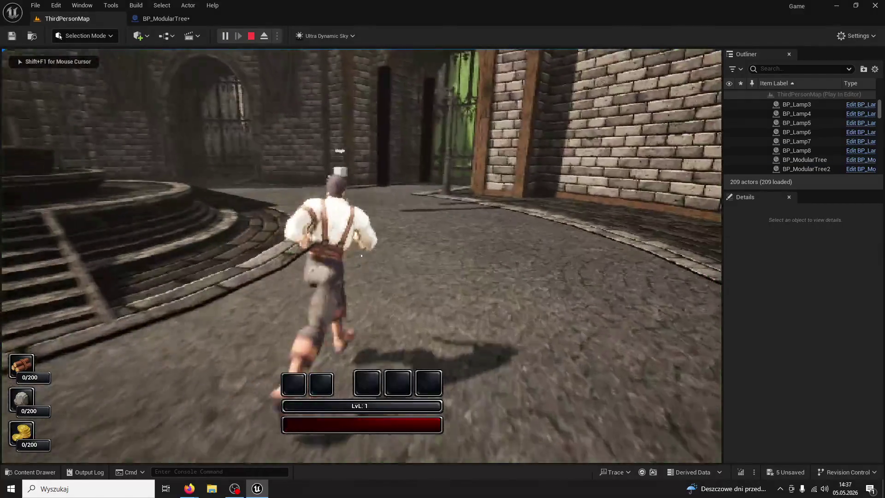
{"action": "key", "text": "w"}
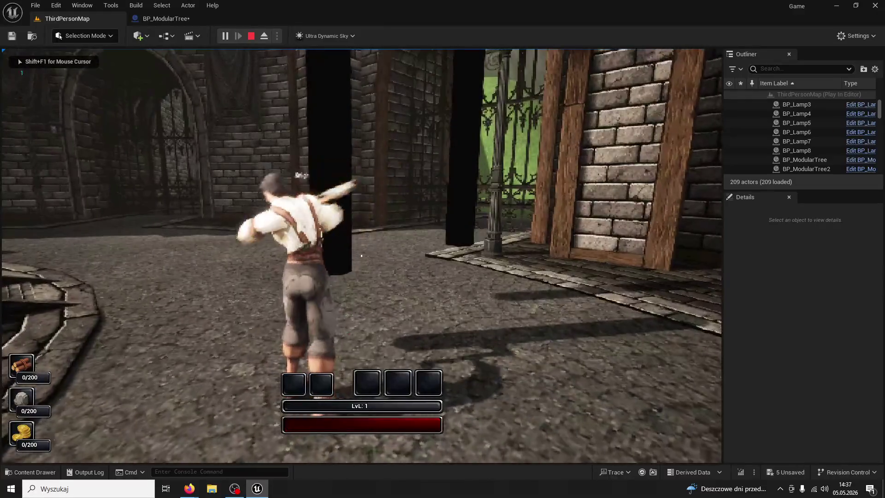
{"action": "key", "text": "w"}
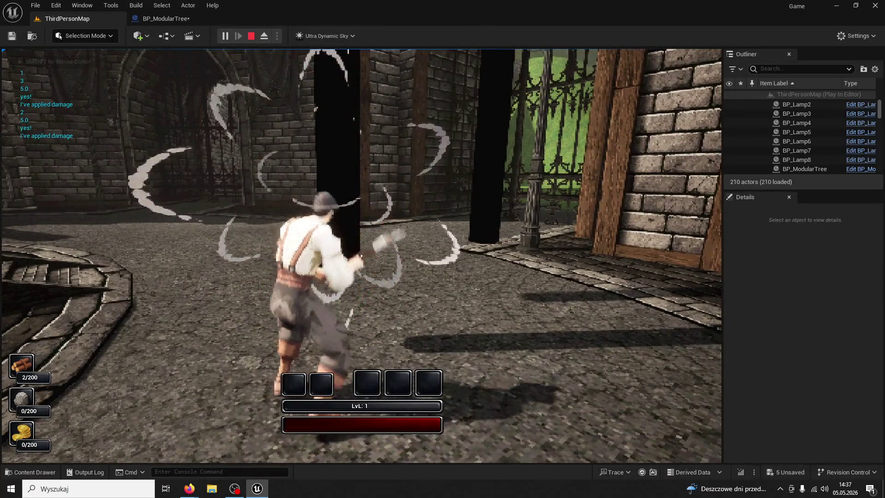
{"action": "key", "text": "w"}
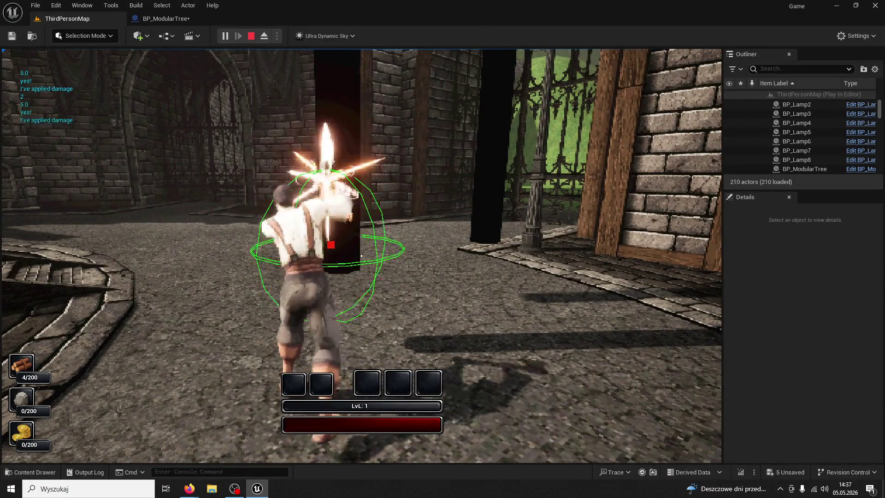
{"action": "key", "text": "w"}
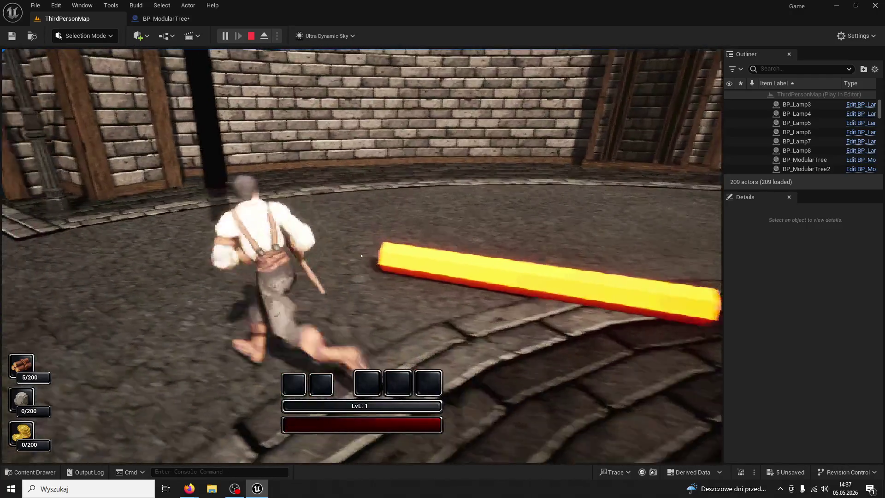
{"action": "key", "text": "Escape"}
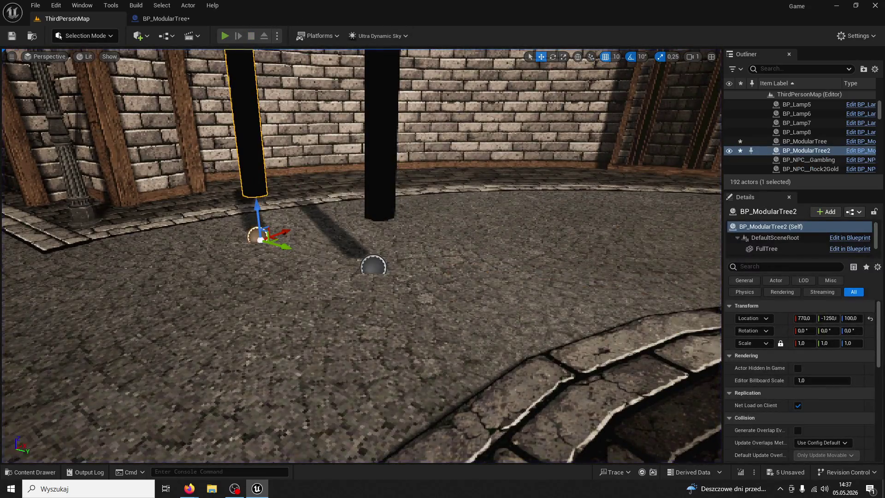
Restart play and chop the tree until it falls, raising wood to 10/200
{"action": "key", "text": "alt+p"}
{"action": "key", "text": "w"}
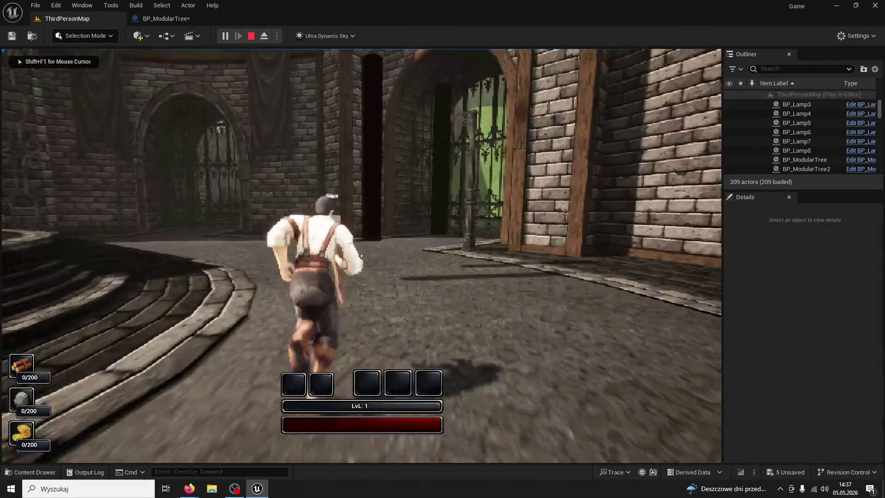
{"action": "left_click", "coordinate": [361, 255]}
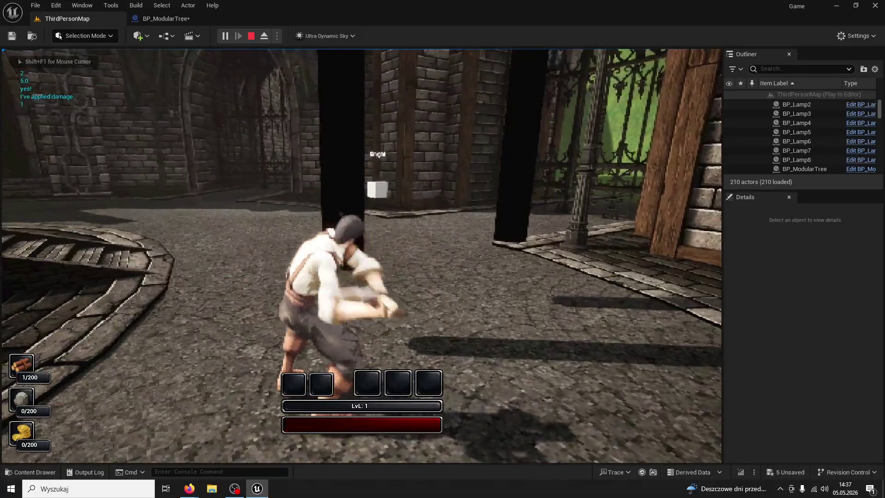
{"action": "left_click", "coordinate": [361, 256]}
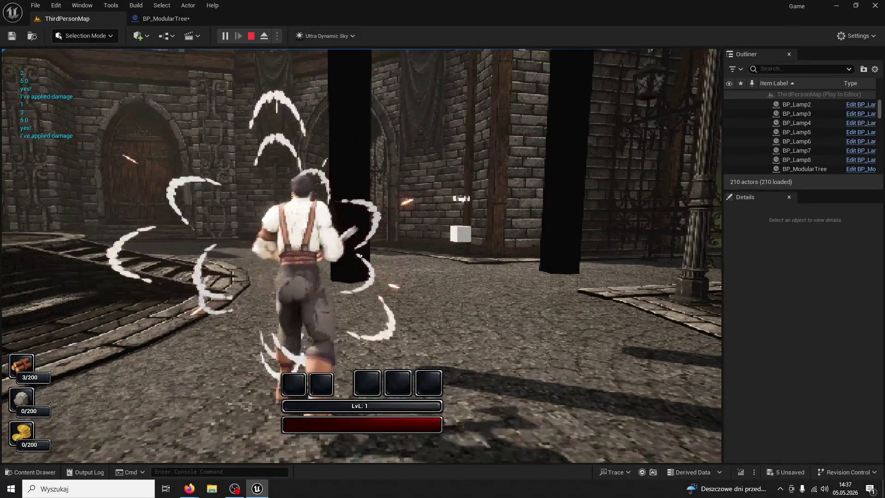
{"action": "left_click", "coordinate": [362, 256]}
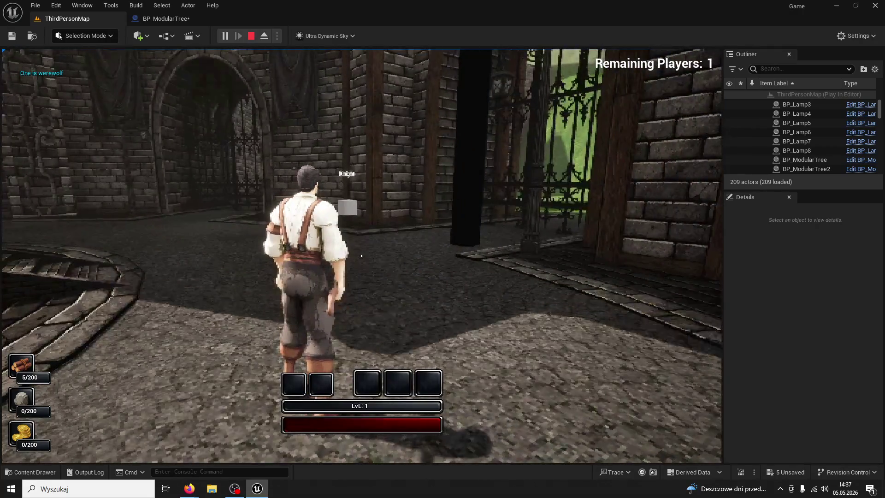
{"action": "key", "text": "w"}
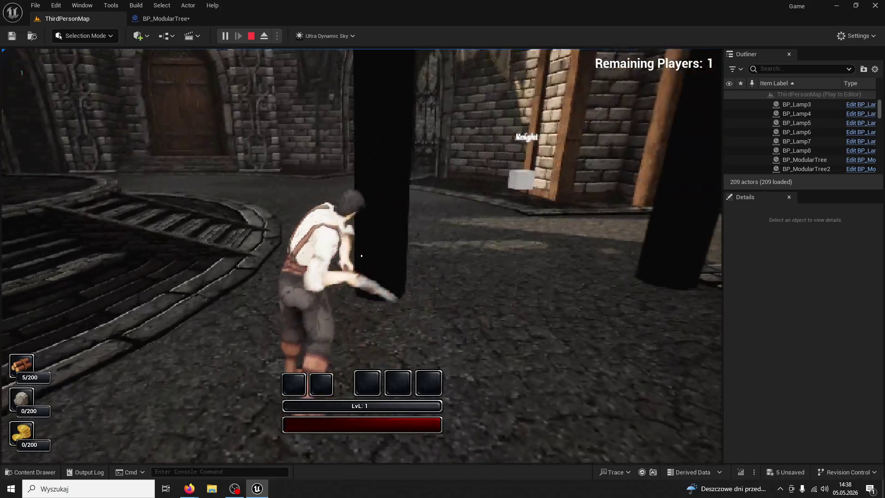
{"action": "left_click", "coordinate": [361, 255]}
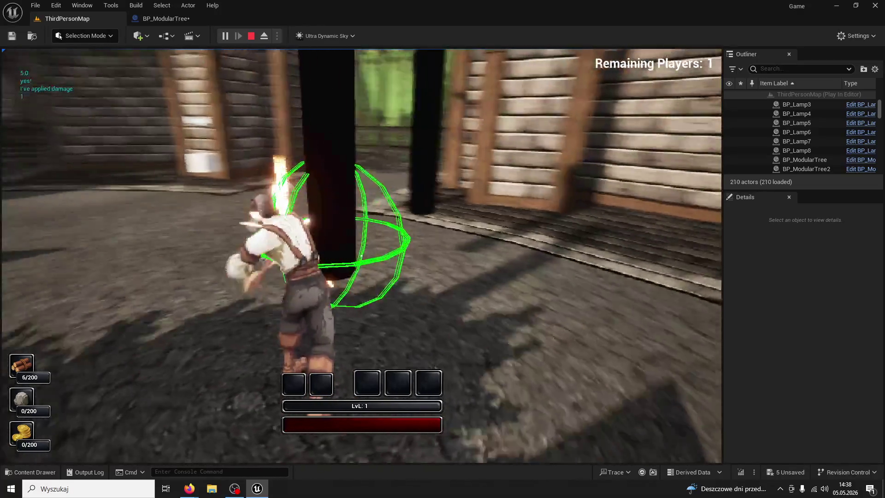
{"action": "left_click", "coordinate": [361, 255]}
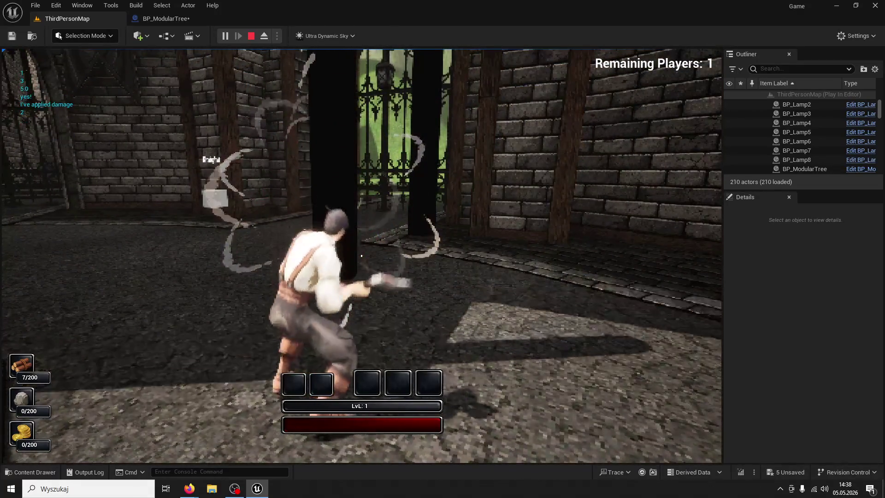
{"action": "left_click", "coordinate": [362, 255]}
{"action": "left_click", "coordinate": [361, 255]}
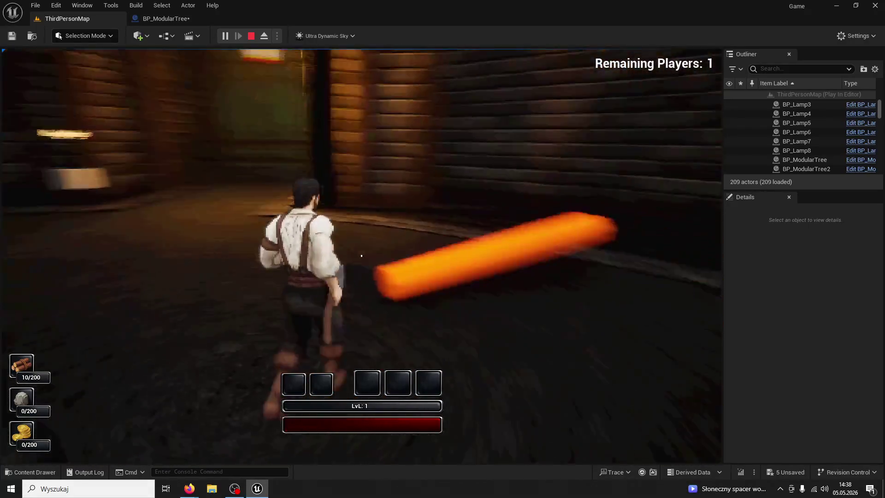
Stop the play session and wire the SET node into the Timeline's Play from Start pin
{"action": "key", "text": "Escape"}
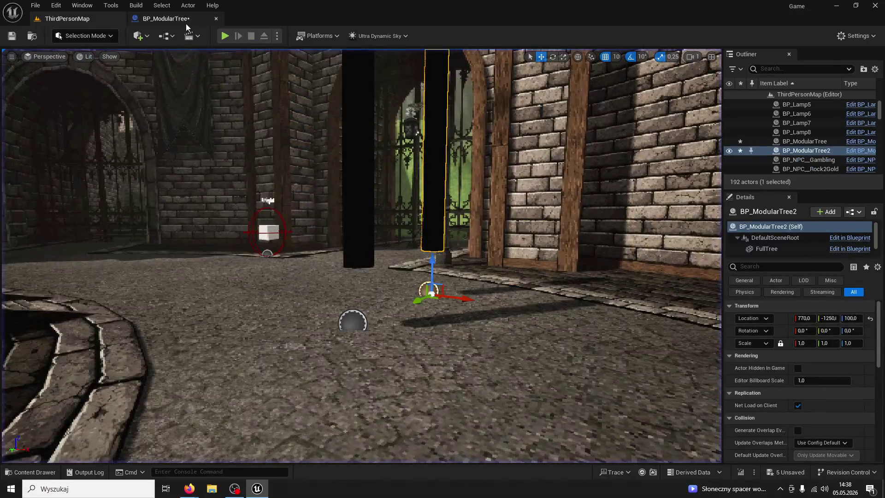
{"action": "left_click", "coordinate": [161, 19]}
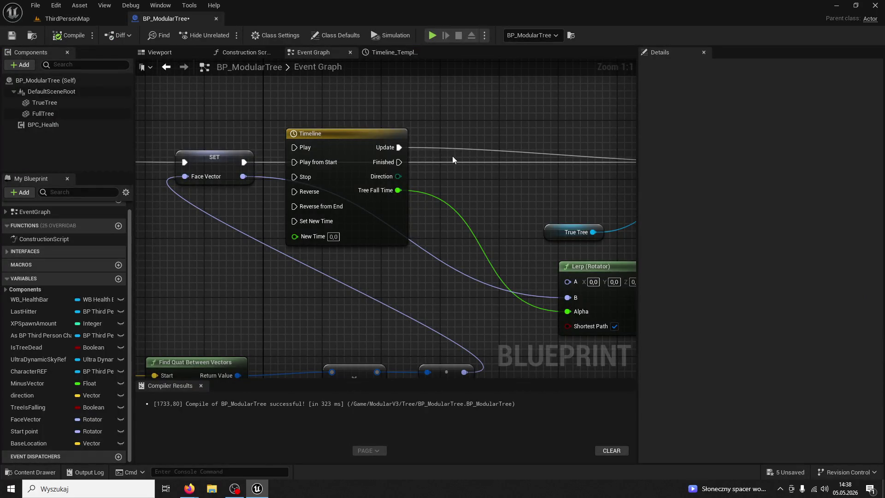
{"action": "left_click_drag", "start_coordinate": [455, 181], "coordinate": [386, 171]}
{"action": "mouse_move", "coordinate": [242, 154]}
{"action": "left_mouse_down"}
{"action": "mouse_move", "coordinate": [365, 142]}
{"action": "mouse_move", "coordinate": [226, 151]}
{"action": "left_mouse_up"}
{"action": "left_click_drag", "start_coordinate": [409, 149], "coordinate": [327, 139]}
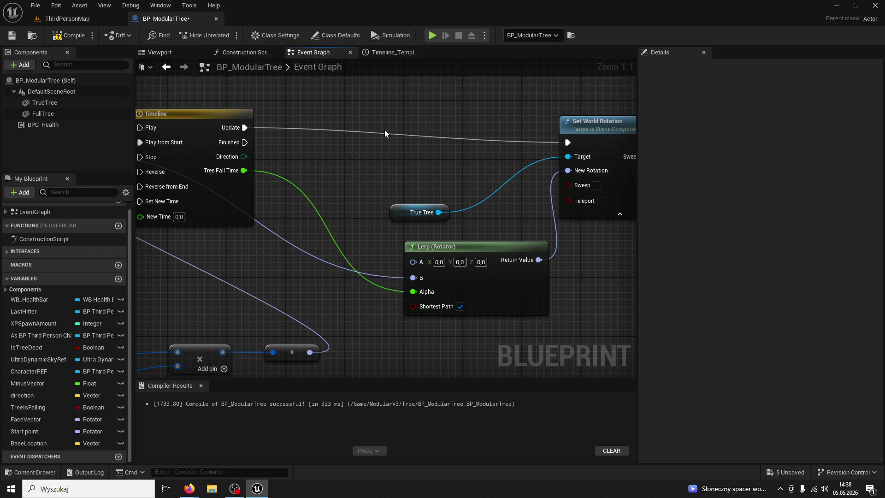
Check the rotation nodes and recompile BP_ModularTree successfully
{"action": "left_click_drag", "start_coordinate": [384, 129], "coordinate": [361, 126]}
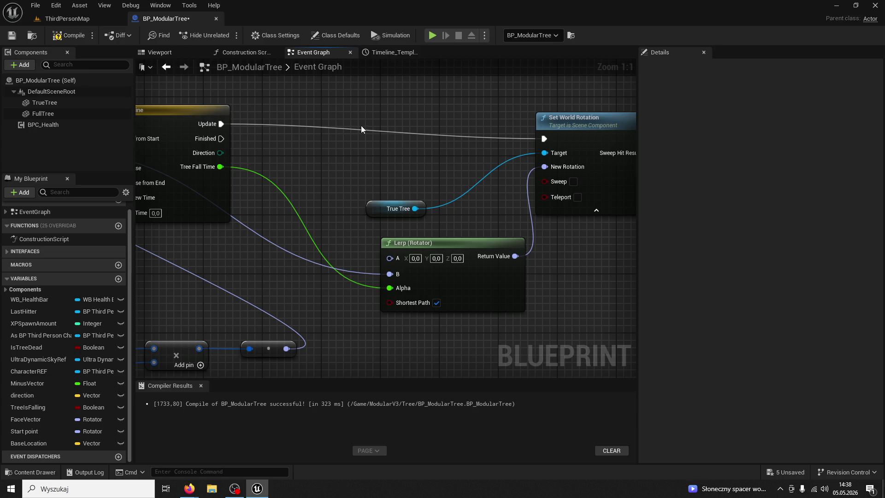
{"action": "left_click_drag", "start_coordinate": [430, 150], "coordinate": [472, 161]}
{"action": "left_click", "coordinate": [76, 35]}
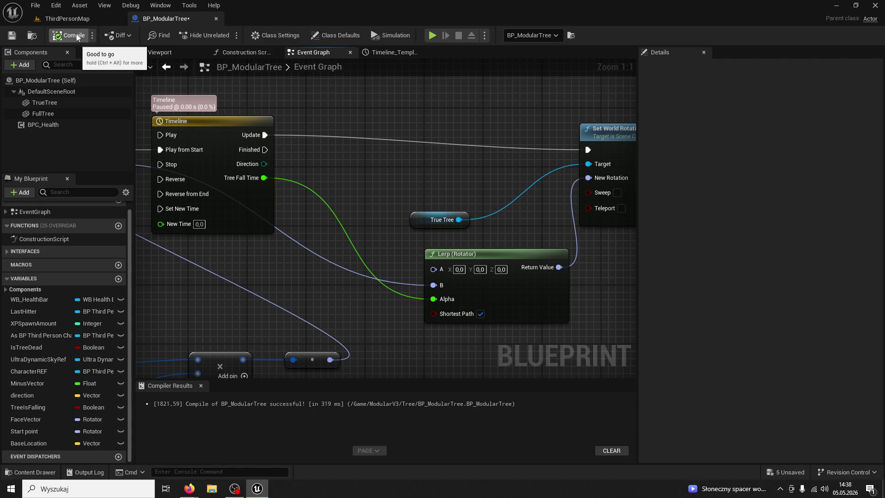
Compare the TrueTree and FullTree collision settings, then inspect the Relative Location and Rotation getters
{"action": "mouse_move", "coordinate": [291, 150]}
{"action": "left_mouse_down"}
{"action": "mouse_move", "coordinate": [343, 170]}
{"action": "mouse_move", "coordinate": [59, 177]}
{"action": "mouse_move", "coordinate": [69, 129]}
{"action": "left_mouse_up"}
{"action": "scroll", "coordinate": [344, 170], "scroll_direction": "down", "scroll_amount": 1}
{"action": "left_click", "coordinate": [43, 103]}
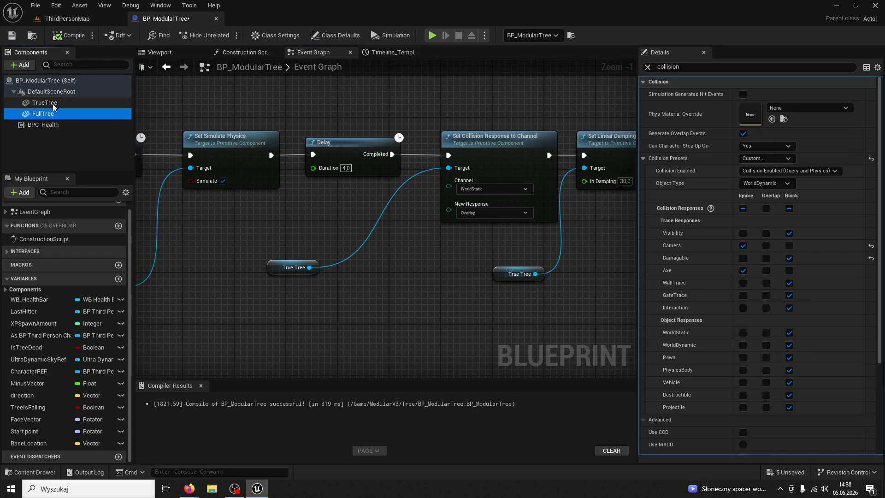
{"action": "left_click", "coordinate": [125, 114]}
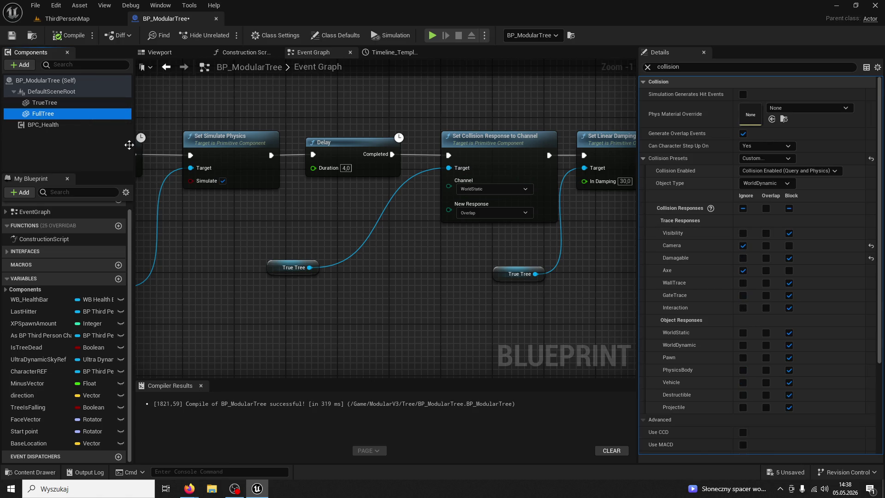
{"action": "left_click", "coordinate": [69, 92]}
{"action": "scroll", "coordinate": [402, 282], "scroll_direction": "down", "scroll_amount": 4}
{"action": "scroll", "coordinate": [402, 286], "scroll_direction": "up", "scroll_amount": 4}
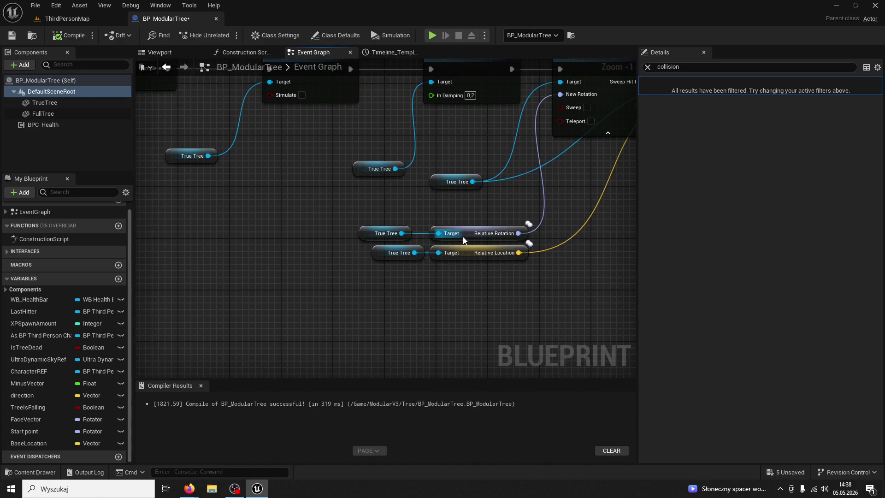
{"action": "left_click", "coordinate": [462, 253]}
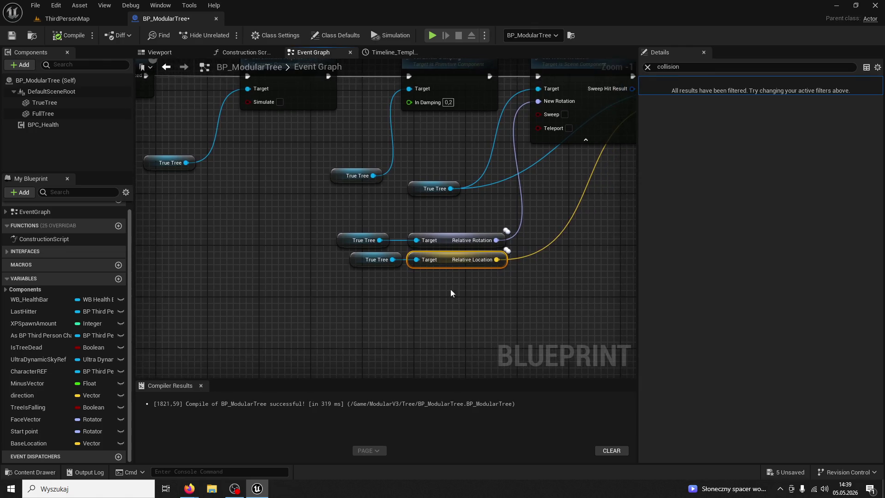
{"action": "left_click", "coordinate": [442, 240]}
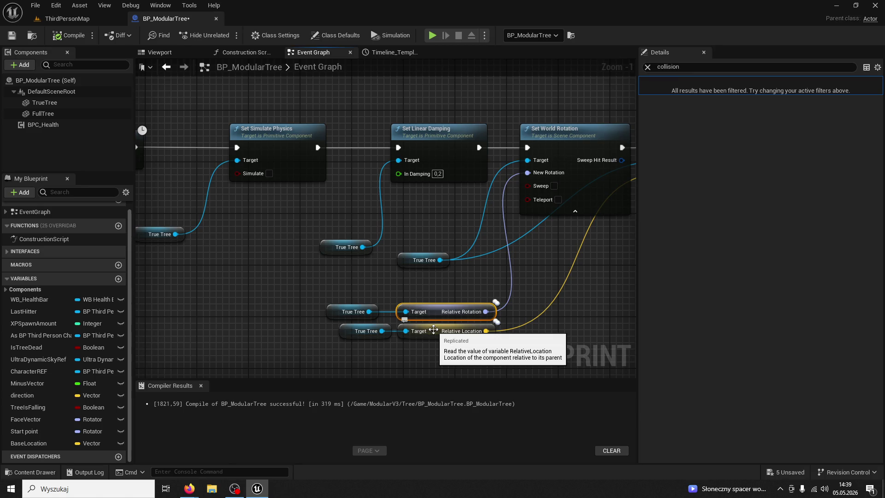
Enable Teleport on Set World Rotation and Set World Location, recompile, and return to ThirdPersonMap
{"action": "left_click", "coordinate": [558, 200]}
{"action": "left_click_drag", "start_coordinate": [558, 200], "coordinate": [380, 205]}
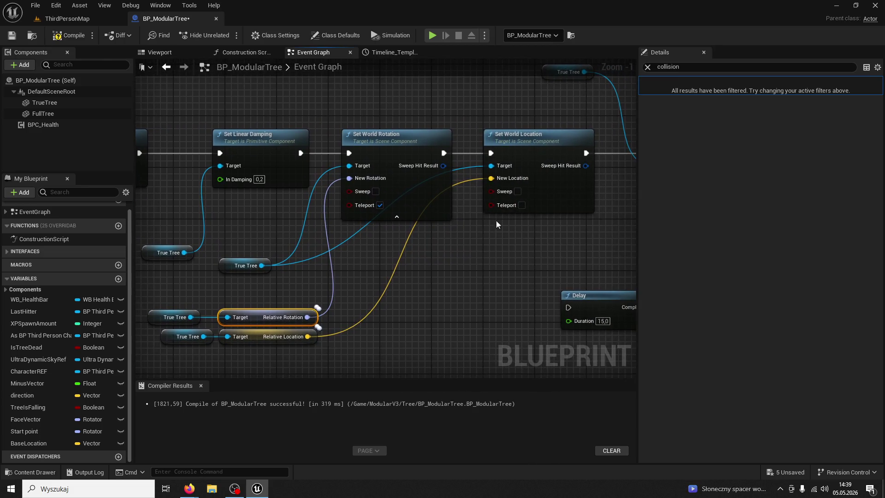
{"action": "left_click", "coordinate": [522, 205]}
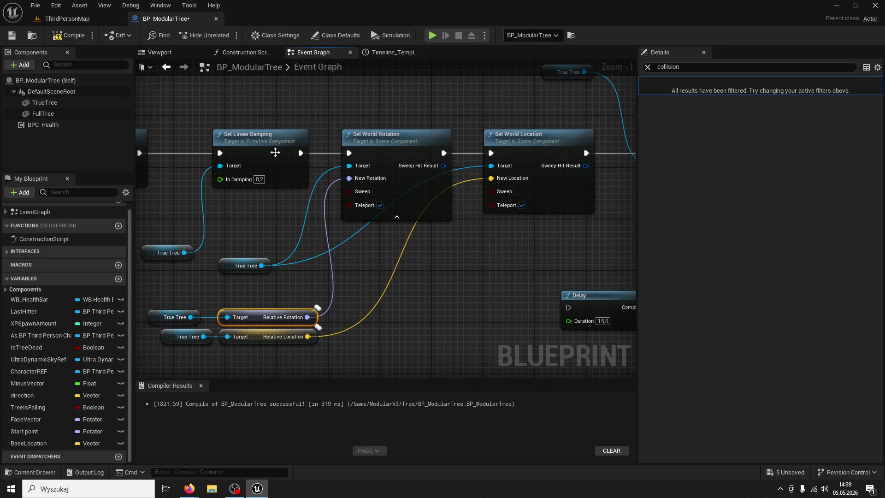
{"action": "left_click", "coordinate": [69, 35]}
{"action": "left_click", "coordinate": [68, 18]}
Play the level, run to a tree and chop it down for 5 wood
{"action": "left_click", "coordinate": [223, 36]}
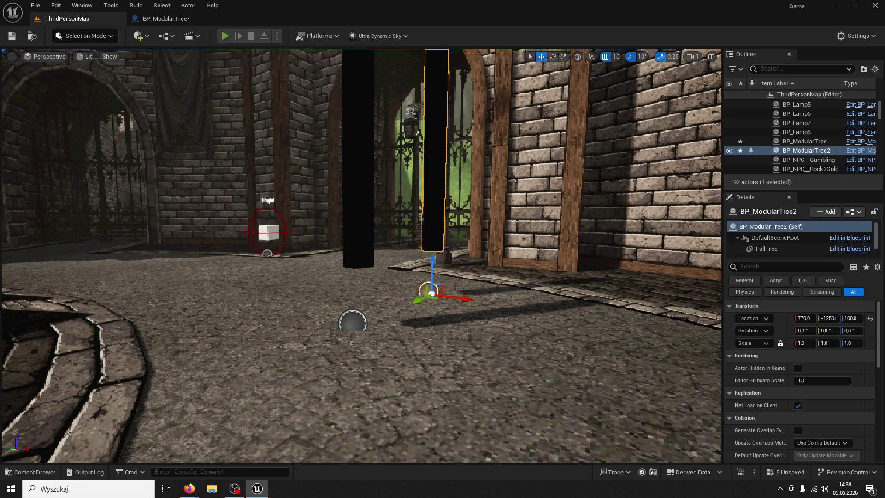
{"action": "key", "text": "w"}
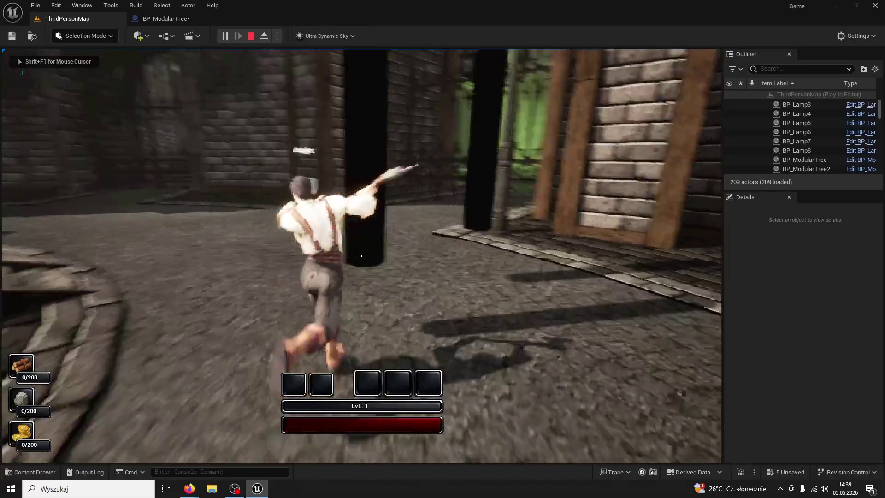
{"action": "left_click", "coordinate": [361, 256]}
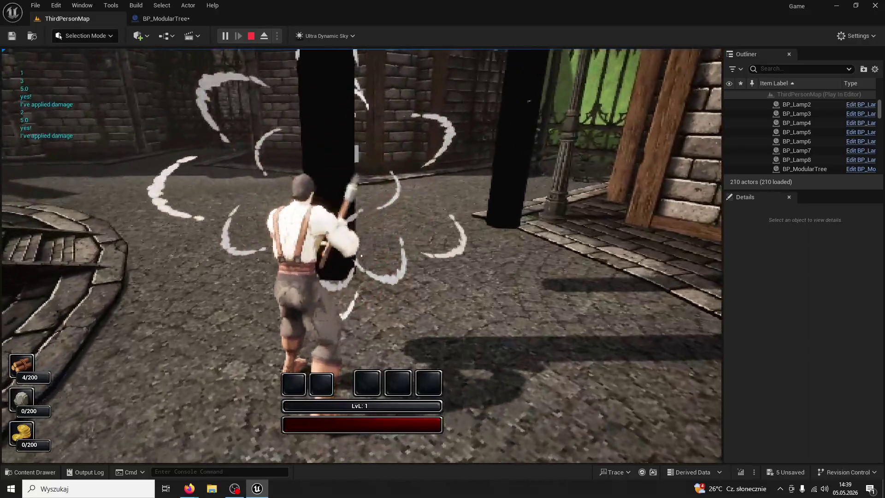
{"action": "left_click", "coordinate": [361, 255]}
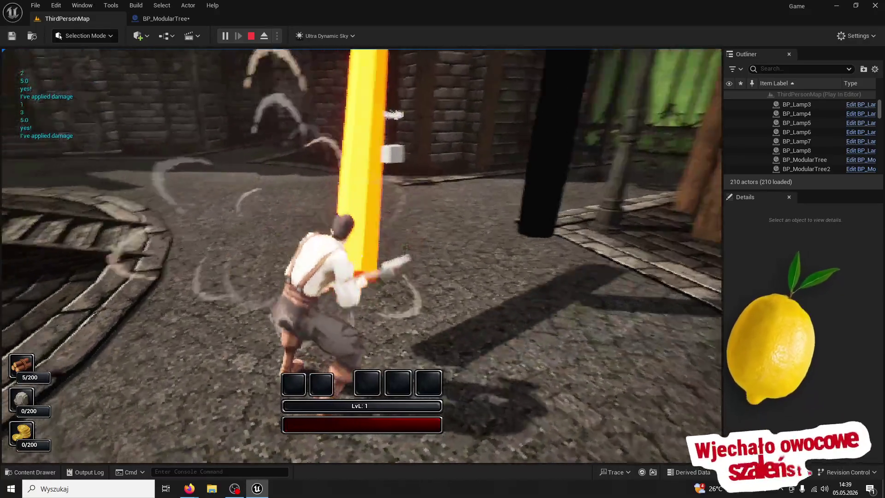
{"action": "left_click", "coordinate": [361, 255]}
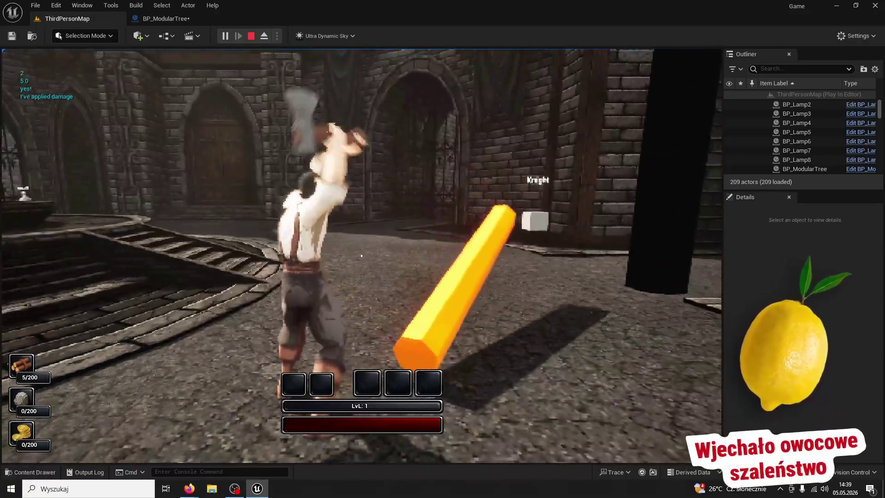
Run past the fallen log, around the fountain and into the gated courtyard
{"action": "key", "text": "w"}
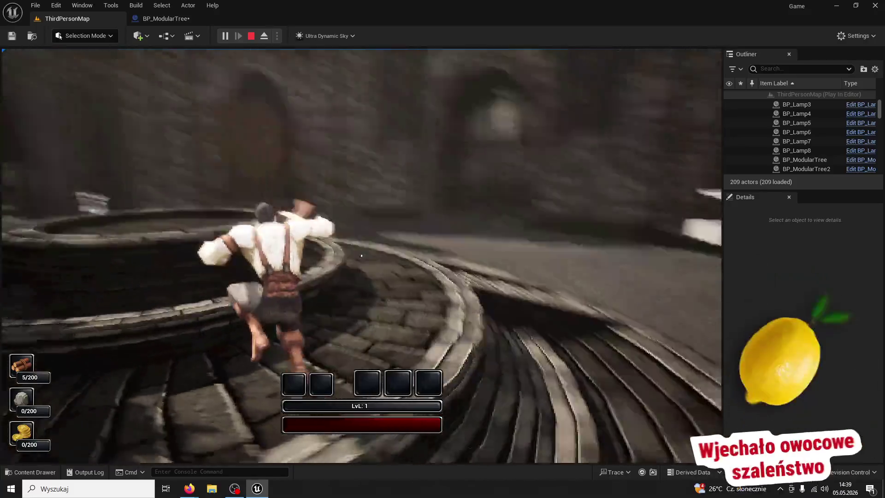
{"action": "key", "text": "w"}
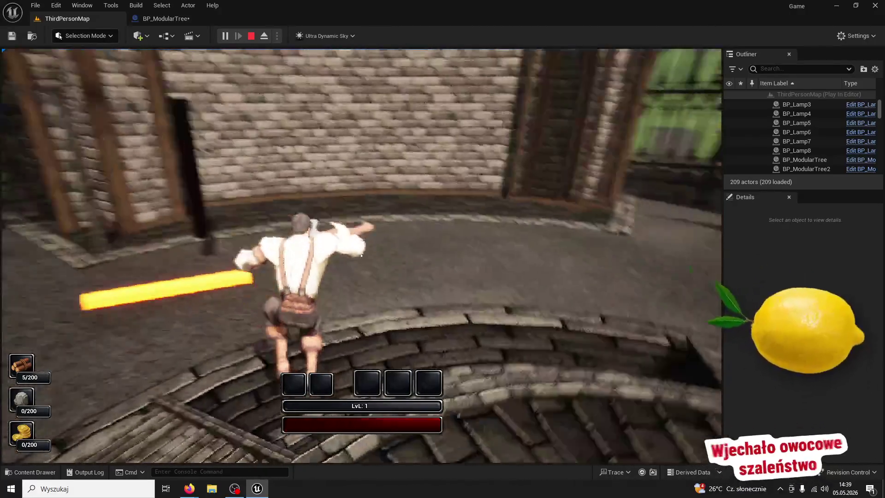
{"action": "key", "text": "w"}
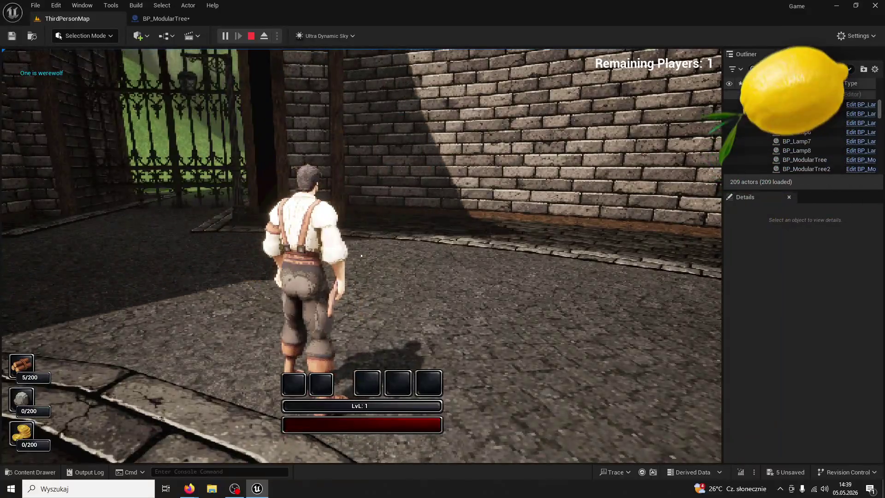
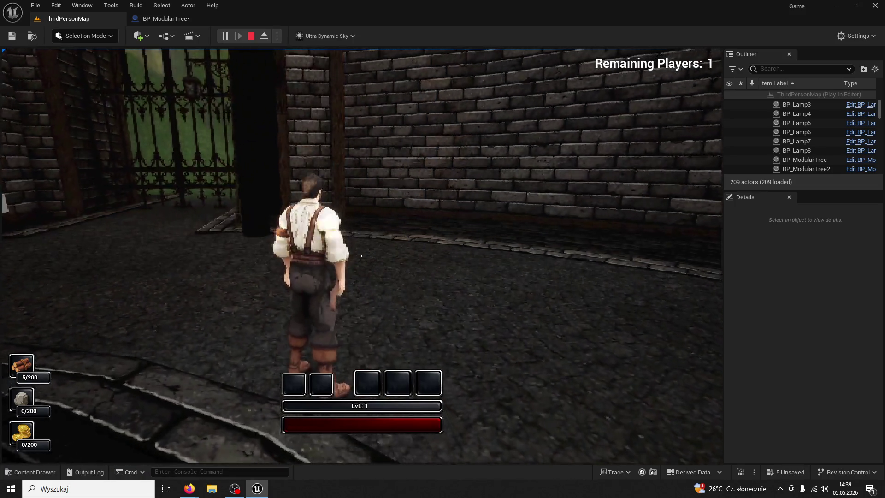
Chop the tree in play mode until wood reaches 10/200, then free the mouse with Shift+F1
{"action": "key", "text": "w"}
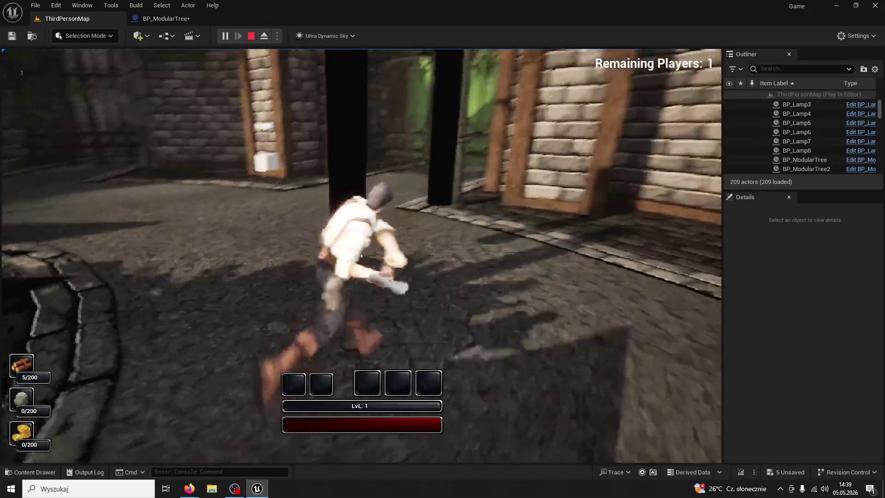
{"action": "left_click", "coordinate": [361, 256]}
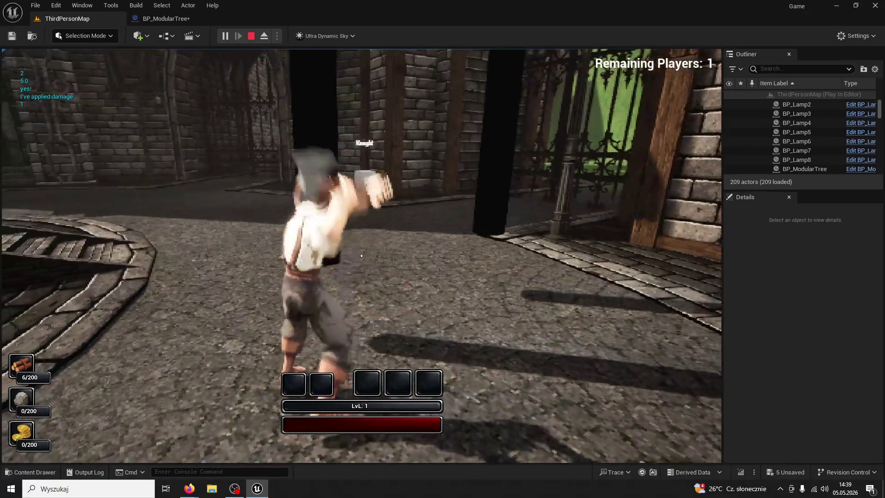
{"action": "left_click", "coordinate": [360, 255]}
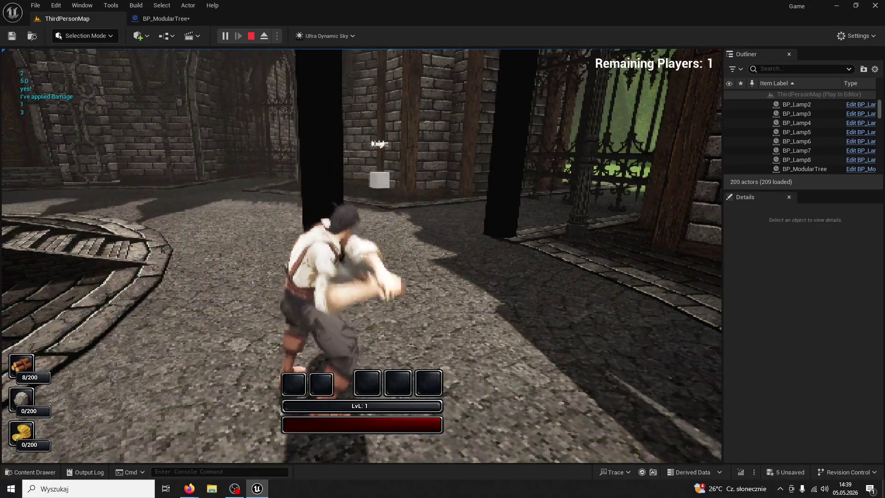
{"action": "left_click", "coordinate": [361, 255]}
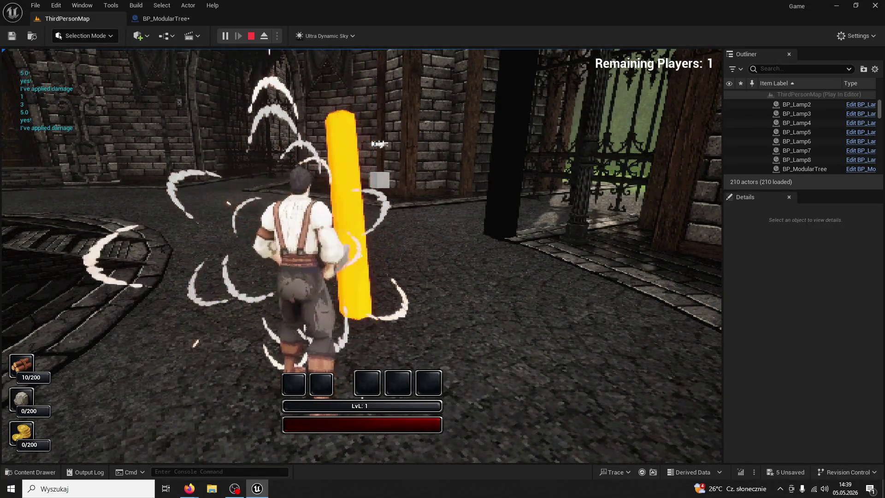
{"action": "key", "text": "shift+F1"}
Stop playing and inspect the tree mesh in BP_ModularTree's preview and in the level
{"action": "key", "text": "Escape"}
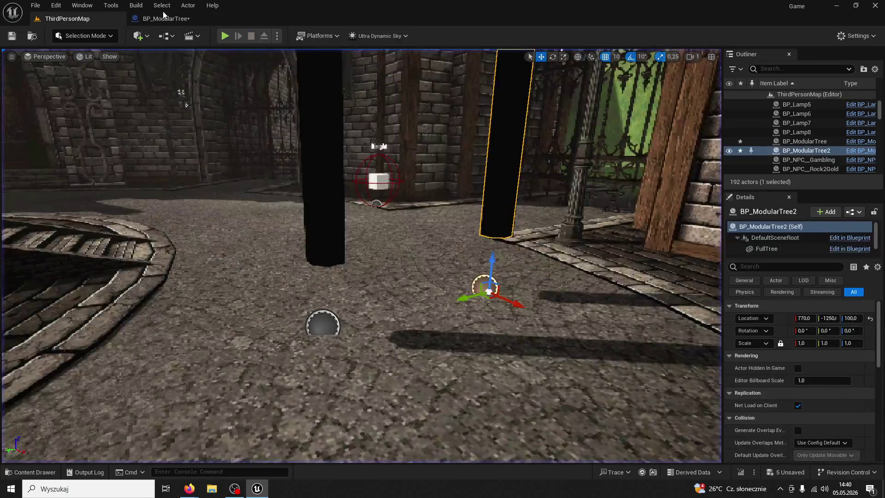
{"action": "left_click", "coordinate": [162, 19]}
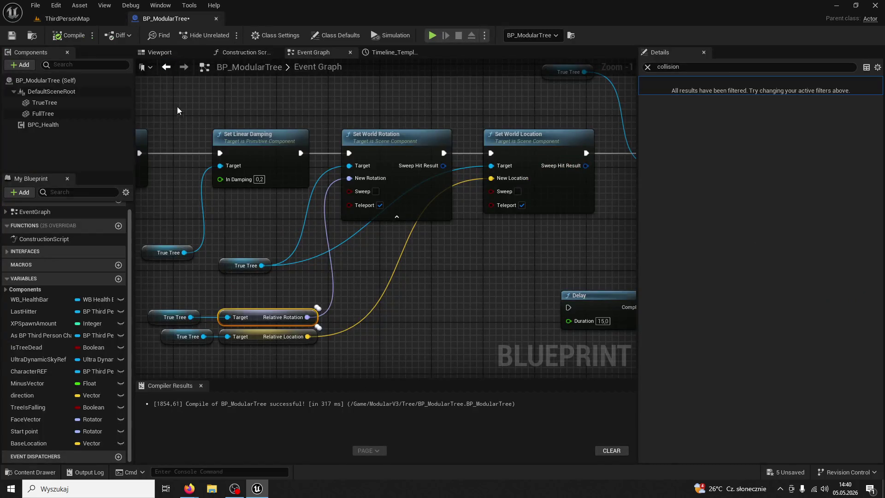
{"action": "left_click", "coordinate": [161, 51]}
{"action": "left_click", "coordinate": [373, 154]}
{"action": "key", "text": "r"}
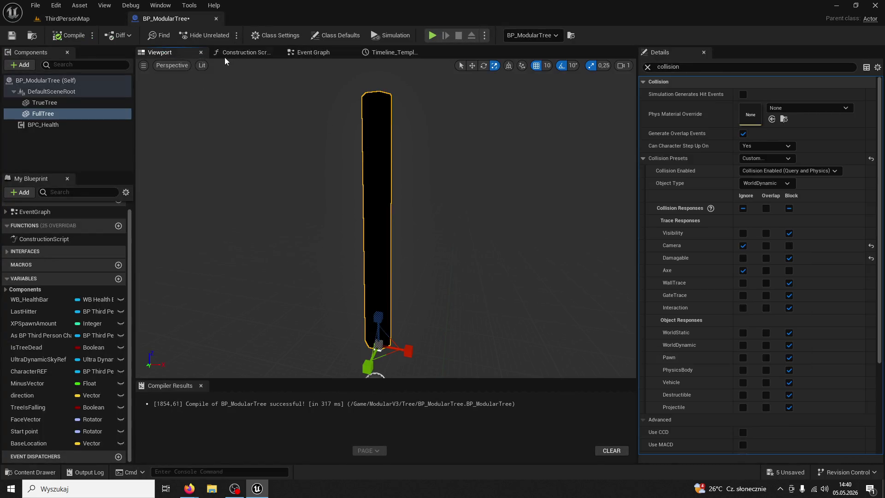
{"action": "left_click", "coordinate": [92, 18]}
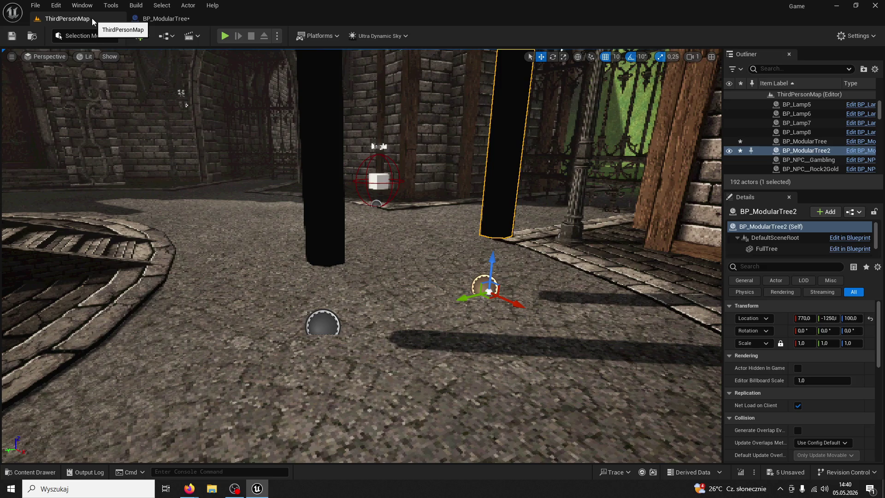
Make TrueTree ignore WorldDynamic and WorldStatic collision, then return to ThirdPersonMap
{"action": "left_click", "coordinate": [161, 19]}
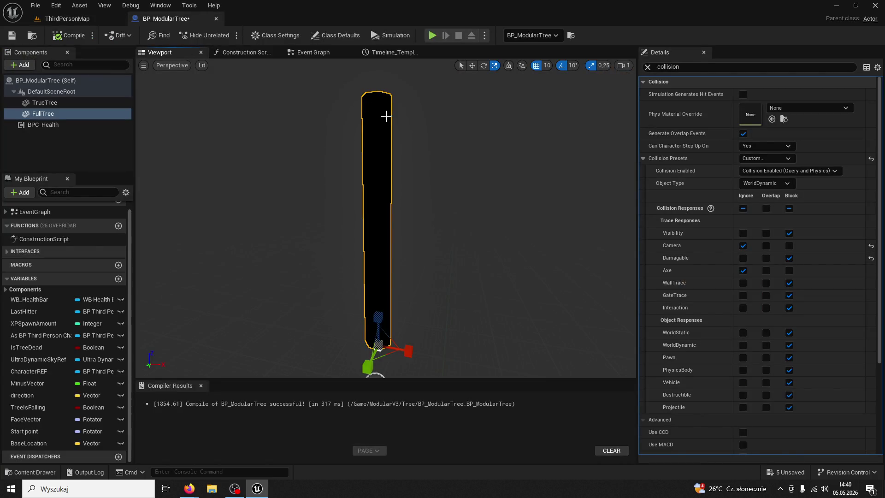
{"action": "left_click", "coordinate": [63, 103]}
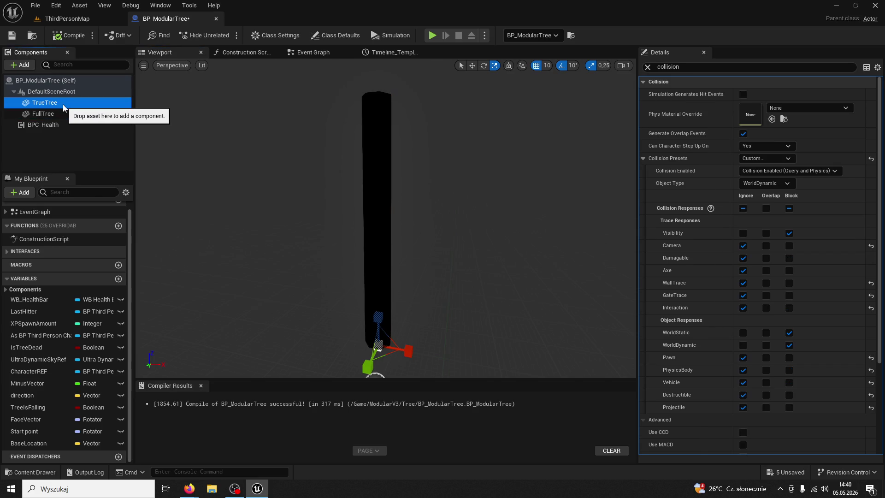
{"action": "left_click", "coordinate": [742, 345]}
{"action": "left_click", "coordinate": [740, 333]}
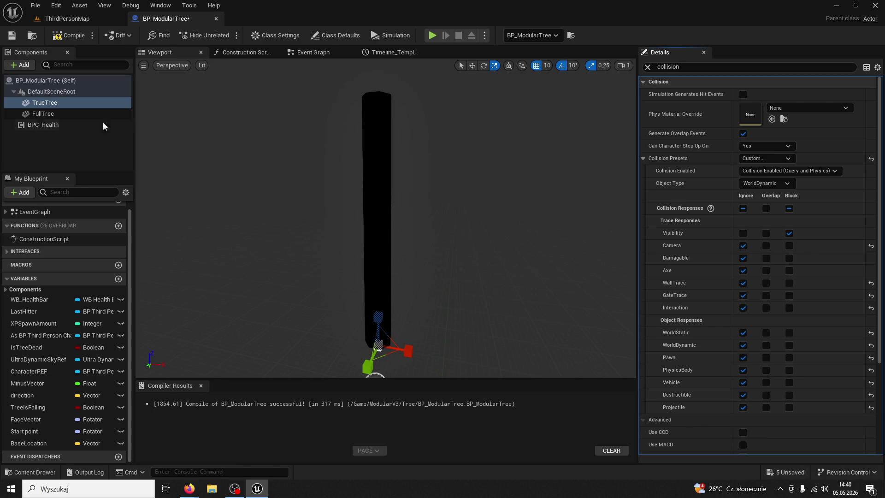
{"action": "left_click", "coordinate": [85, 19]}
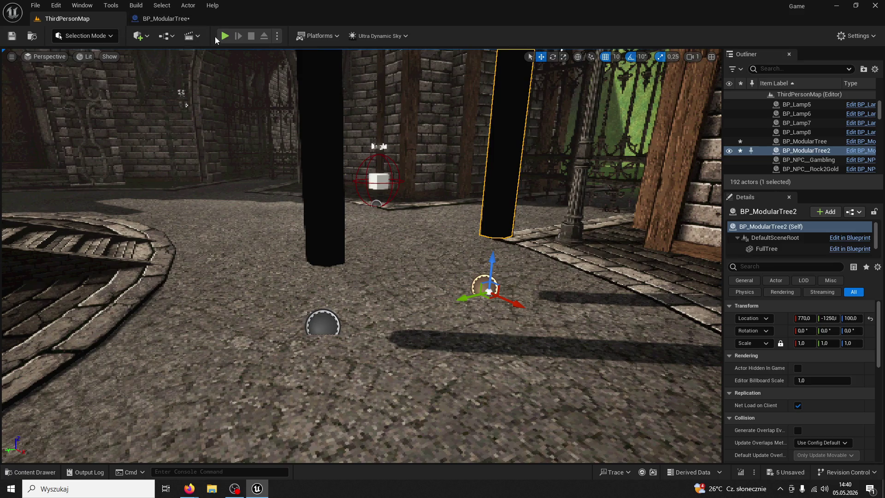
Play the level, equip the knife with 1, and chop the tree down for 5/200 wood, then stop
{"action": "left_click", "coordinate": [225, 36]}
{"action": "key", "text": "w"}
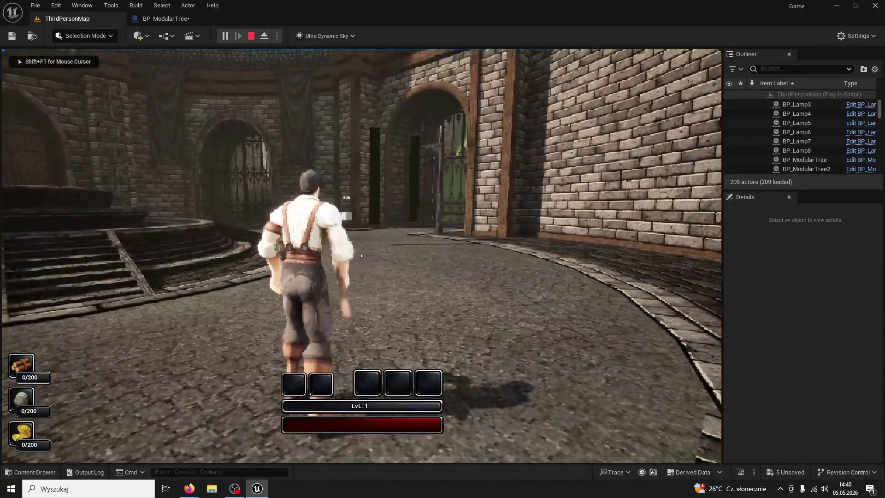
{"action": "key", "text": "1"}
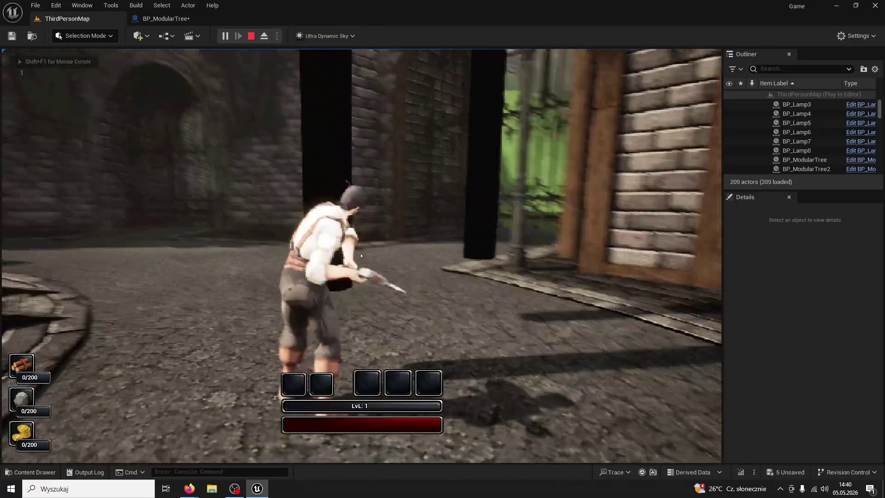
{"action": "left_click", "coordinate": [362, 255]}
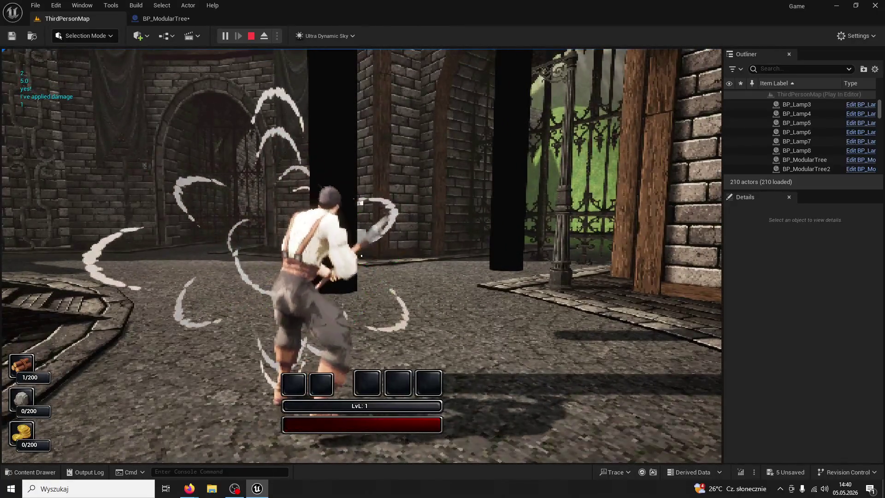
{"action": "left_click", "coordinate": [361, 255]}
{"action": "left_click", "coordinate": [362, 256]}
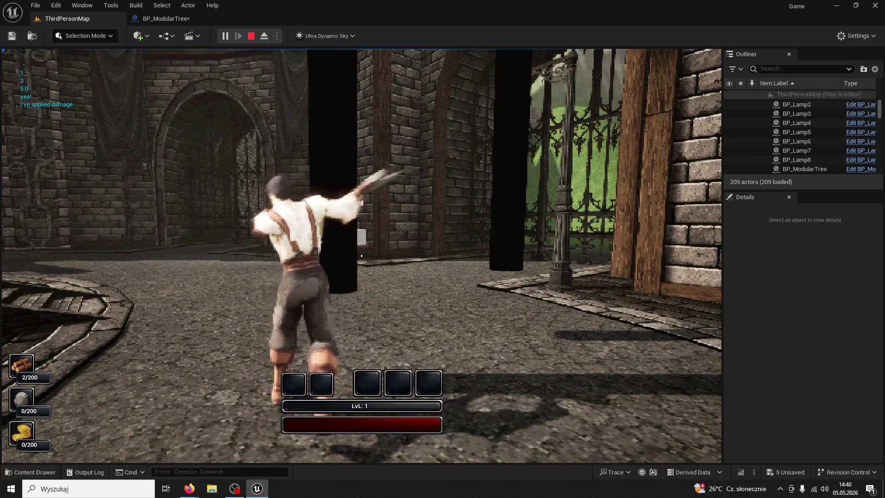
{"action": "left_click", "coordinate": [362, 255]}
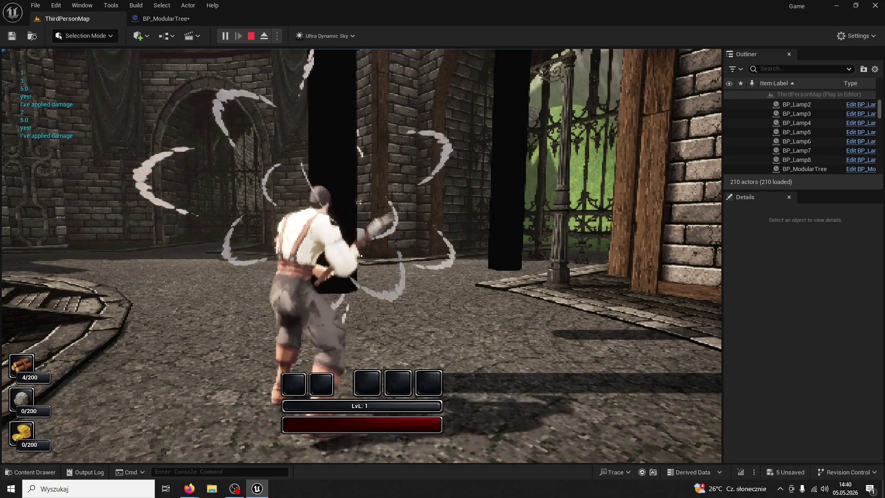
{"action": "left_click", "coordinate": [361, 255]}
{"action": "left_click", "coordinate": [361, 255]}
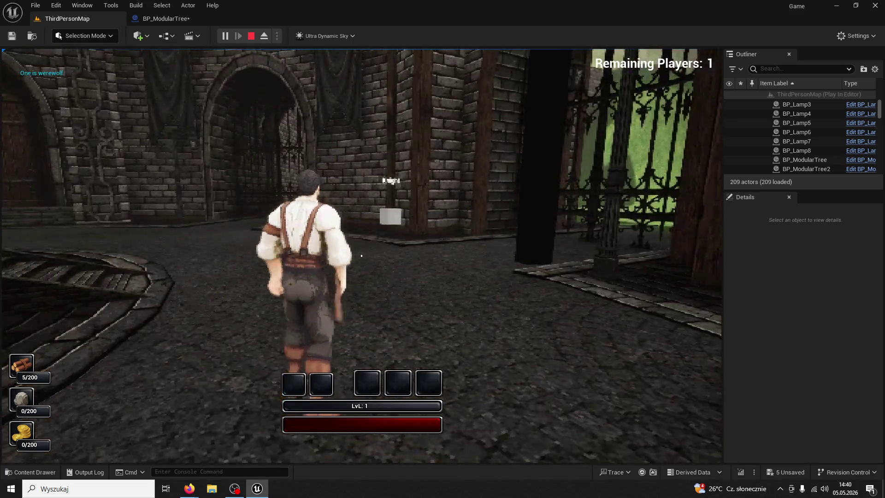
{"action": "key", "text": "w"}
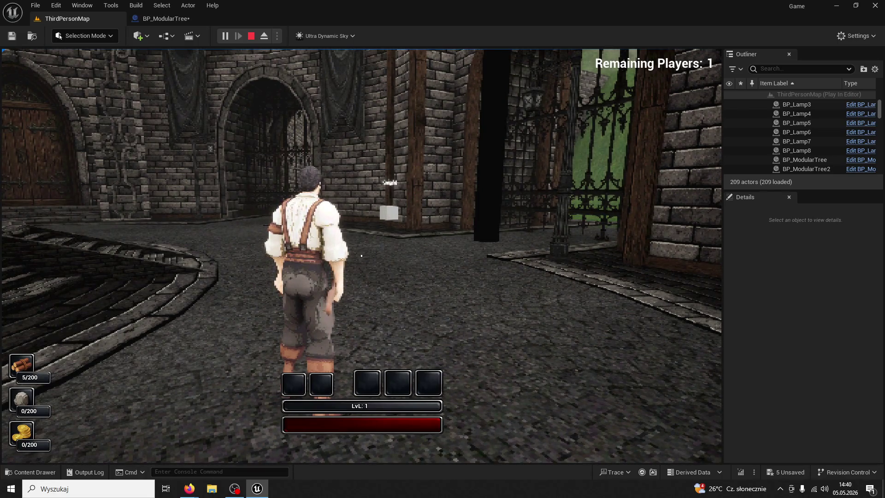
{"action": "key", "text": "Escape"}
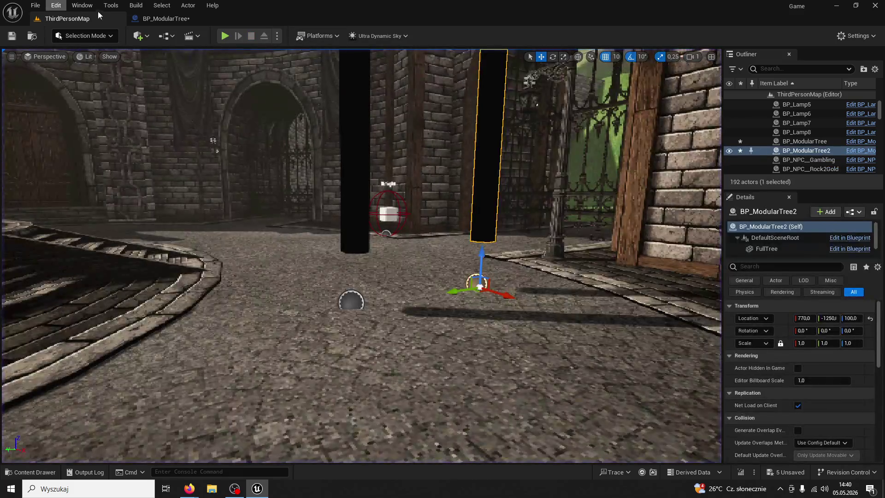
Undo TrueTree's WorldStatic ignore setting in BP_ModularTree
{"action": "left_click", "coordinate": [157, 18]}
{"action": "key", "text": "ctrl+z"}
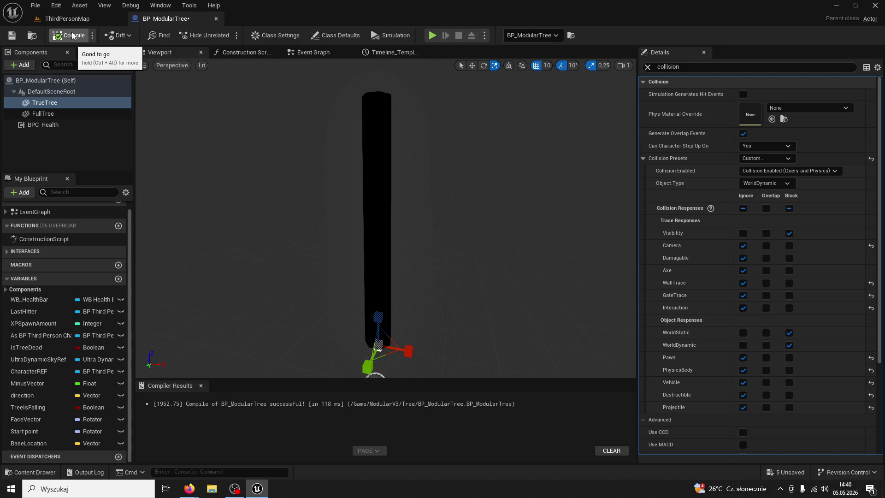
{"action": "left_click", "coordinate": [90, 20]}
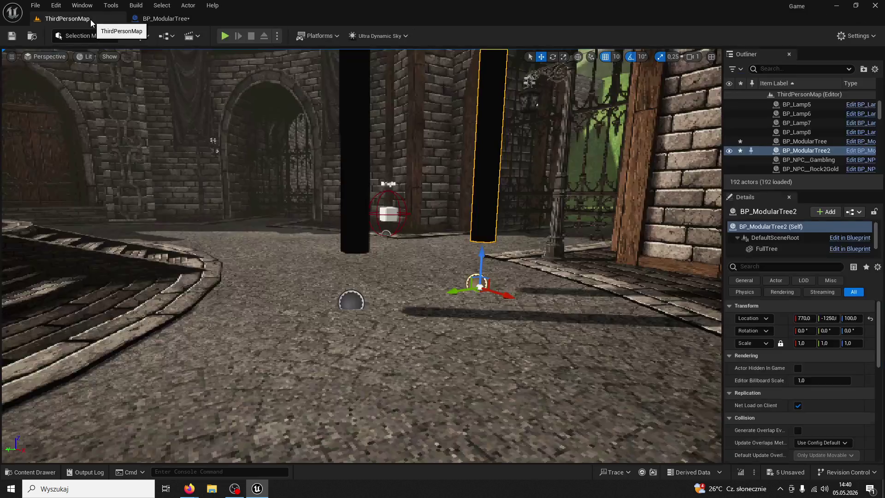
{"action": "left_click", "coordinate": [165, 19]}
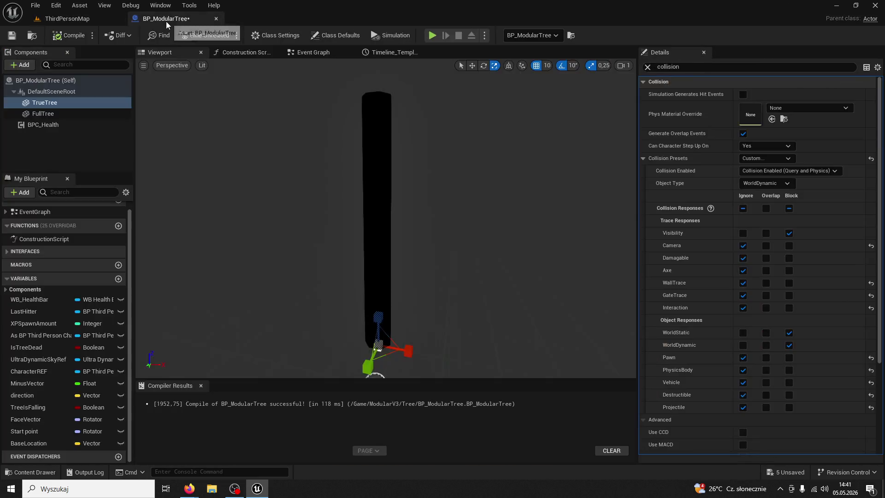
Review the Event Graph's collision, damping, Timeline, SET and Lerp nodes
{"action": "left_click", "coordinate": [323, 53]}
{"action": "scroll", "coordinate": [390, 265], "scroll_direction": "down", "scroll_amount": 3}
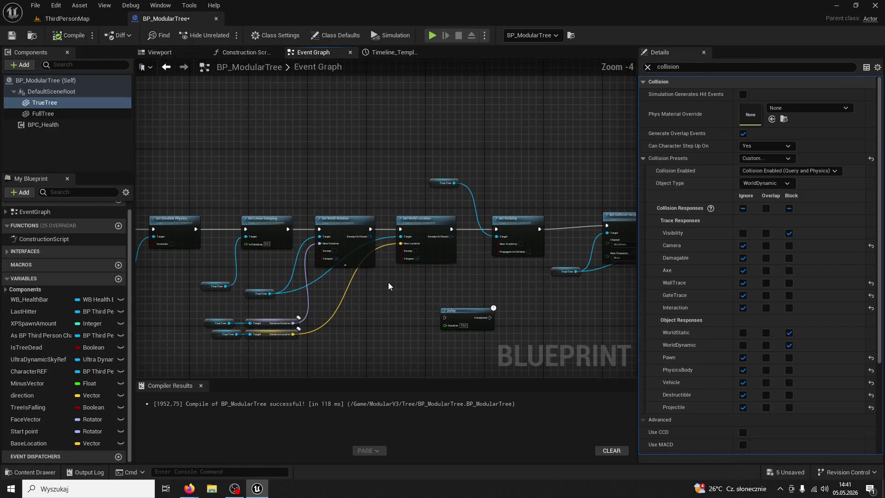
{"action": "left_click_drag", "start_coordinate": [435, 279], "coordinate": [531, 262]}
{"action": "scroll", "coordinate": [384, 257], "scroll_direction": "up", "scroll_amount": 3}
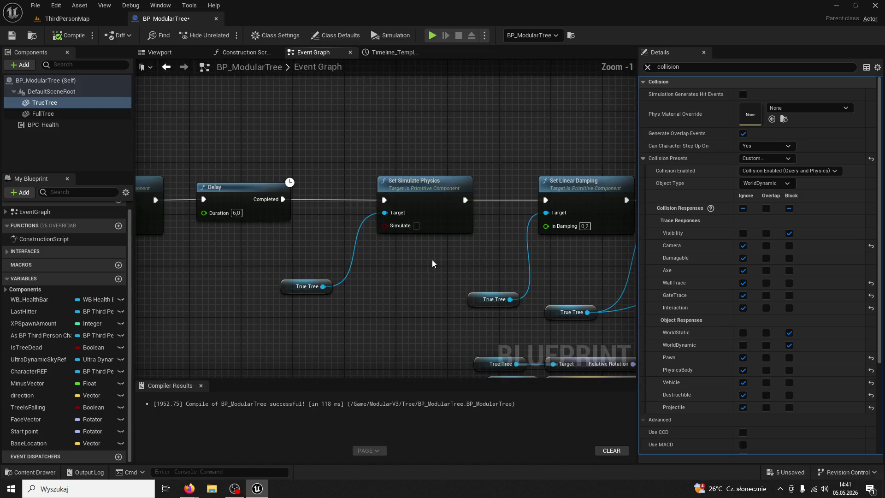
{"action": "mouse_move", "coordinate": [423, 262]}
{"action": "left_mouse_down"}
{"action": "mouse_move", "coordinate": [485, 248]}
{"action": "mouse_move", "coordinate": [598, 249]}
{"action": "left_mouse_up"}
{"action": "scroll", "coordinate": [501, 268], "scroll_direction": "down", "scroll_amount": 6}
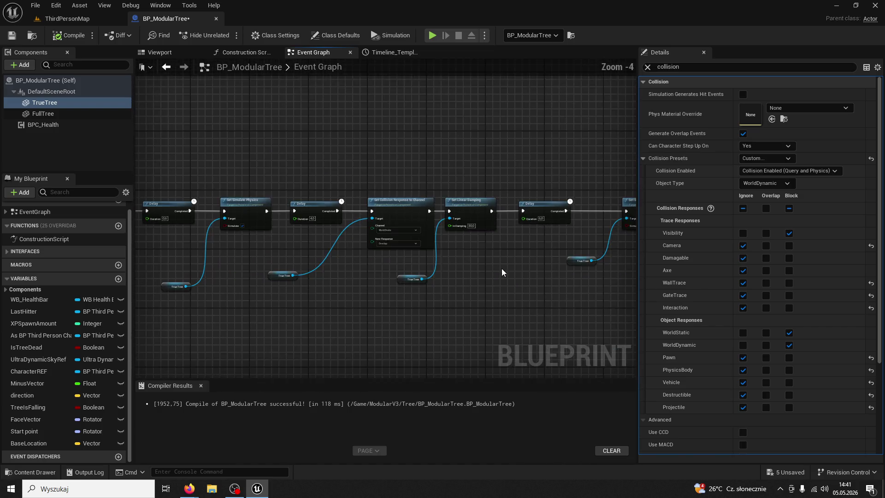
{"action": "scroll", "coordinate": [449, 272], "scroll_direction": "up", "scroll_amount": 2}
{"action": "mouse_move", "coordinate": [450, 272]}
{"action": "left_mouse_down"}
{"action": "mouse_move", "coordinate": [458, 279]}
{"action": "mouse_move", "coordinate": [390, 277]}
{"action": "left_mouse_up"}
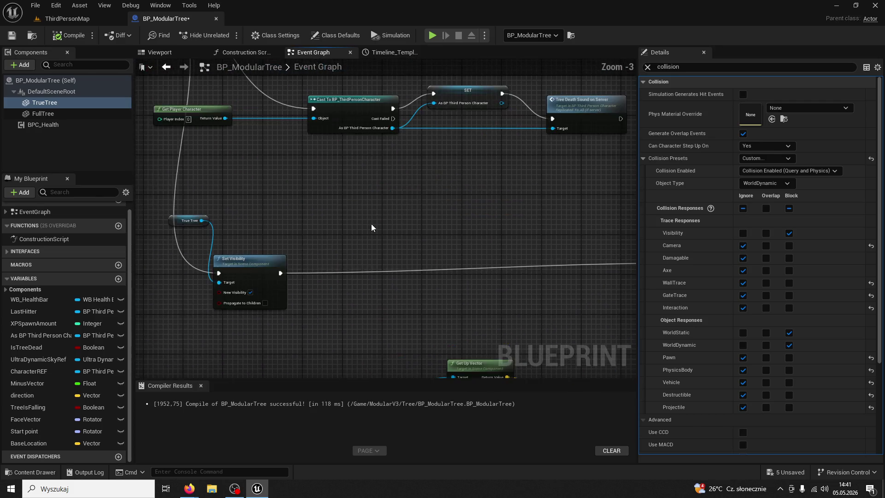
{"action": "scroll", "coordinate": [391, 277], "scroll_direction": "up", "scroll_amount": 3}
{"action": "scroll", "coordinate": [391, 277], "scroll_direction": "up", "scroll_amount": 2}
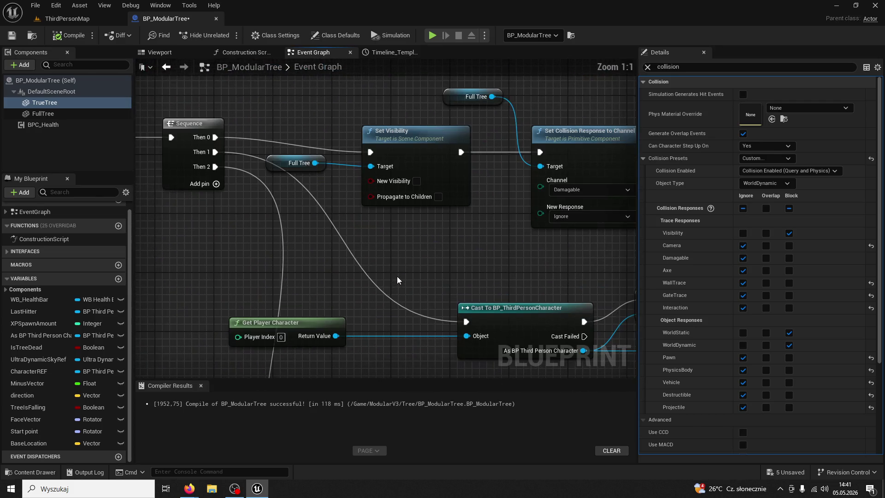
{"action": "mouse_move", "coordinate": [400, 276]}
{"action": "left_mouse_down"}
{"action": "mouse_move", "coordinate": [193, 175]}
{"action": "mouse_move", "coordinate": [370, 231]}
{"action": "mouse_move", "coordinate": [446, 190]}
{"action": "mouse_move", "coordinate": [361, 178]}
{"action": "mouse_move", "coordinate": [526, 185]}
{"action": "mouse_move", "coordinate": [604, 129]}
{"action": "mouse_move", "coordinate": [598, 185]}
{"action": "mouse_move", "coordinate": [570, 221]}
{"action": "mouse_move", "coordinate": [404, 165]}
{"action": "mouse_move", "coordinate": [310, 181]}
{"action": "mouse_move", "coordinate": [340, 211]}
{"action": "left_mouse_up"}
{"action": "scroll", "coordinate": [587, 146], "scroll_direction": "down", "scroll_amount": 2}
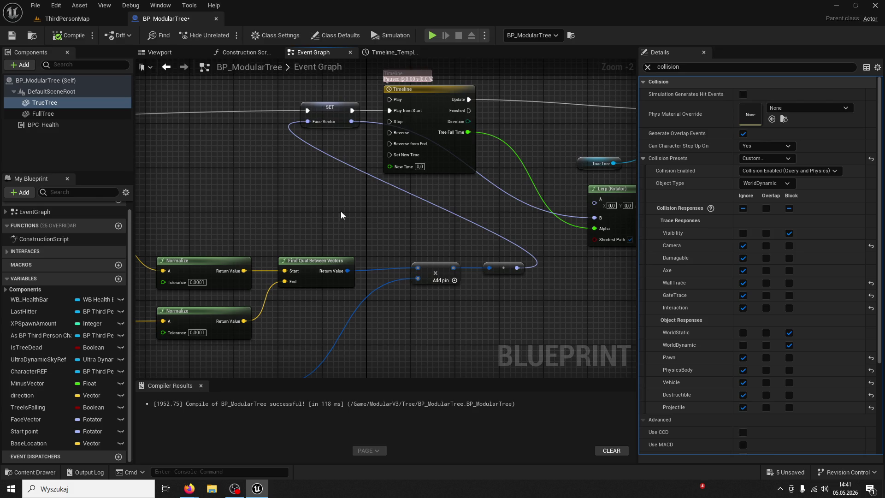
{"action": "mouse_move", "coordinate": [340, 211]}
{"action": "left_mouse_down"}
{"action": "mouse_move", "coordinate": [233, 207]}
{"action": "mouse_move", "coordinate": [203, 242]}
{"action": "left_mouse_up"}
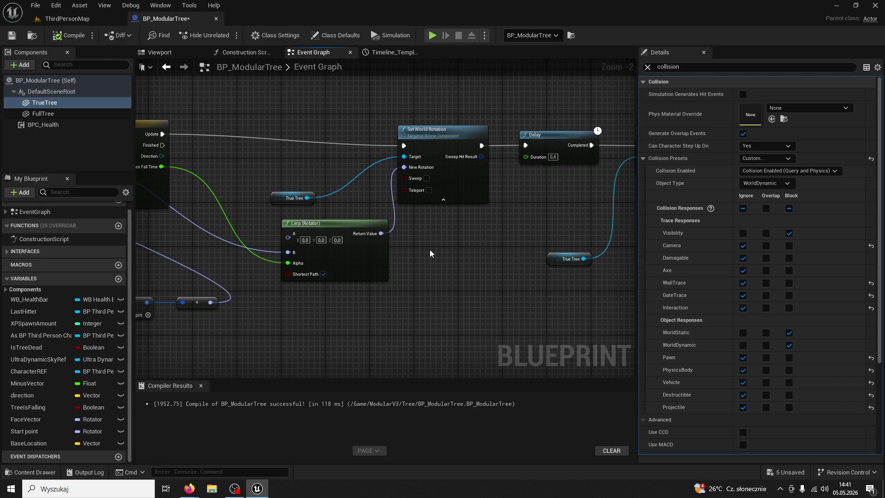
Select Set World Rotation and review the following Delay, physics and collision response nodes
{"action": "left_click", "coordinate": [439, 134]}
{"action": "mouse_move", "coordinate": [493, 214]}
{"action": "left_mouse_down"}
{"action": "mouse_move", "coordinate": [436, 241]}
{"action": "mouse_move", "coordinate": [197, 206]}
{"action": "left_mouse_up"}
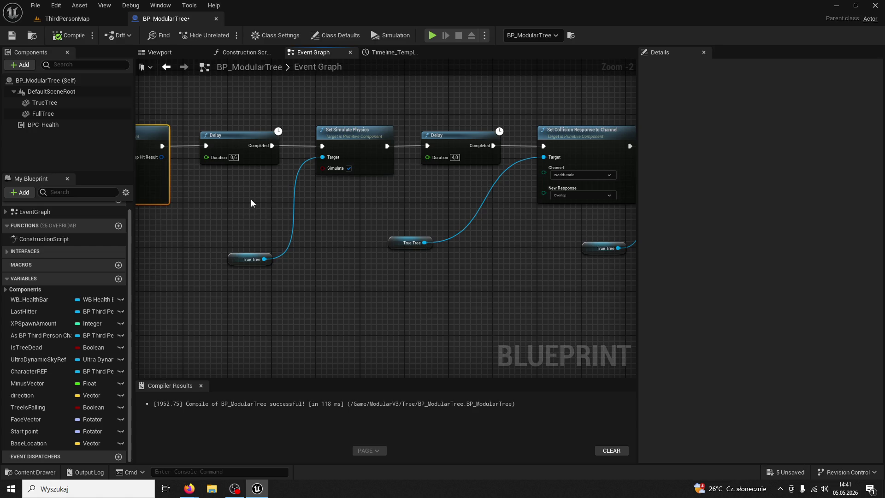
{"action": "left_click_drag", "start_coordinate": [385, 179], "coordinate": [265, 195]}
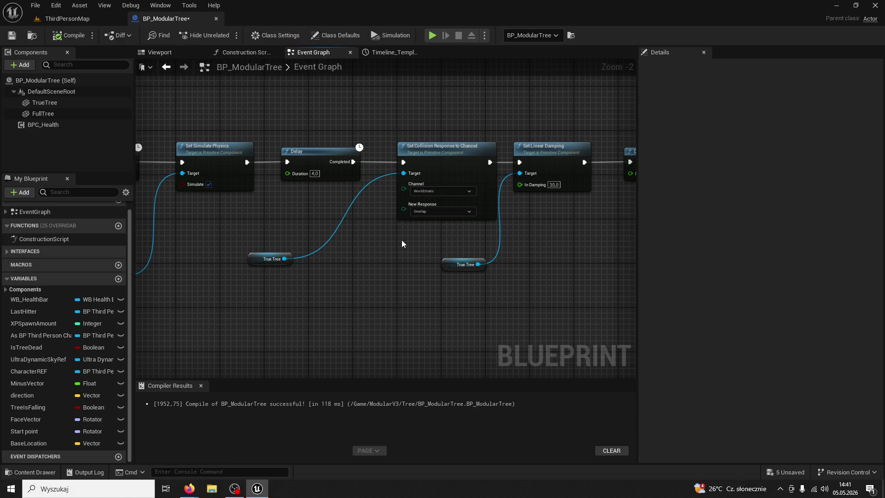
{"action": "mouse_move", "coordinate": [401, 243]}
{"action": "left_mouse_down"}
{"action": "mouse_move", "coordinate": [283, 215]}
{"action": "mouse_move", "coordinate": [181, 206]}
{"action": "left_mouse_up"}
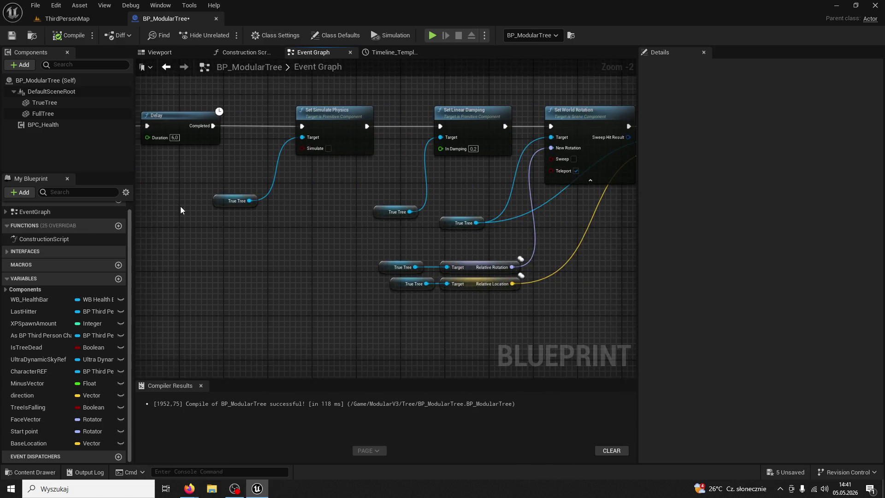
{"action": "left_click_drag", "start_coordinate": [465, 262], "coordinate": [312, 265]}
{"action": "left_click_drag", "start_coordinate": [474, 263], "coordinate": [347, 245]}
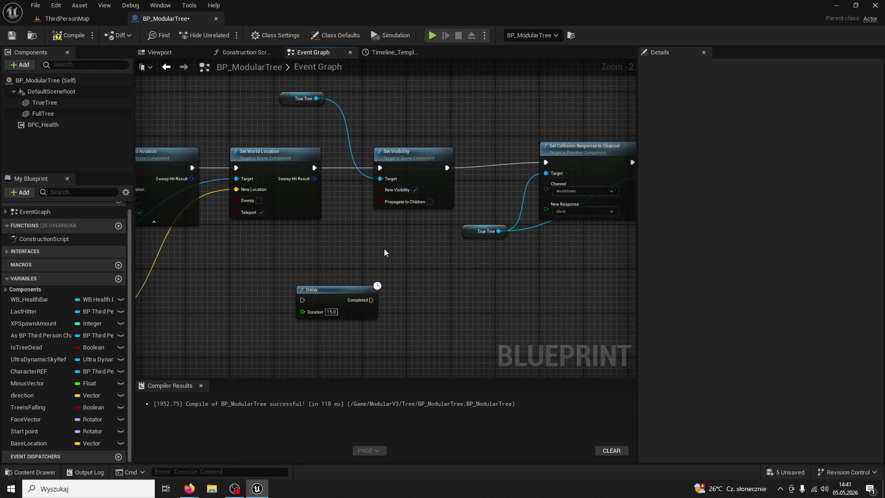
Compile BP_ModularTree and return to the ThirdPersonMap level
{"action": "right_click", "coordinate": [378, 237]}
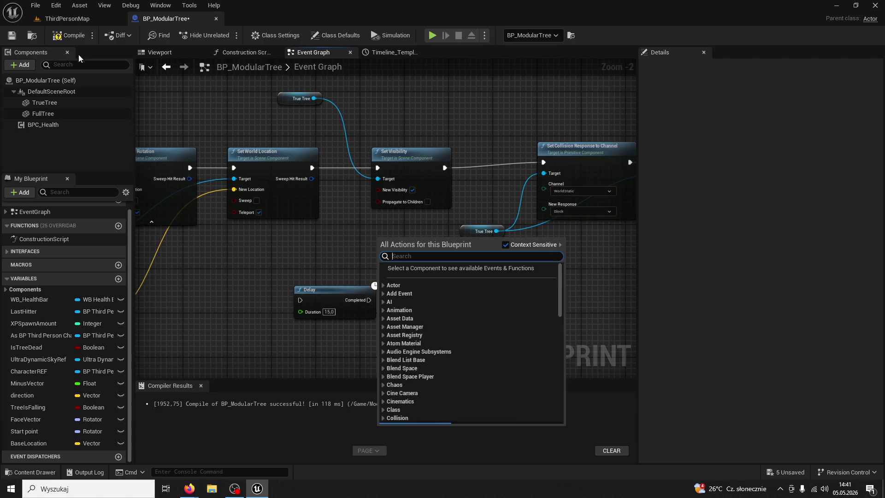
{"action": "left_click", "coordinate": [81, 36]}
{"action": "left_click", "coordinate": [78, 21]}
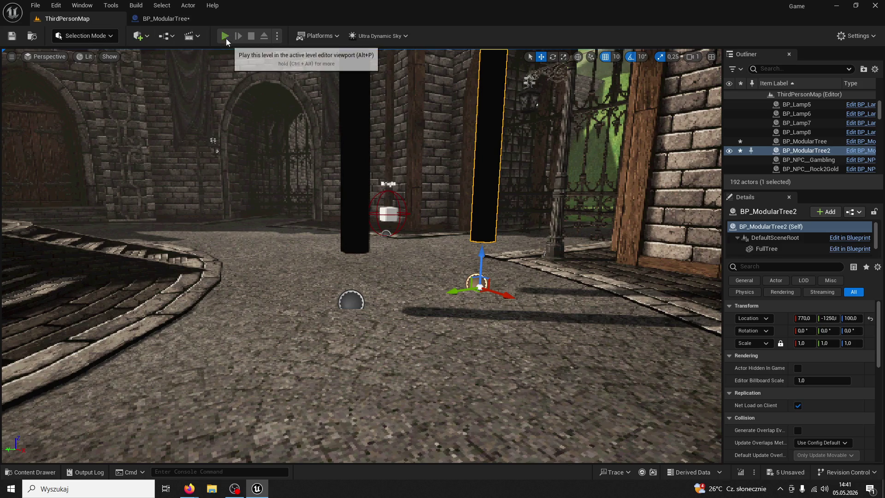
Play the level and fell the tree with five axe swings
{"action": "left_click", "coordinate": [225, 37]}
{"action": "key", "text": "w"}
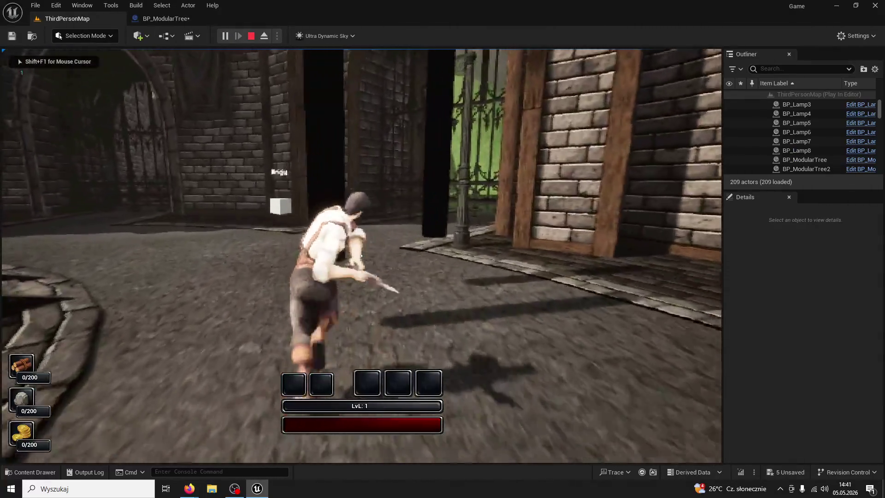
{"action": "left_click", "coordinate": [362, 255]}
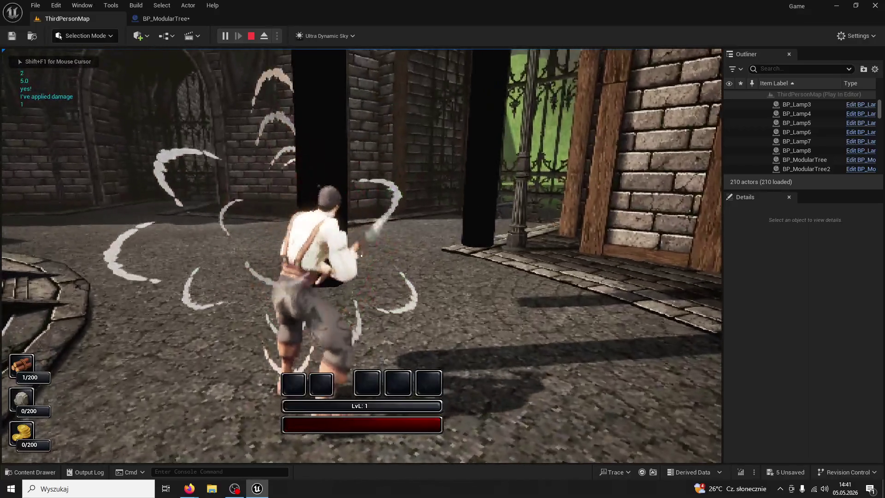
{"action": "left_click", "coordinate": [361, 256]}
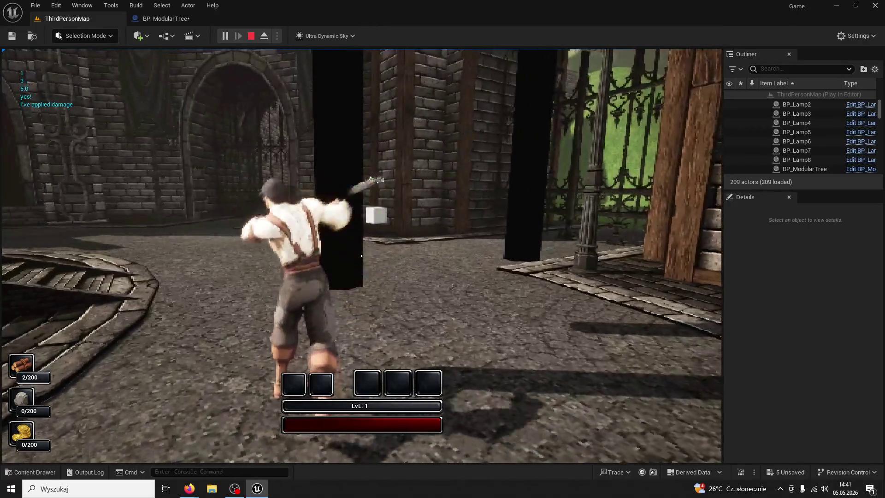
{"action": "left_click", "coordinate": [362, 256]}
{"action": "left_click", "coordinate": [361, 255]}
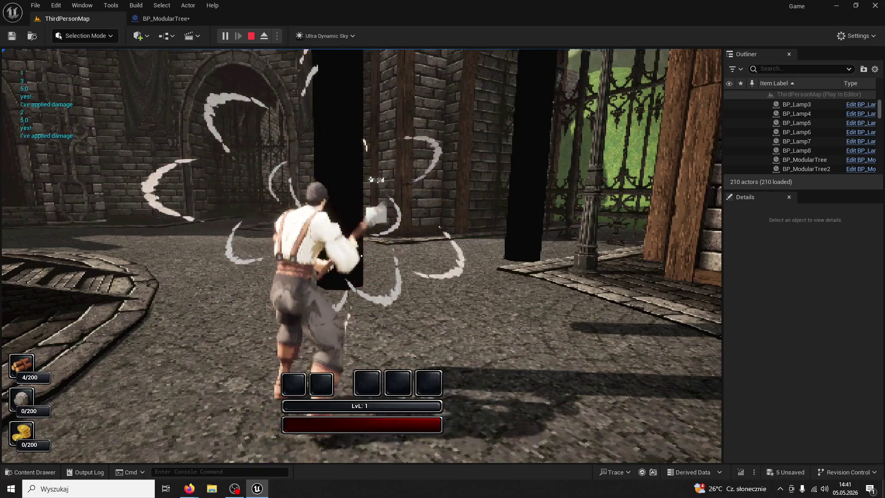
{"action": "left_click", "coordinate": [362, 255]}
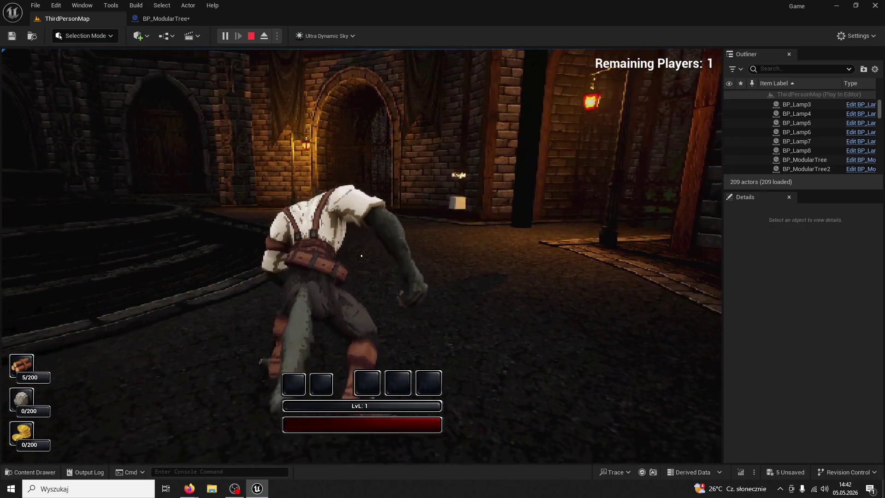
Stop playing and review BP_ModularTree's SET Health, Branch, Do Once and Full Tree visibility nodes
{"action": "key", "text": "Escape"}
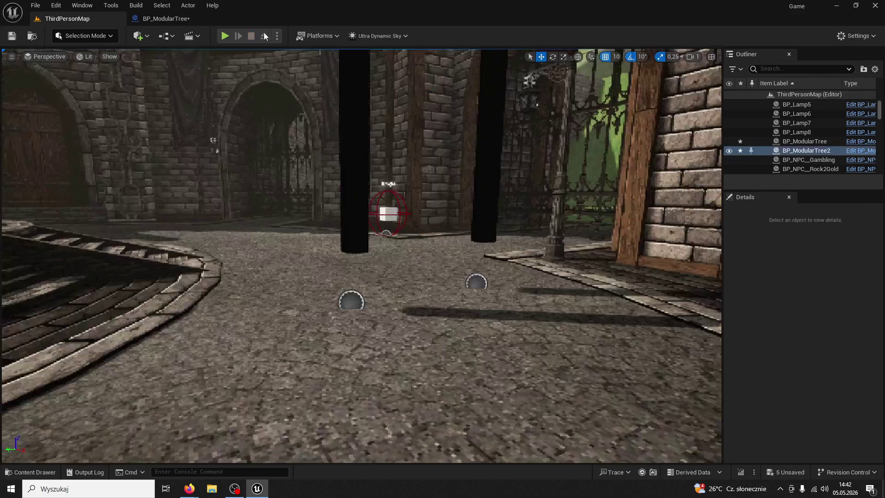
{"action": "left_click", "coordinate": [161, 5]}
{"action": "left_click", "coordinate": [143, 19]}
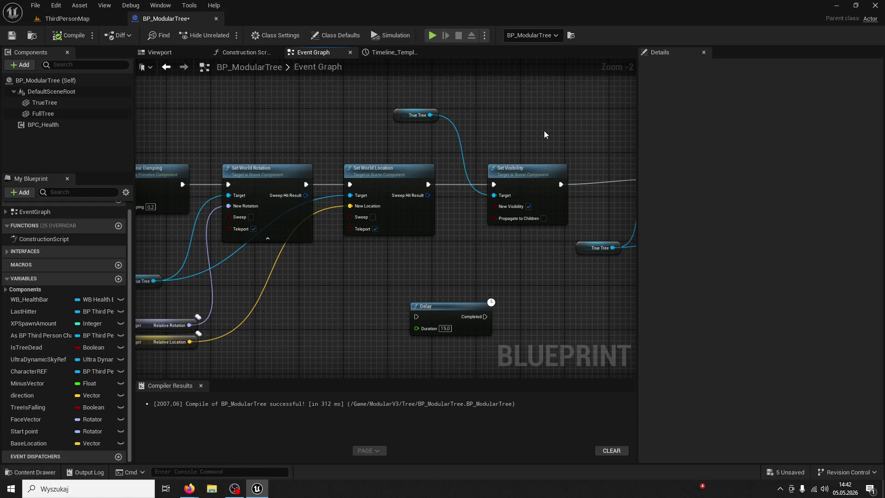
{"action": "mouse_move", "coordinate": [504, 132]}
{"action": "left_mouse_down"}
{"action": "mouse_move", "coordinate": [569, 131]}
{"action": "mouse_move", "coordinate": [452, 211]}
{"action": "mouse_move", "coordinate": [405, 270]}
{"action": "mouse_move", "coordinate": [439, 342]}
{"action": "left_mouse_up"}
{"action": "scroll", "coordinate": [552, 118], "scroll_direction": "down", "scroll_amount": 3}
{"action": "scroll", "coordinate": [393, 266], "scroll_direction": "up", "scroll_amount": 4}
{"action": "left_click_drag", "start_coordinate": [405, 314], "coordinate": [528, 304]}
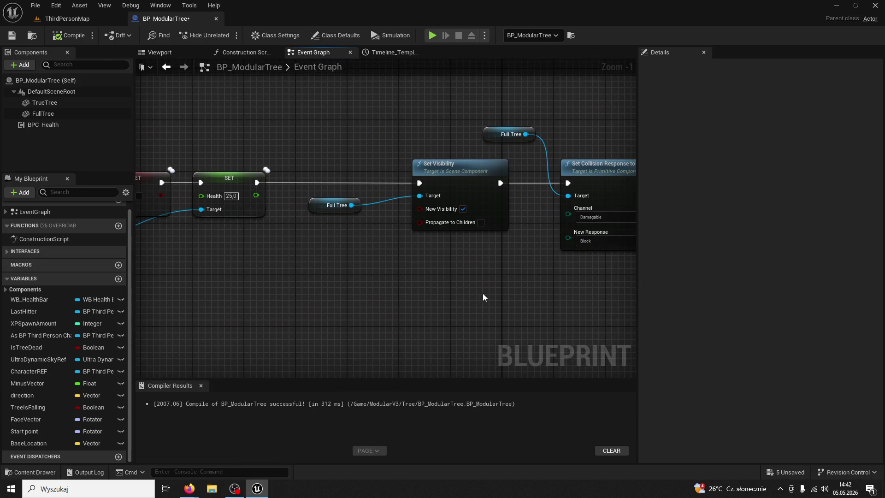
{"action": "left_click_drag", "start_coordinate": [400, 283], "coordinate": [586, 281]}
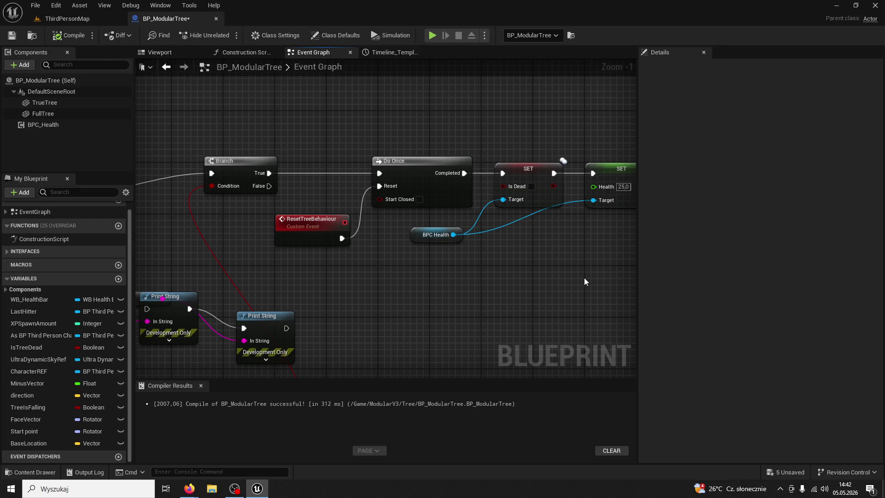
{"action": "mouse_move", "coordinate": [527, 269]}
{"action": "left_mouse_down"}
{"action": "mouse_move", "coordinate": [377, 261]}
{"action": "mouse_move", "coordinate": [338, 267]}
{"action": "mouse_move", "coordinate": [343, 275]}
{"action": "mouse_move", "coordinate": [296, 271]}
{"action": "mouse_move", "coordinate": [356, 288]}
{"action": "mouse_move", "coordinate": [352, 297]}
{"action": "mouse_move", "coordinate": [244, 296]}
{"action": "mouse_move", "coordinate": [407, 279]}
{"action": "left_mouse_up"}
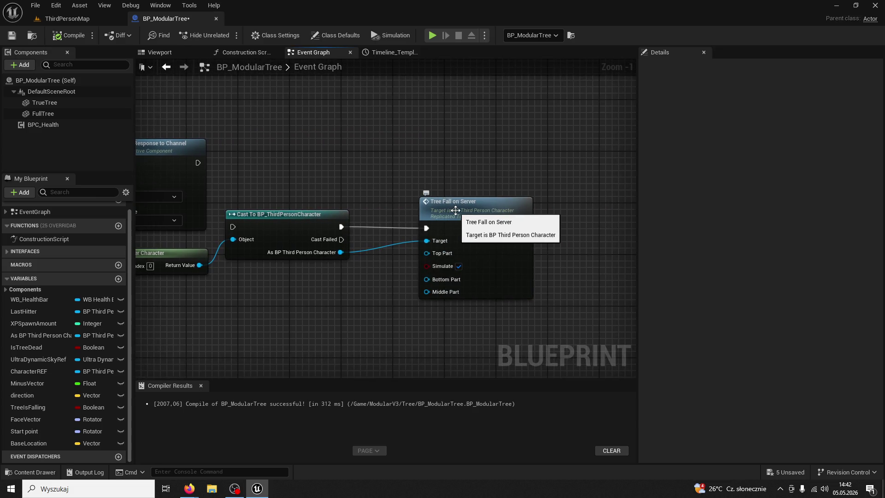
Move the Cast To and Tree Fall on Server nodes down and to the right
{"action": "left_click_drag", "start_coordinate": [466, 336], "coordinate": [170, 249]}
{"action": "left_click_drag", "start_coordinate": [272, 231], "coordinate": [313, 318]}
{"action": "scroll", "coordinate": [364, 236], "scroll_direction": "down", "scroll_amount": 4}
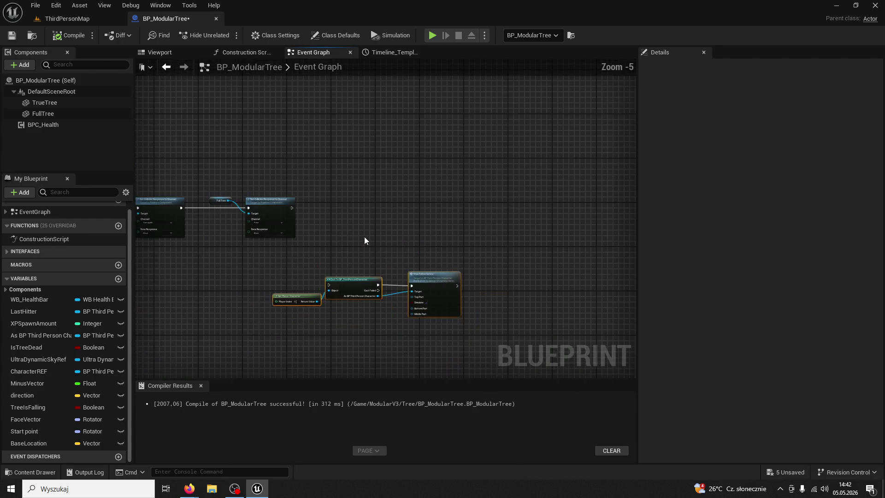
{"action": "scroll", "coordinate": [496, 253], "scroll_direction": "up", "scroll_amount": 3}
Inspect the True Tree reference and Set Visibility node, then review the Delay and Set Simulate Physics nodes
{"action": "left_click_drag", "start_coordinate": [496, 252], "coordinate": [321, 289]}
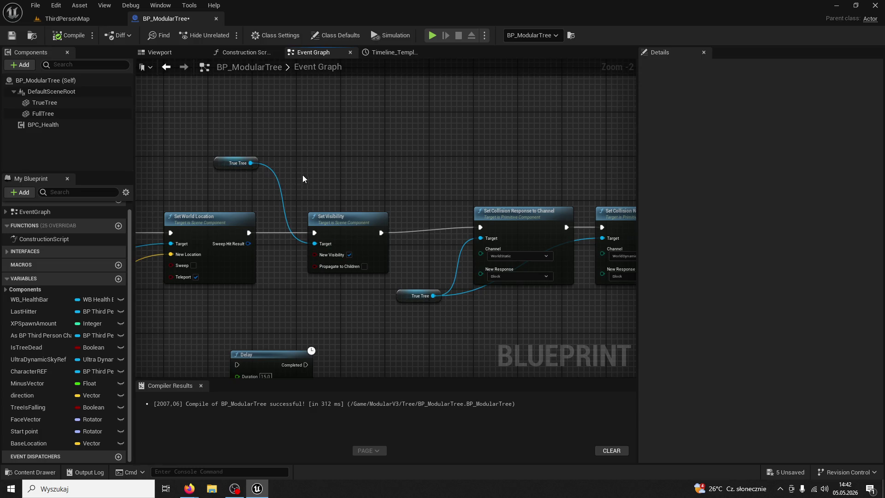
{"action": "left_click", "coordinate": [233, 164]}
{"action": "left_click", "coordinate": [355, 222], "text": "ctrl"}
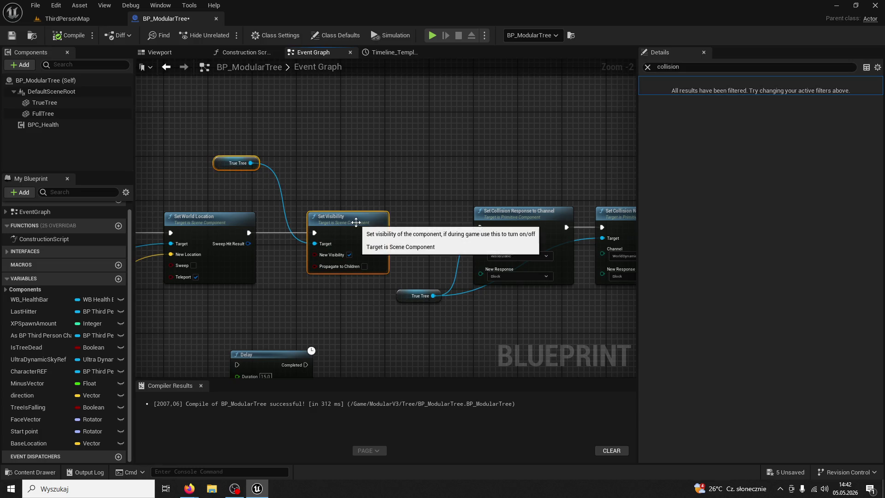
{"action": "left_click", "coordinate": [342, 205]}
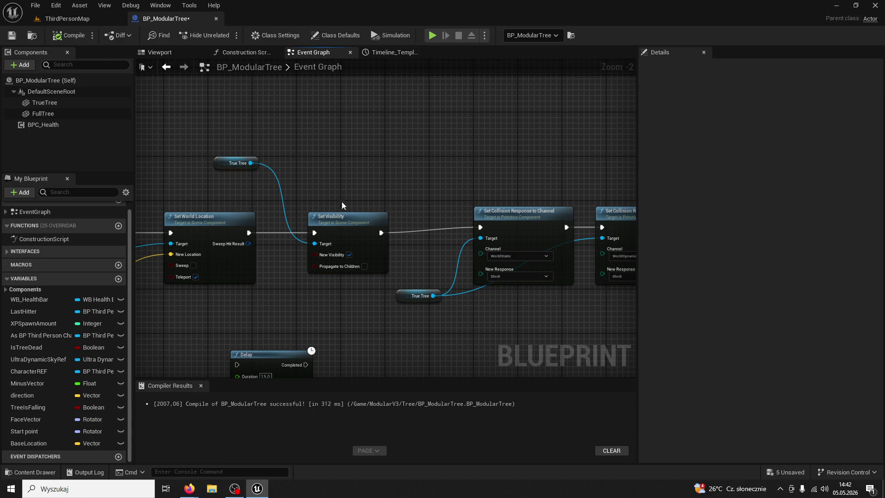
{"action": "left_click", "coordinate": [216, 162]}
{"action": "mouse_move", "coordinate": [278, 245]}
{"action": "left_mouse_down"}
{"action": "mouse_move", "coordinate": [598, 193]}
{"action": "mouse_move", "coordinate": [543, 259]}
{"action": "mouse_move", "coordinate": [509, 258]}
{"action": "left_mouse_up"}
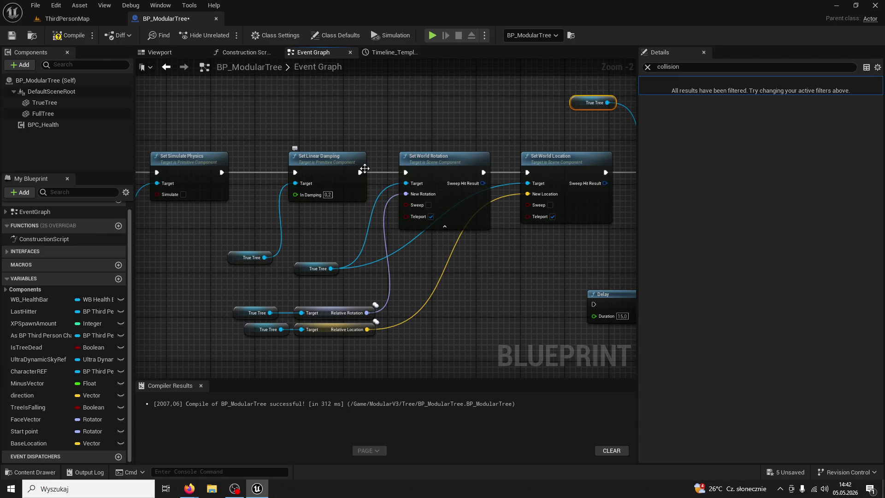
{"action": "left_click_drag", "start_coordinate": [361, 170], "coordinate": [464, 219]}
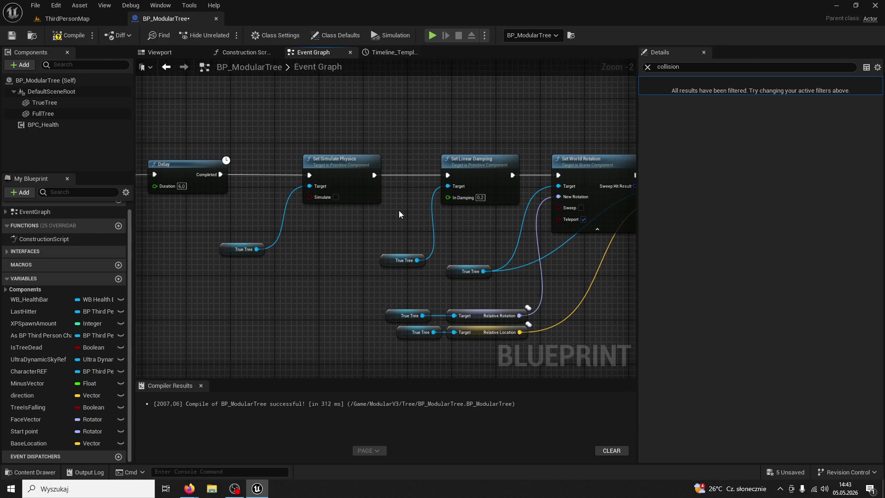
Break Set Simulate Physics' link to Set Linear Damping and select the row of reset nodes
{"action": "right_click", "coordinate": [376, 176]}
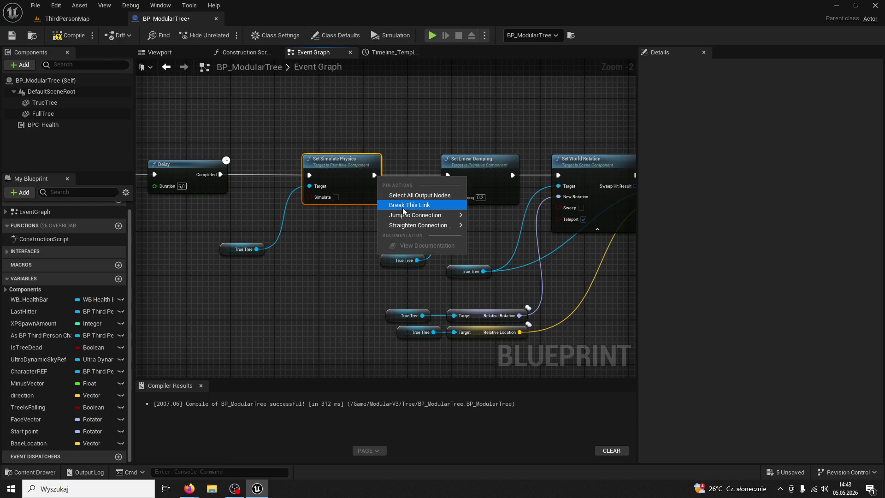
{"action": "left_click", "coordinate": [404, 205]}
{"action": "scroll", "coordinate": [498, 207], "scroll_direction": "down", "scroll_amount": 5}
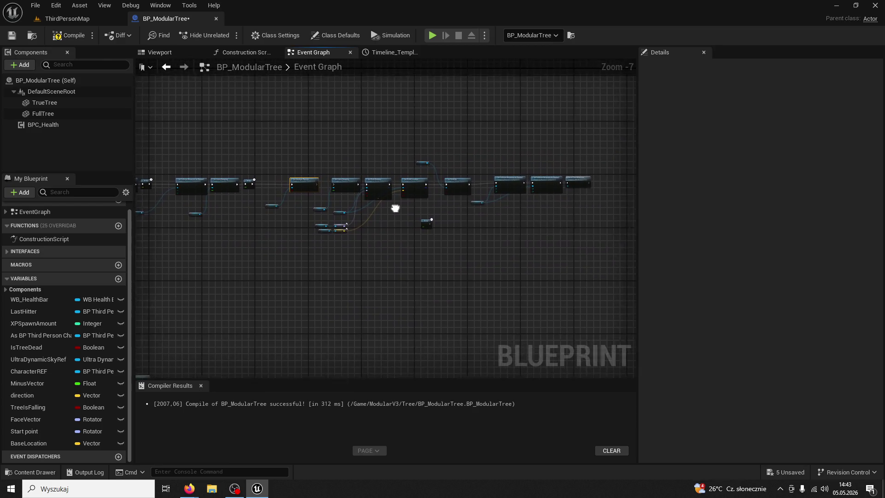
{"action": "left_click_drag", "start_coordinate": [387, 202], "coordinate": [576, 261]}
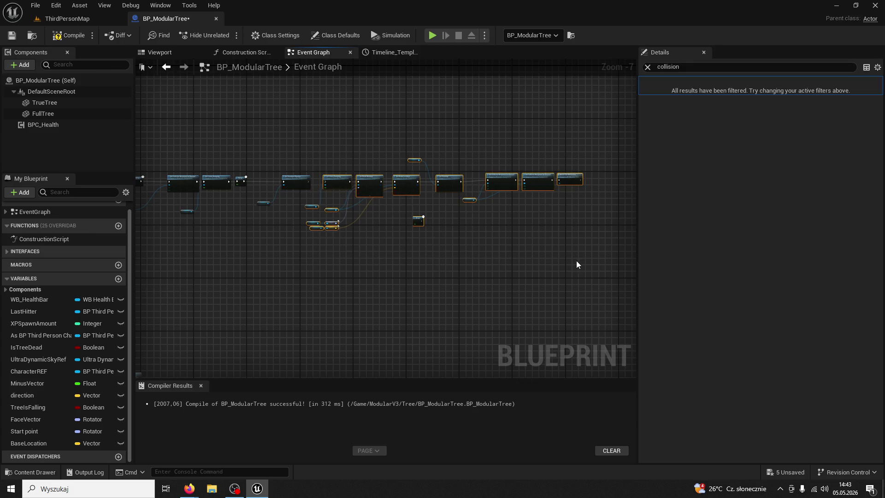
{"action": "scroll", "coordinate": [576, 260], "scroll_direction": "up", "scroll_amount": 5}
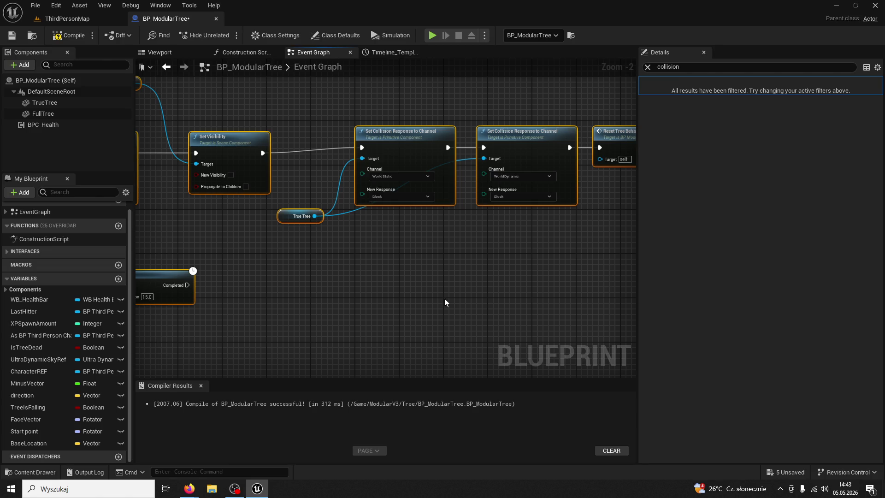
Paste the reset nodes beside the Cast To and Tree Fall nodes, then return to ThirdPersonMap
{"action": "scroll", "coordinate": [445, 300], "scroll_direction": "down", "scroll_amount": 7}
{"action": "mouse_move", "coordinate": [425, 298]}
{"action": "left_mouse_down"}
{"action": "mouse_move", "coordinate": [543, 223]}
{"action": "mouse_move", "coordinate": [466, 193]}
{"action": "left_mouse_up"}
{"action": "scroll", "coordinate": [482, 237], "scroll_direction": "up", "scroll_amount": 7}
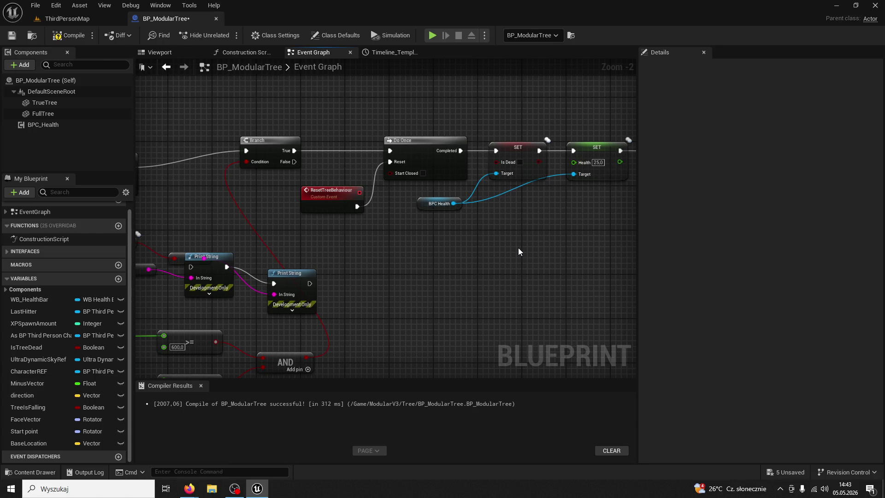
{"action": "mouse_move", "coordinate": [514, 248]}
{"action": "left_mouse_down"}
{"action": "mouse_move", "coordinate": [714, 169]}
{"action": "mouse_move", "coordinate": [286, 203]}
{"action": "left_mouse_up"}
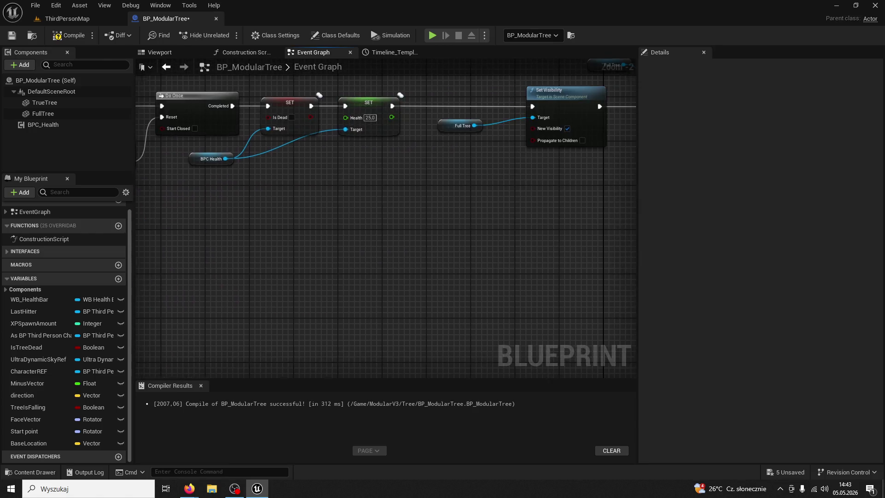
{"action": "scroll", "coordinate": [459, 227], "scroll_direction": "down", "scroll_amount": 2}
{"action": "mouse_move", "coordinate": [459, 226]}
{"action": "left_mouse_down"}
{"action": "mouse_move", "coordinate": [488, 180]}
{"action": "mouse_move", "coordinate": [384, 196]}
{"action": "left_mouse_up"}
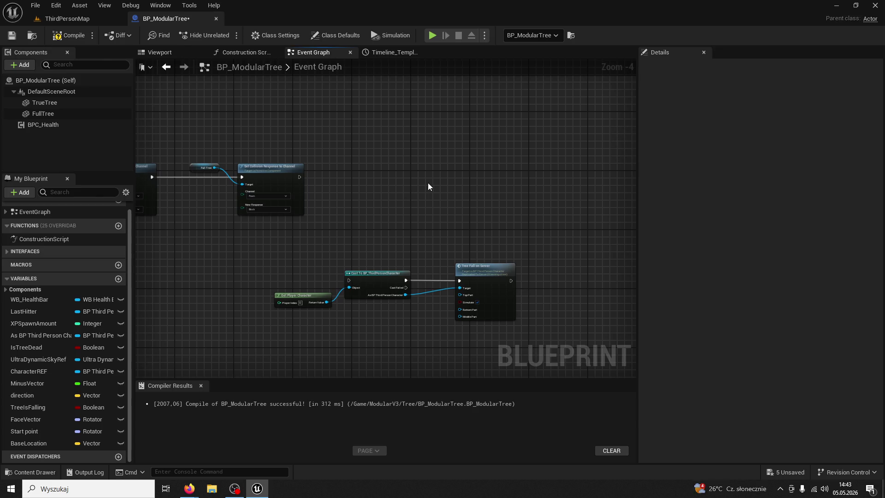
{"action": "key", "text": "ctrl+v"}
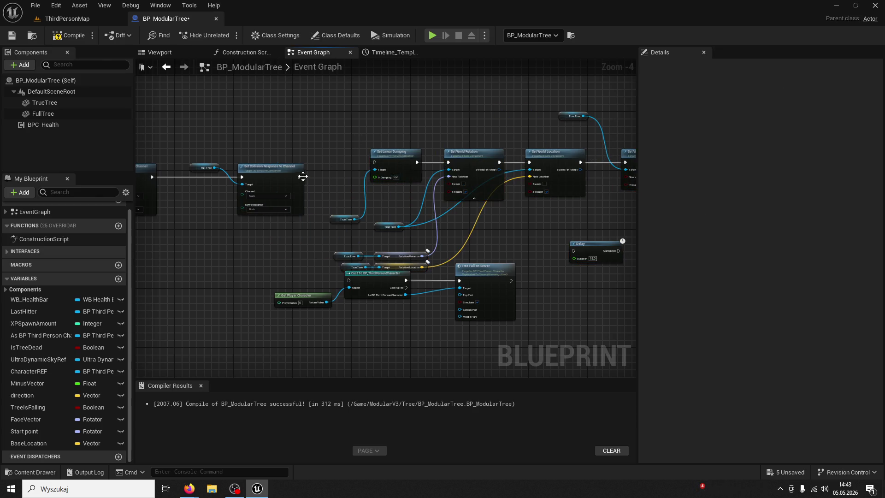
{"action": "left_click", "coordinate": [69, 19]}
Start play and strike the tree three times
{"action": "left_click", "coordinate": [225, 37]}
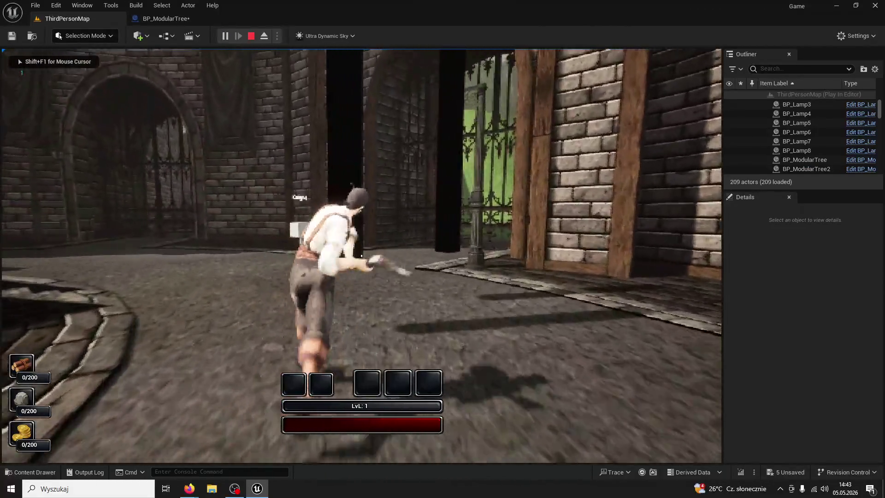
{"action": "left_click", "coordinate": [362, 256]}
{"action": "left_click", "coordinate": [362, 255]}
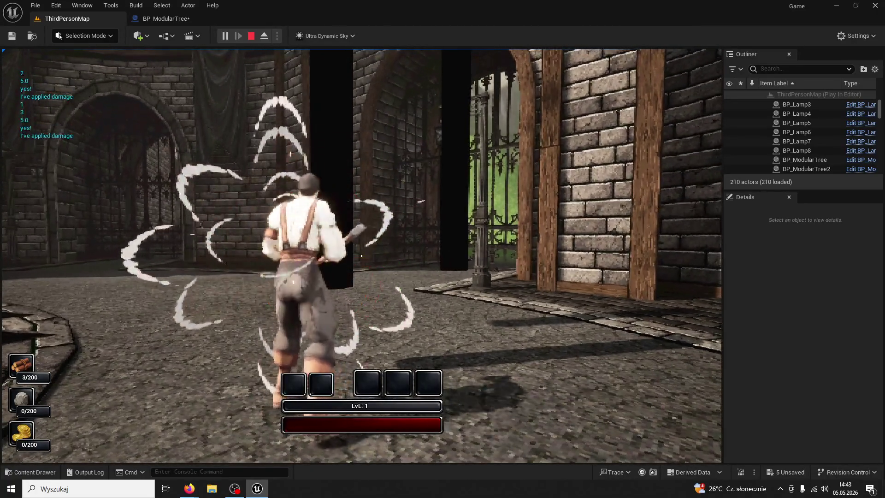
{"action": "left_click", "coordinate": [361, 255]}
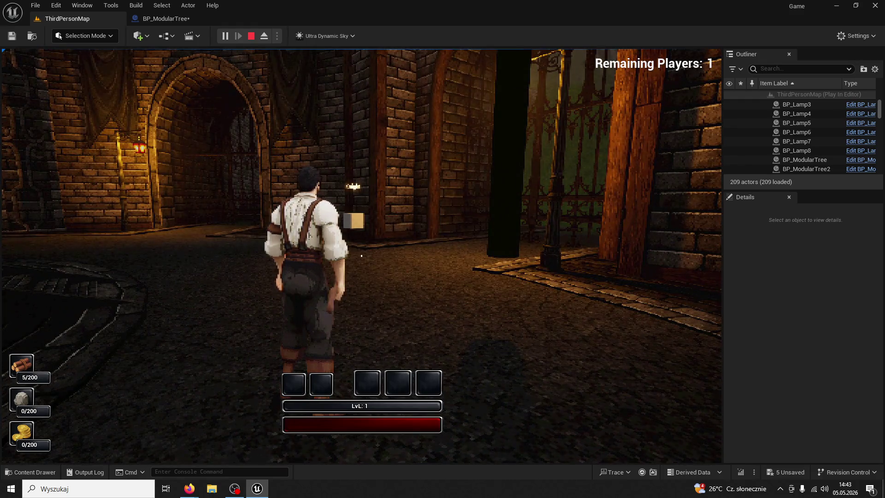
Run around the square back to the tree and fell it with four more strikes
{"action": "key", "text": "a"}
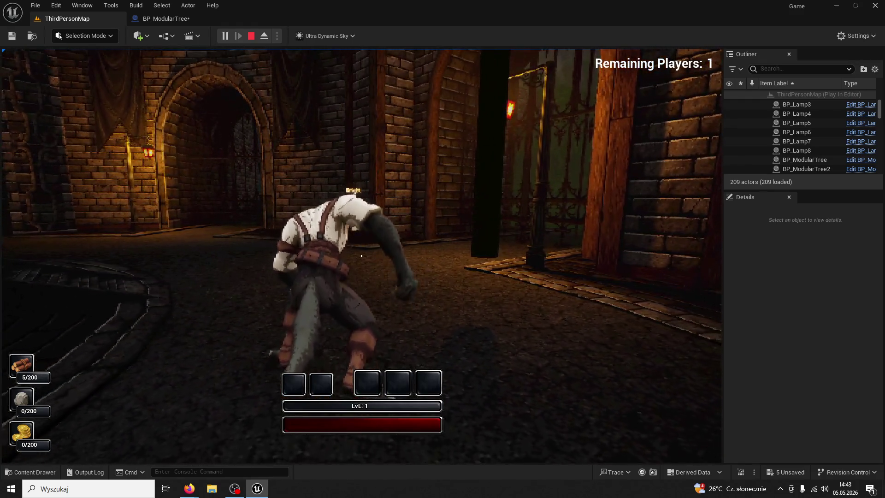
{"action": "key", "text": "w"}
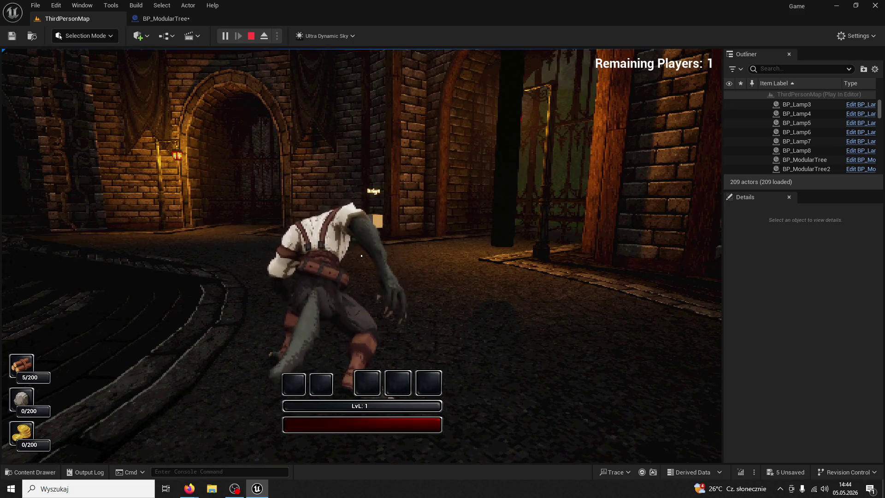
{"action": "key", "text": "w"}
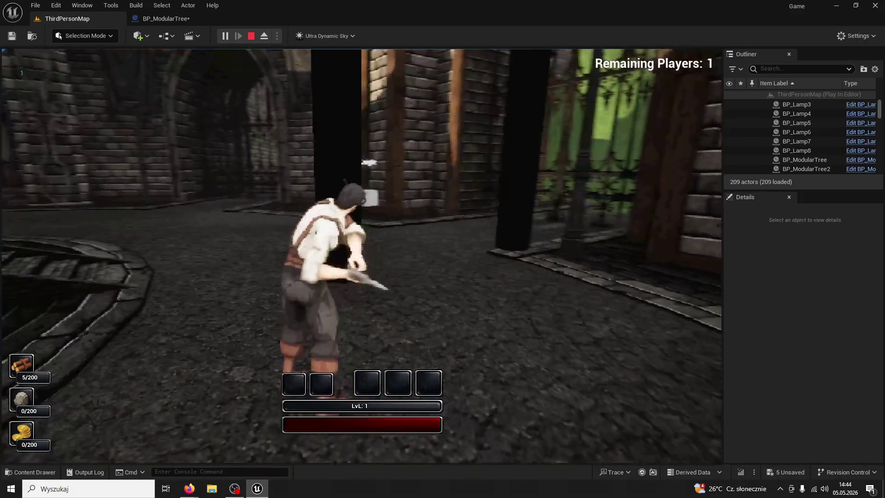
{"action": "left_click", "coordinate": [362, 255]}
{"action": "left_click", "coordinate": [361, 255]}
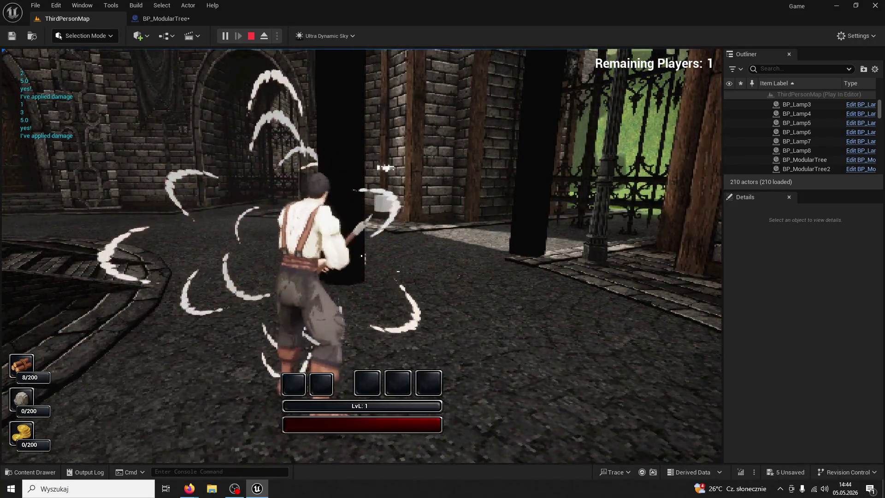
{"action": "left_click", "coordinate": [362, 256]}
{"action": "left_click", "coordinate": [361, 255]}
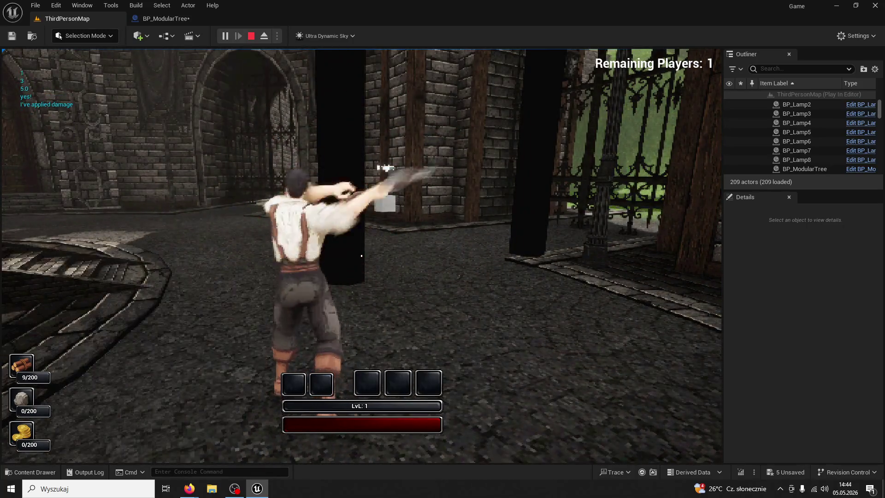
Stop playing and undo the pasted reset nodes in BP_ModularTree
{"action": "key", "text": "Escape"}
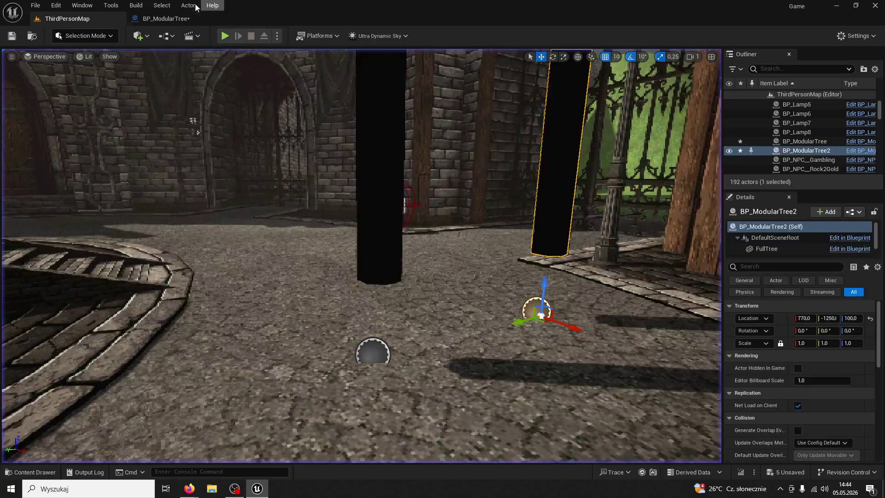
{"action": "left_click", "coordinate": [180, 19]}
{"action": "scroll", "coordinate": [408, 234], "scroll_direction": "up", "scroll_amount": 4}
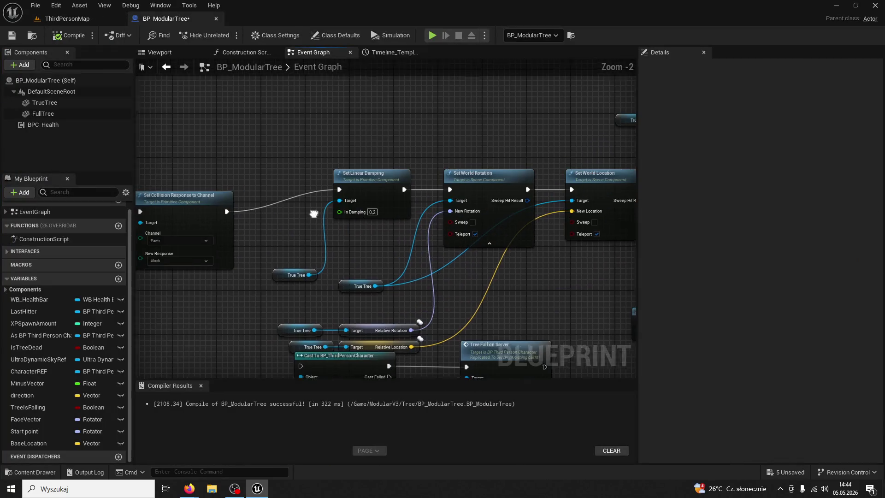
{"action": "scroll", "coordinate": [427, 228], "scroll_direction": "down", "scroll_amount": 8}
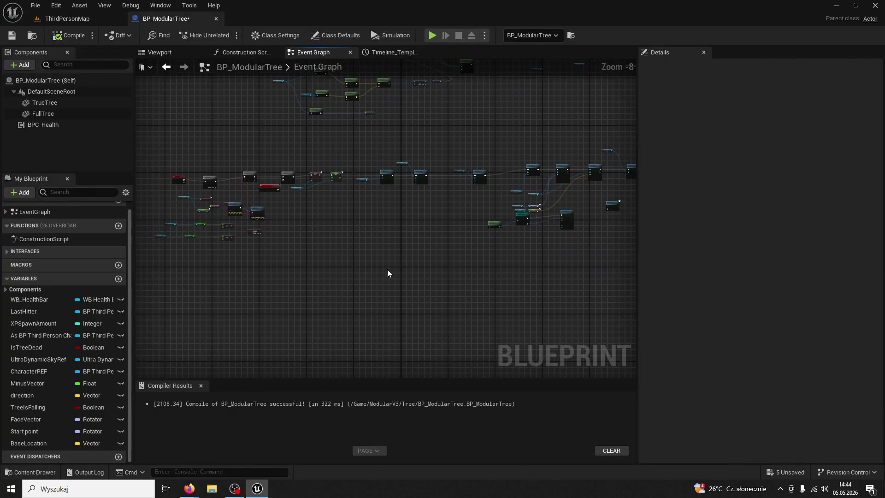
{"action": "key", "text": "ctrl+z"}
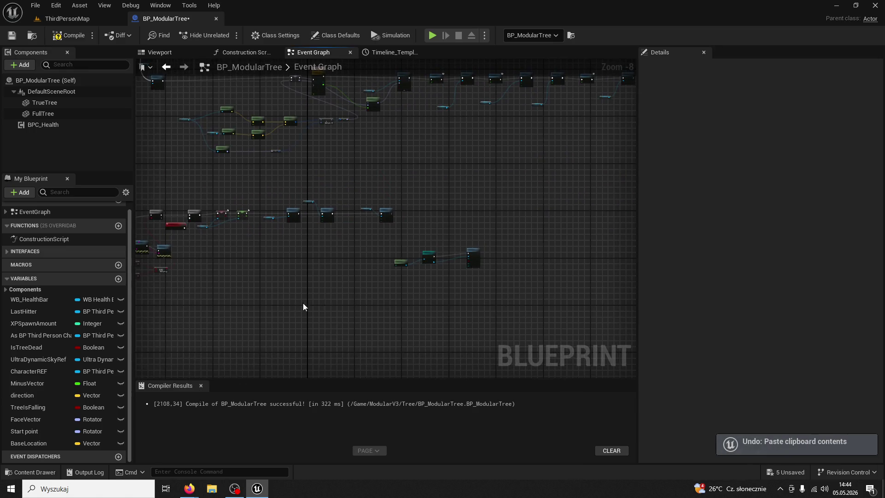
Bring Set World Rotation and its 0.6 Delay node into view in the Event Graph
{"action": "scroll", "coordinate": [456, 239], "scroll_direction": "up", "scroll_amount": 3}
{"action": "scroll", "coordinate": [428, 272], "scroll_direction": "up", "scroll_amount": 2}
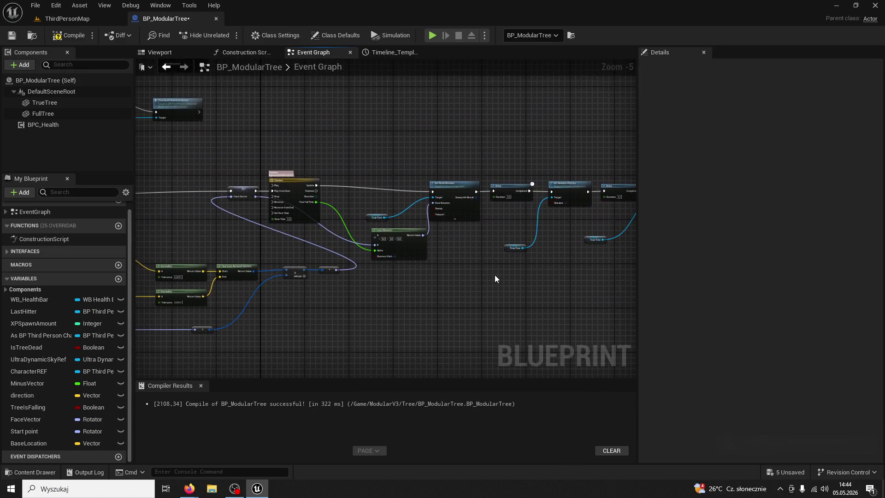
{"action": "mouse_move", "coordinate": [448, 285]}
{"action": "left_mouse_down"}
{"action": "mouse_move", "coordinate": [582, 275]}
{"action": "mouse_move", "coordinate": [447, 283]}
{"action": "left_mouse_up"}
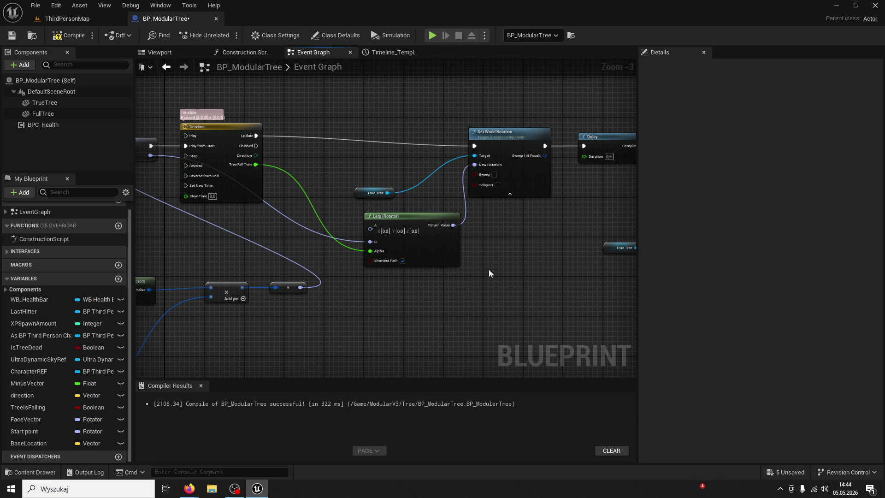
{"action": "mouse_move", "coordinate": [488, 269]}
{"action": "left_mouse_down"}
{"action": "mouse_move", "coordinate": [382, 269]}
{"action": "mouse_move", "coordinate": [378, 256]}
{"action": "left_mouse_up"}
{"action": "scroll", "coordinate": [486, 255], "scroll_direction": "up", "scroll_amount": 2}
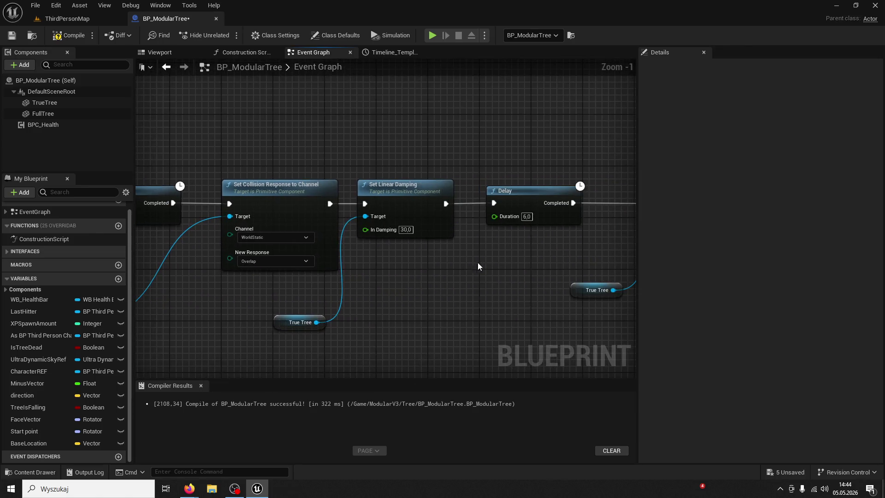
{"action": "mouse_move", "coordinate": [478, 262]}
{"action": "left_mouse_down"}
{"action": "mouse_move", "coordinate": [358, 250]}
{"action": "mouse_move", "coordinate": [421, 251]}
{"action": "left_mouse_up"}
{"action": "scroll", "coordinate": [358, 250], "scroll_direction": "down", "scroll_amount": 3}
{"action": "scroll", "coordinate": [458, 250], "scroll_direction": "up", "scroll_amount": 5}
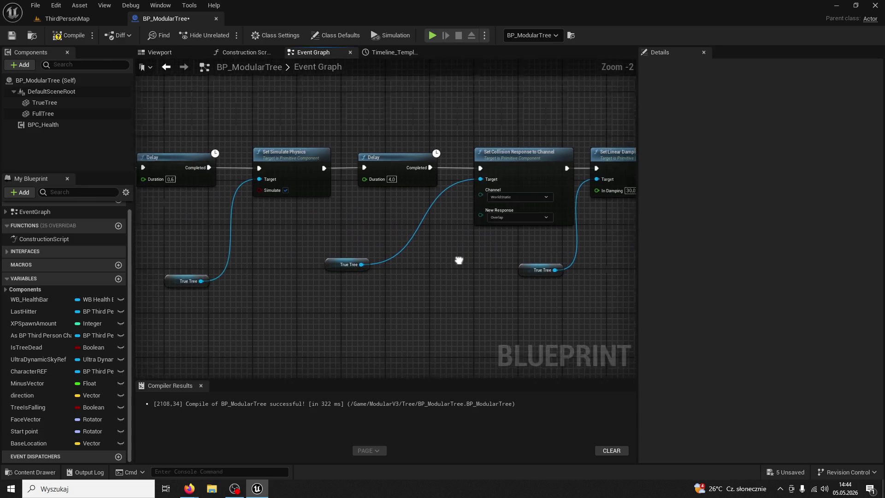
{"action": "mouse_move", "coordinate": [333, 238]}
{"action": "left_mouse_down"}
{"action": "mouse_move", "coordinate": [405, 225]}
{"action": "mouse_move", "coordinate": [465, 257]}
{"action": "mouse_move", "coordinate": [417, 232]}
{"action": "mouse_move", "coordinate": [328, 241]}
{"action": "left_mouse_up"}
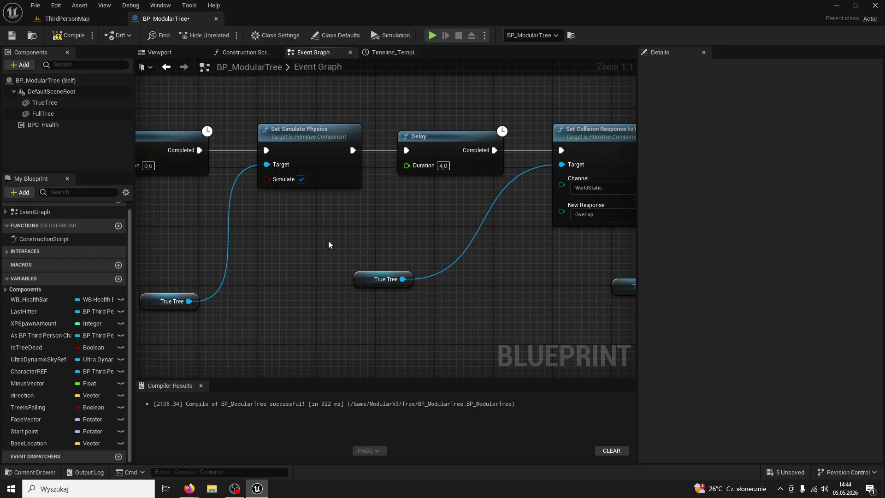
{"action": "left_click_drag", "start_coordinate": [304, 194], "coordinate": [450, 214]}
Set that Delay's duration to 10 and compile the blueprint
{"action": "left_click", "coordinate": [294, 186]}
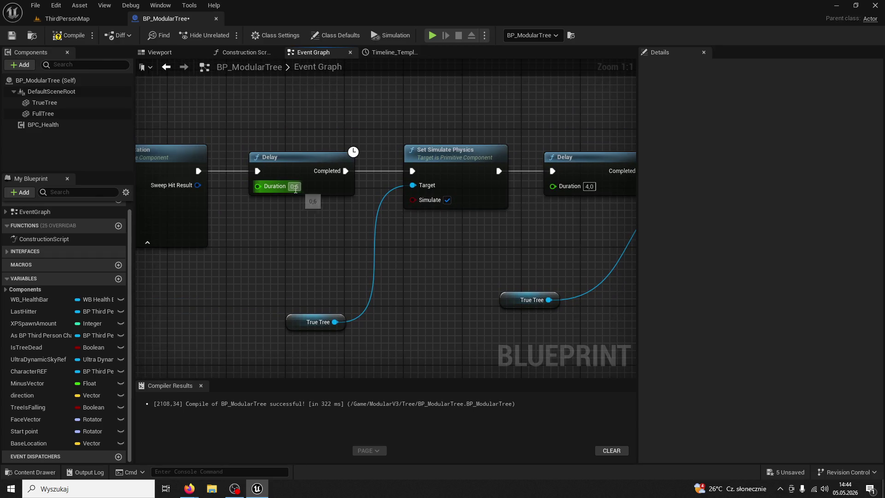
{"action": "type", "text": "10"}
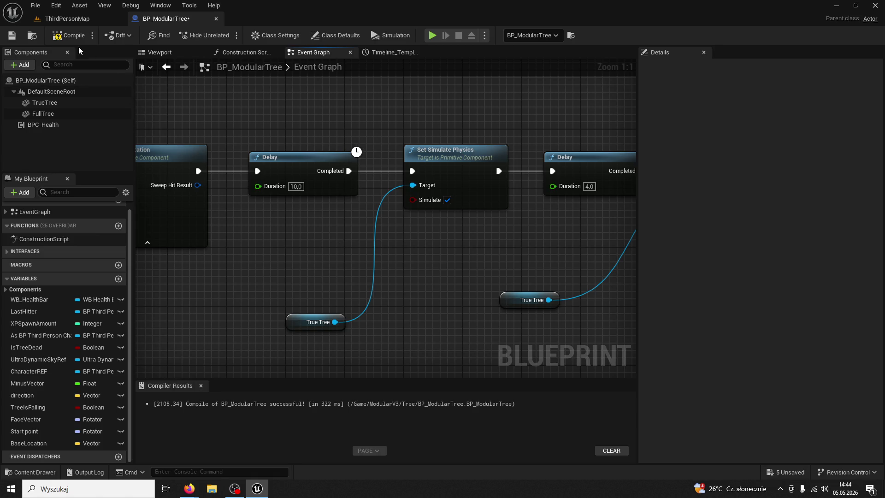
{"action": "left_click", "coordinate": [72, 43]}
{"action": "left_click_drag", "start_coordinate": [312, 233], "coordinate": [351, 226]}
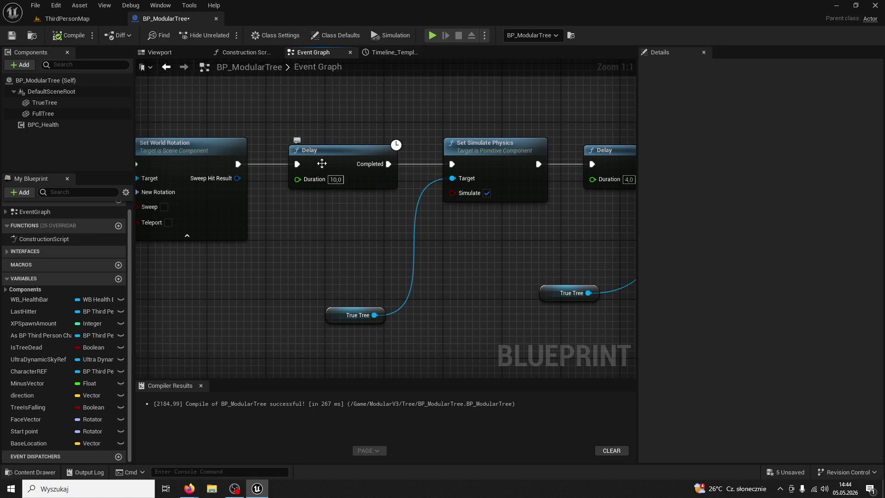
Play ThirdPersonMap and fell the first tree, swinging again beside the fallen log
{"action": "left_click", "coordinate": [88, 18]}
{"action": "left_click", "coordinate": [224, 36]}
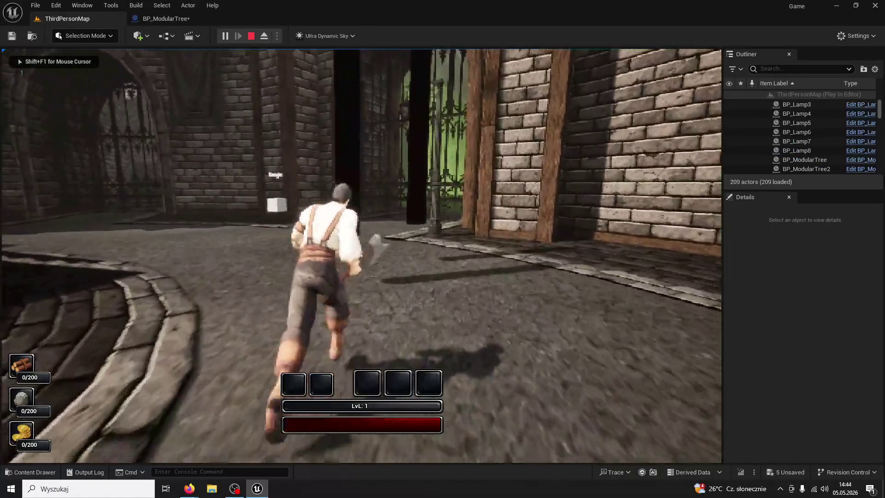
{"action": "left_click", "coordinate": [362, 255]}
{"action": "left_click", "coordinate": [361, 255]}
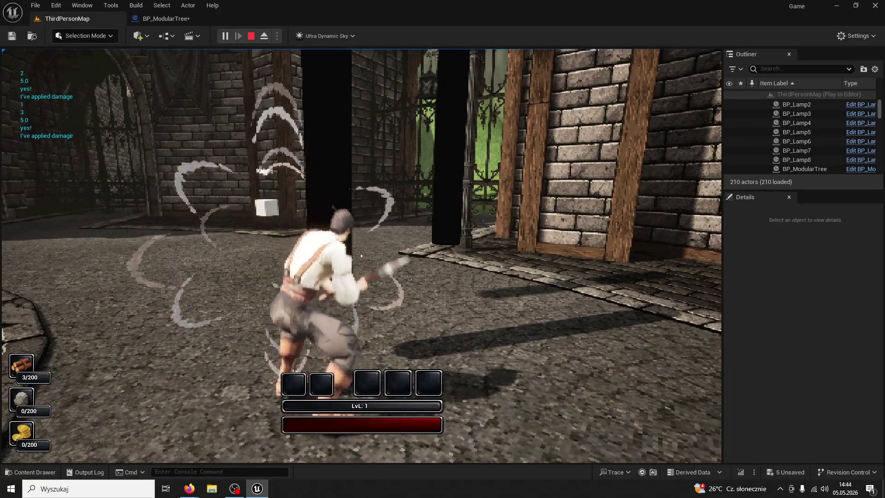
{"action": "left_click", "coordinate": [361, 255]}
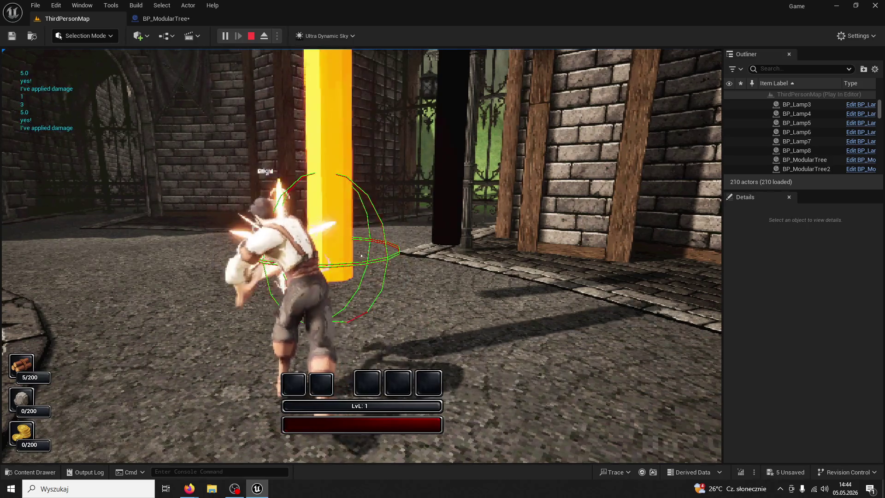
{"action": "left_click", "coordinate": [361, 256]}
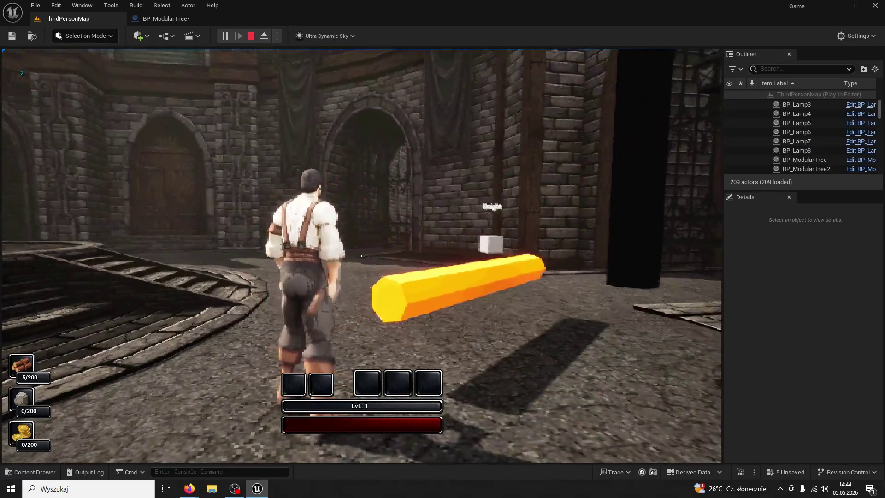
{"action": "left_click", "coordinate": [361, 255]}
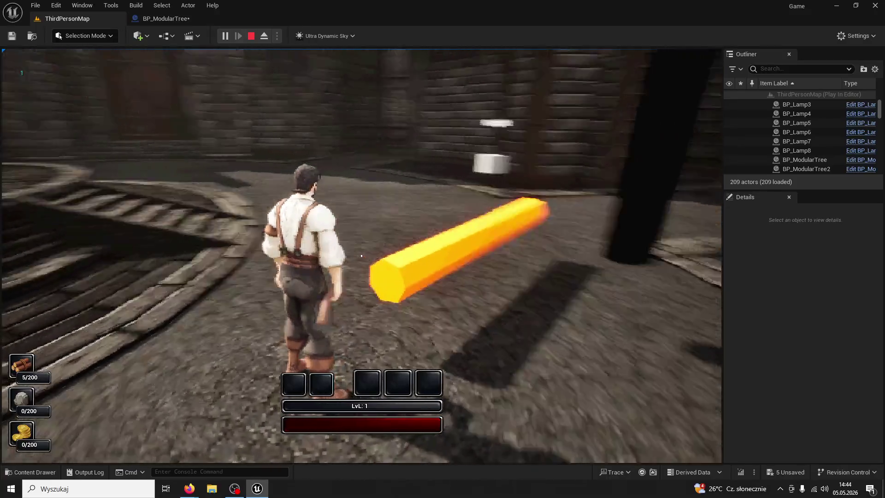
{"action": "left_click", "coordinate": [361, 255]}
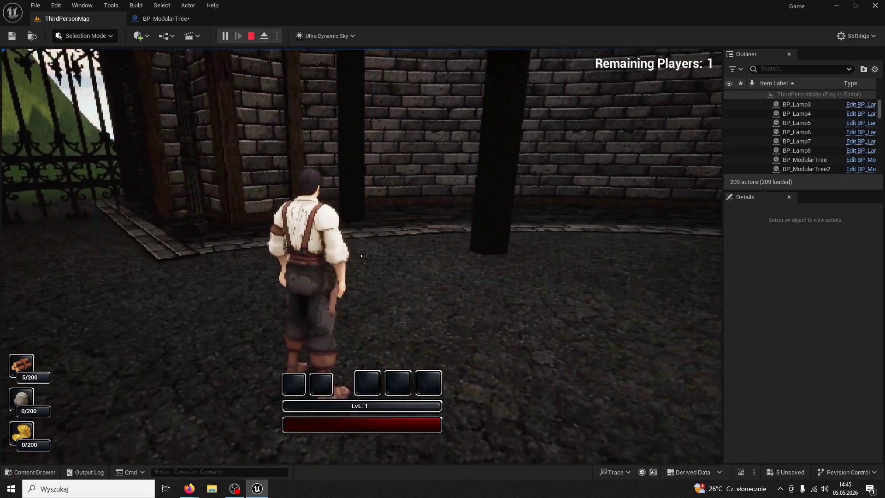
Fell the next tree with five strikes, reaching 10/200 wood, then stop playing
{"action": "key", "text": "w"}
{"action": "left_click", "coordinate": [362, 255]}
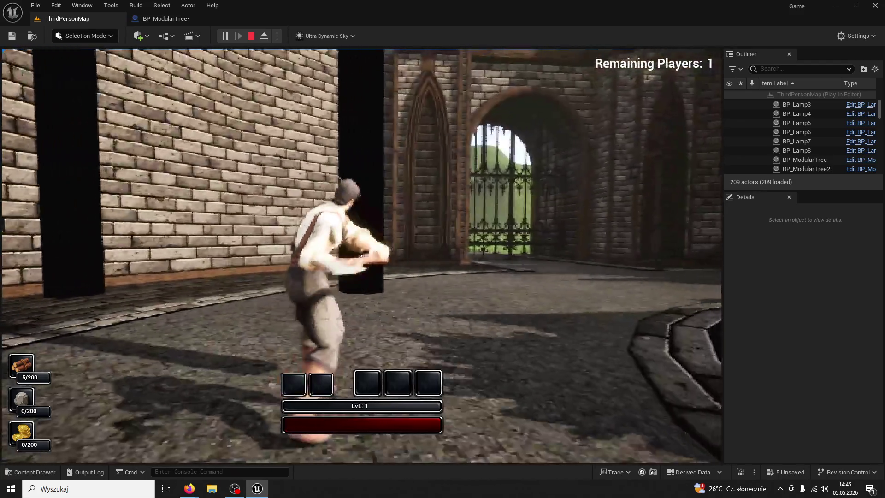
{"action": "left_click", "coordinate": [361, 256]}
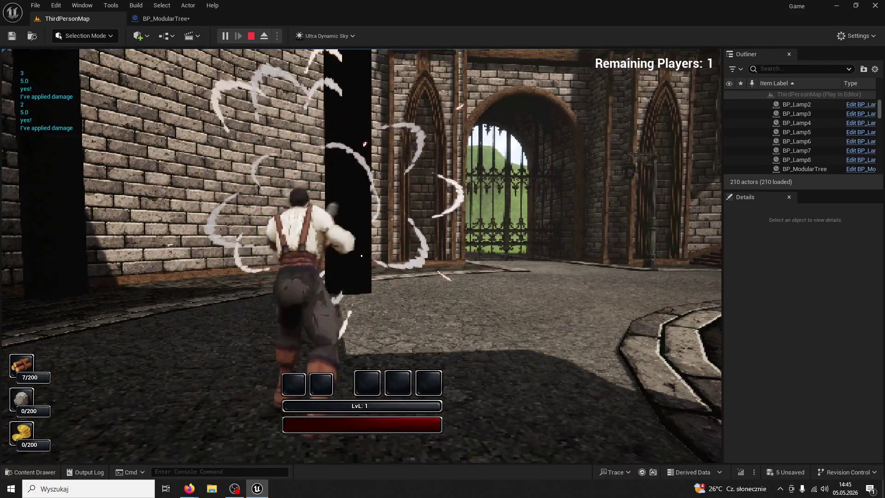
{"action": "left_click", "coordinate": [361, 256]}
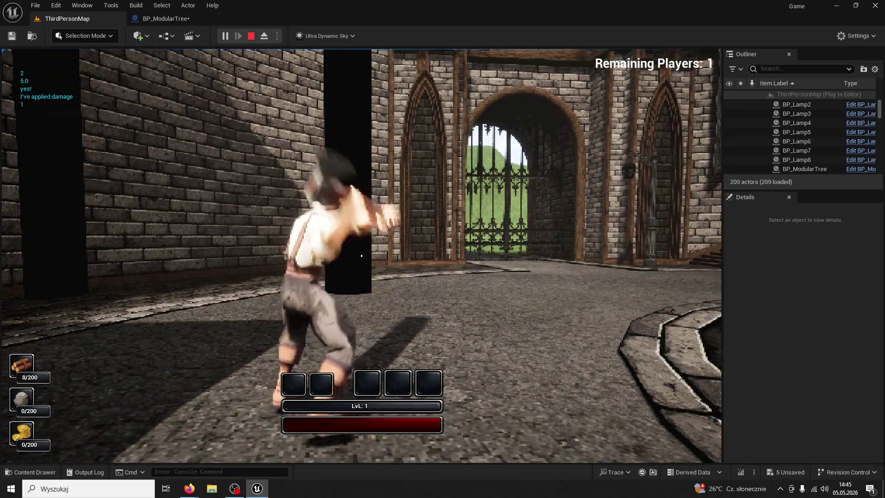
{"action": "left_click", "coordinate": [361, 256]}
{"action": "left_click", "coordinate": [361, 256]}
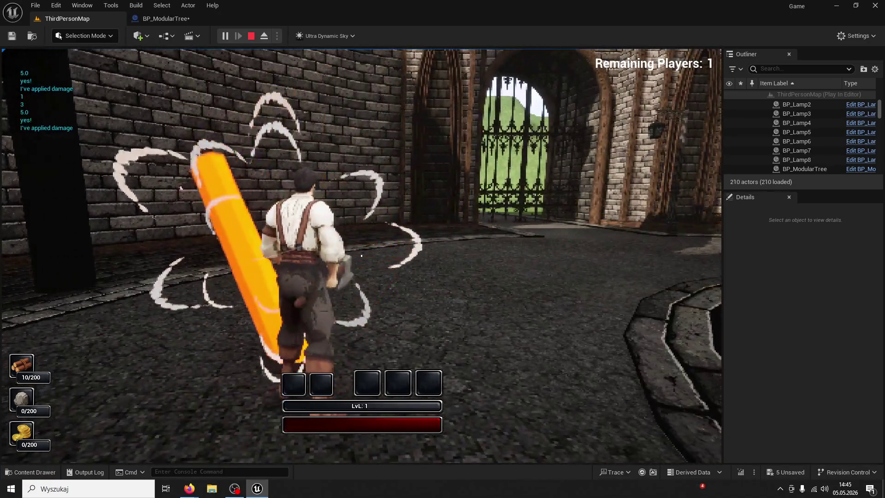
{"action": "key", "text": "w"}
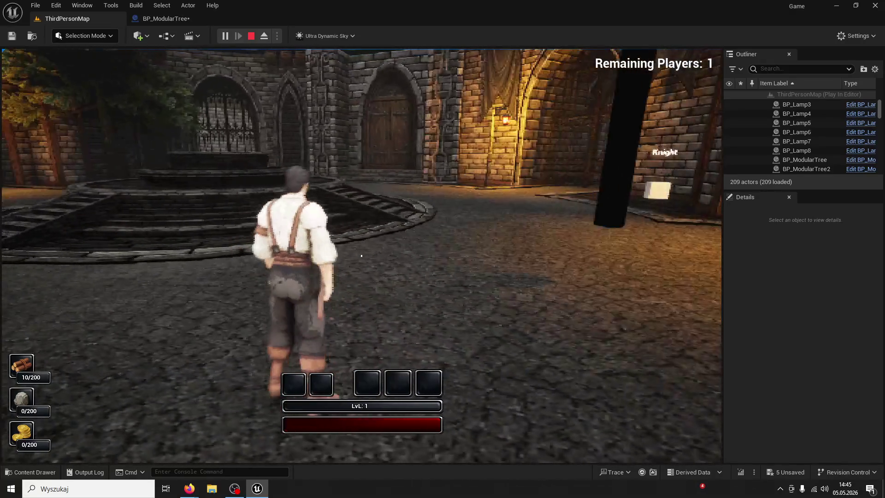
{"action": "key", "text": "Escape"}
{"action": "left_click", "coordinate": [165, 19]}
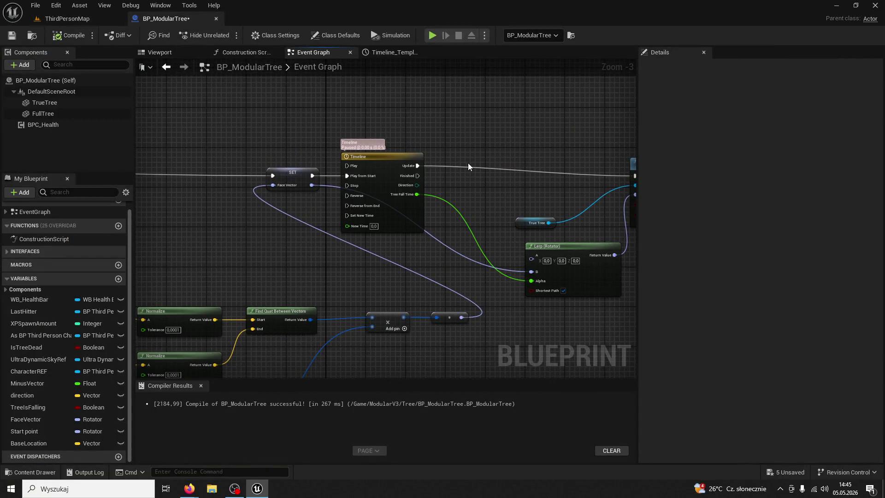
{"action": "scroll", "coordinate": [441, 147], "scroll_direction": "up", "scroll_amount": 2}
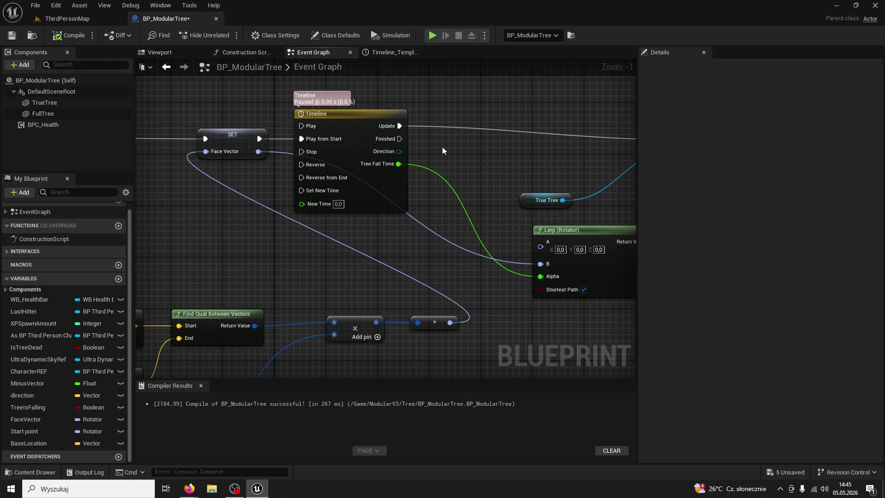
{"action": "scroll", "coordinate": [475, 186], "scroll_direction": "up", "scroll_amount": 1}
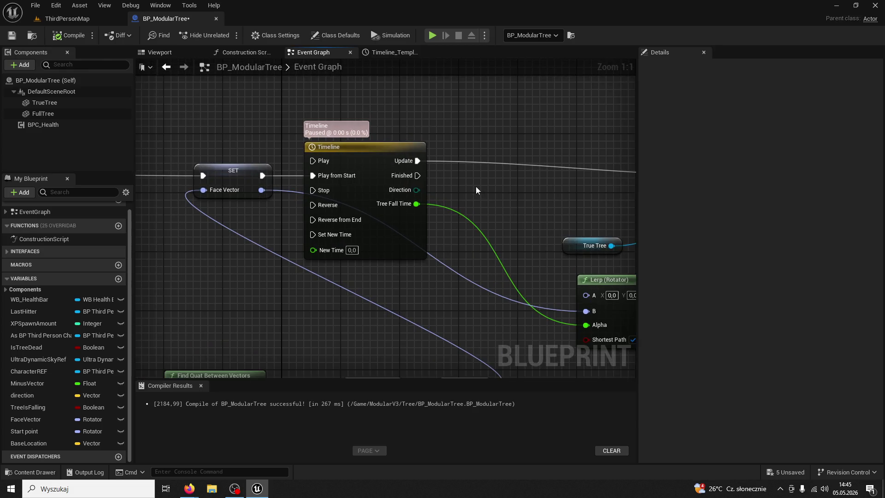
{"action": "scroll", "coordinate": [474, 183], "scroll_direction": "down", "scroll_amount": 5}
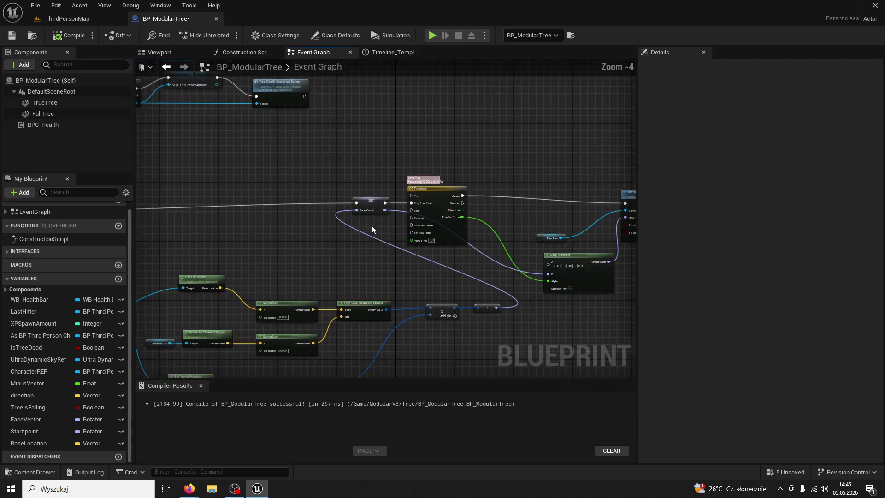
{"action": "mouse_move", "coordinate": [371, 225]}
{"action": "left_mouse_down"}
{"action": "mouse_move", "coordinate": [501, 367]}
{"action": "mouse_move", "coordinate": [455, 310]}
{"action": "mouse_move", "coordinate": [475, 324]}
{"action": "mouse_move", "coordinate": [342, 291]}
{"action": "left_mouse_up"}
{"action": "left_click_drag", "start_coordinate": [521, 282], "coordinate": [154, 193]}
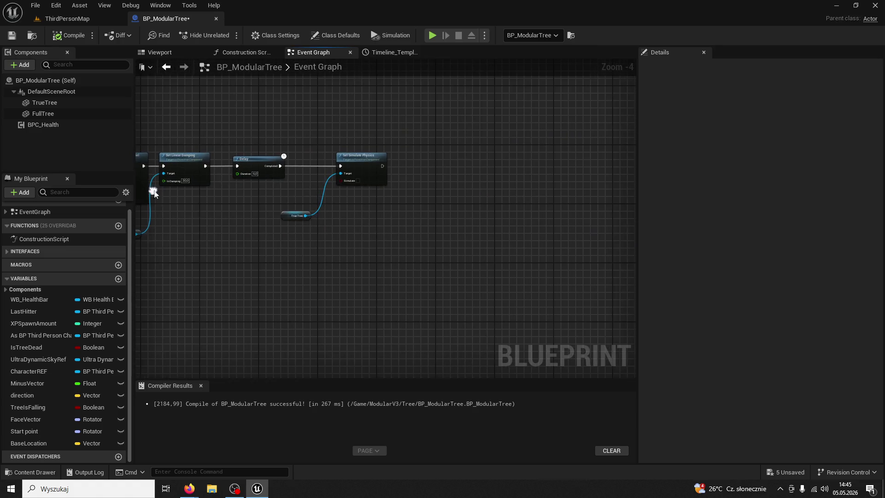
{"action": "mouse_move", "coordinate": [401, 231]}
{"action": "left_mouse_down"}
{"action": "mouse_move", "coordinate": [427, 270]}
{"action": "mouse_move", "coordinate": [579, 282]}
{"action": "left_mouse_up"}
{"action": "scroll", "coordinate": [589, 164], "scroll_direction": "down", "scroll_amount": 4}
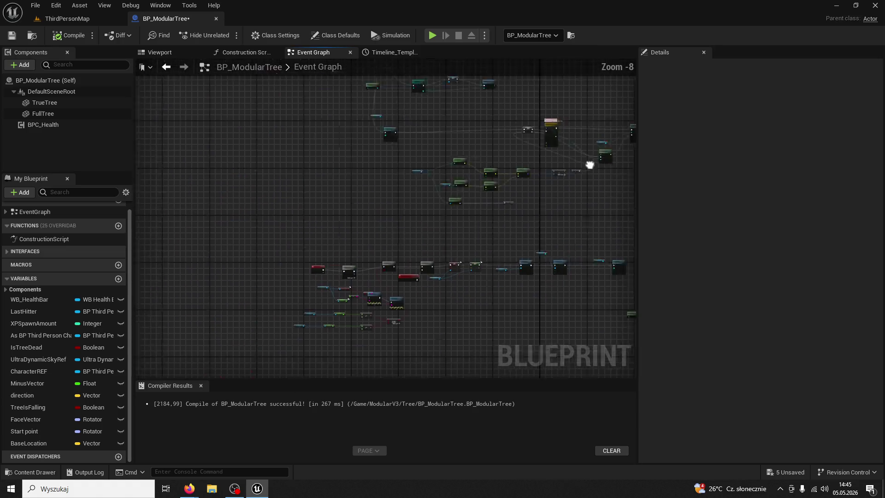
{"action": "scroll", "coordinate": [468, 247], "scroll_direction": "up", "scroll_amount": 8}
{"action": "left_click_drag", "start_coordinate": [465, 261], "coordinate": [235, 251]}
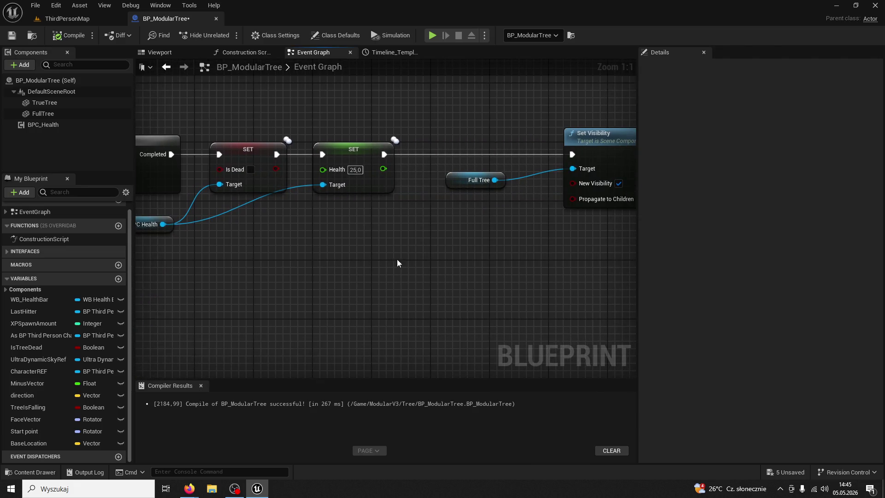
{"action": "mouse_move", "coordinate": [397, 259]}
{"action": "left_mouse_down"}
{"action": "mouse_move", "coordinate": [255, 256]}
{"action": "mouse_move", "coordinate": [228, 272]}
{"action": "left_mouse_up"}
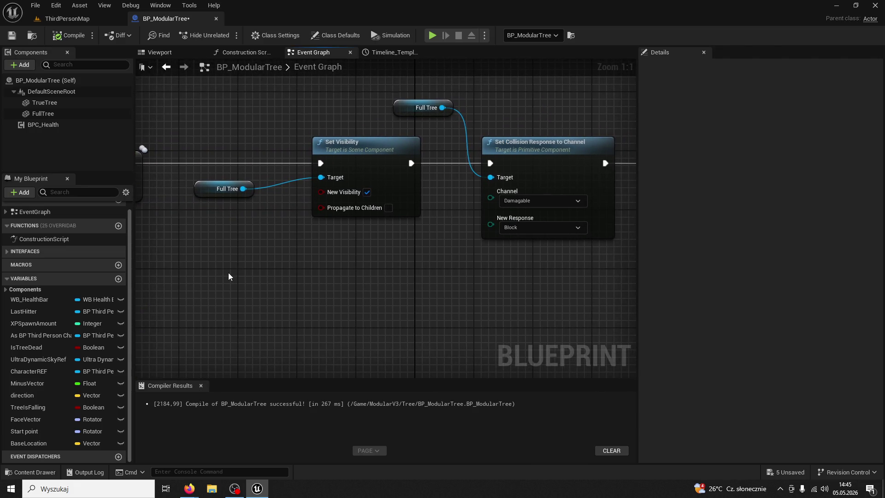
{"action": "left_click_drag", "start_coordinate": [283, 268], "coordinate": [158, 261]}
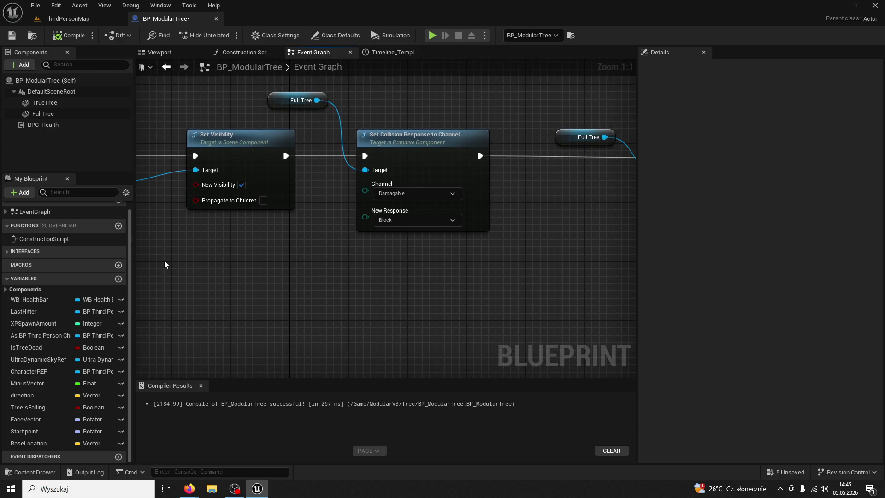
{"action": "left_click_drag", "start_coordinate": [235, 258], "coordinate": [186, 255]}
{"action": "left_click_drag", "start_coordinate": [371, 270], "coordinate": [195, 269]}
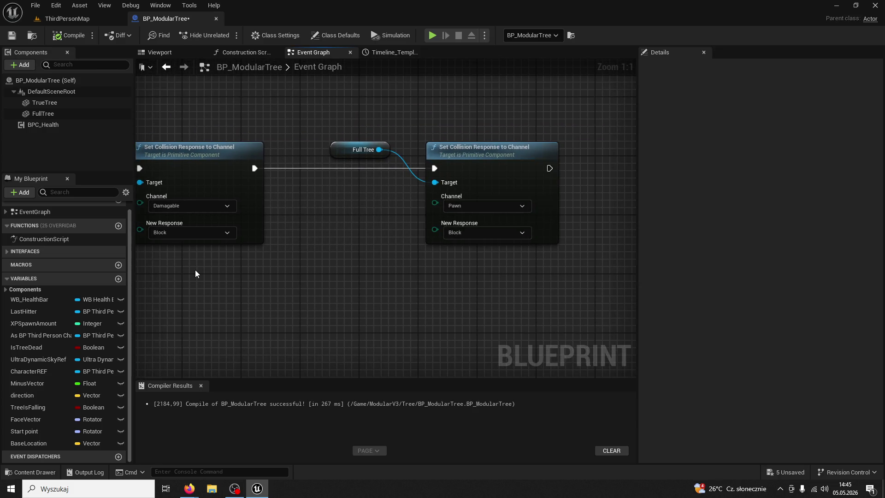
{"action": "scroll", "coordinate": [329, 282], "scroll_direction": "down", "scroll_amount": 2}
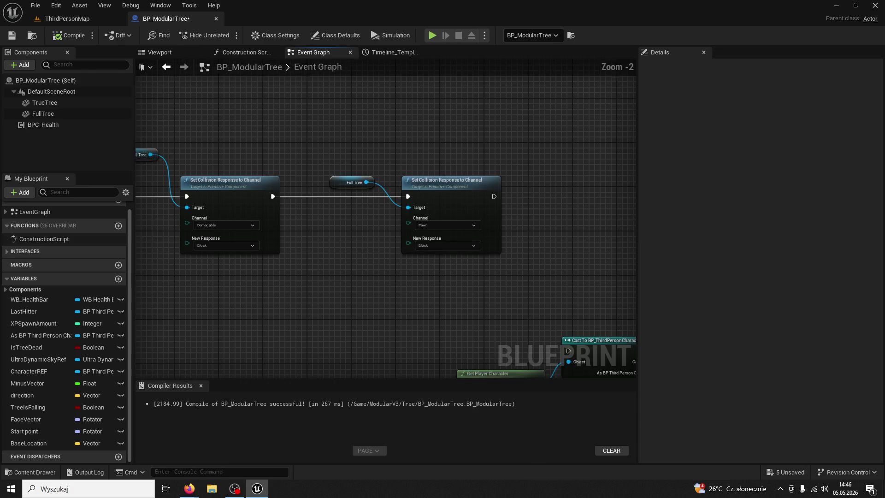
{"action": "mouse_move", "coordinate": [329, 283]}
{"action": "left_mouse_down"}
{"action": "mouse_move", "coordinate": [478, 271]}
{"action": "mouse_move", "coordinate": [380, 212]}
{"action": "mouse_move", "coordinate": [308, 236]}
{"action": "mouse_move", "coordinate": [444, 212]}
{"action": "mouse_move", "coordinate": [301, 232]}
{"action": "left_mouse_up"}
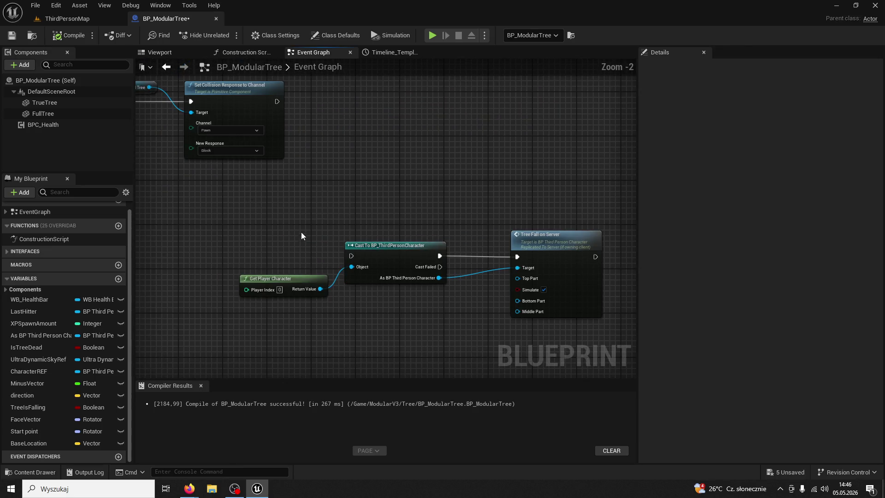
{"action": "mouse_move", "coordinate": [246, 201]}
{"action": "left_mouse_down"}
{"action": "mouse_move", "coordinate": [478, 194]}
{"action": "mouse_move", "coordinate": [428, 243]}
{"action": "mouse_move", "coordinate": [580, 173]}
{"action": "mouse_move", "coordinate": [530, 250]}
{"action": "left_mouse_up"}
{"action": "scroll", "coordinate": [583, 173], "scroll_direction": "down", "scroll_amount": 3}
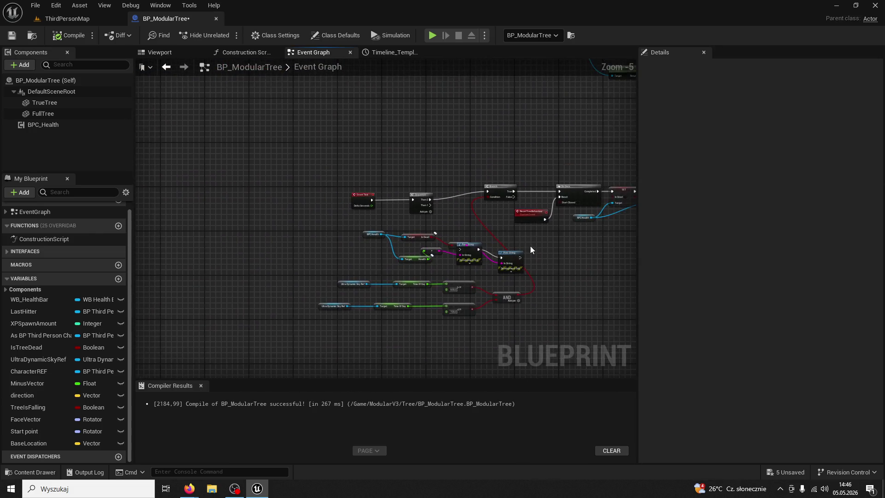
{"action": "scroll", "coordinate": [530, 249], "scroll_direction": "up", "scroll_amount": 3}
{"action": "left_click", "coordinate": [432, 258]}
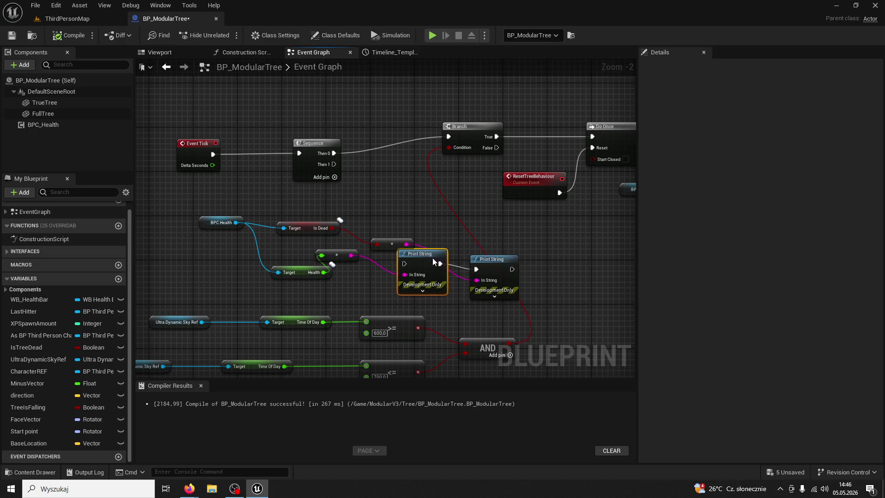
{"action": "scroll", "coordinate": [484, 236], "scroll_direction": "down", "scroll_amount": 4}
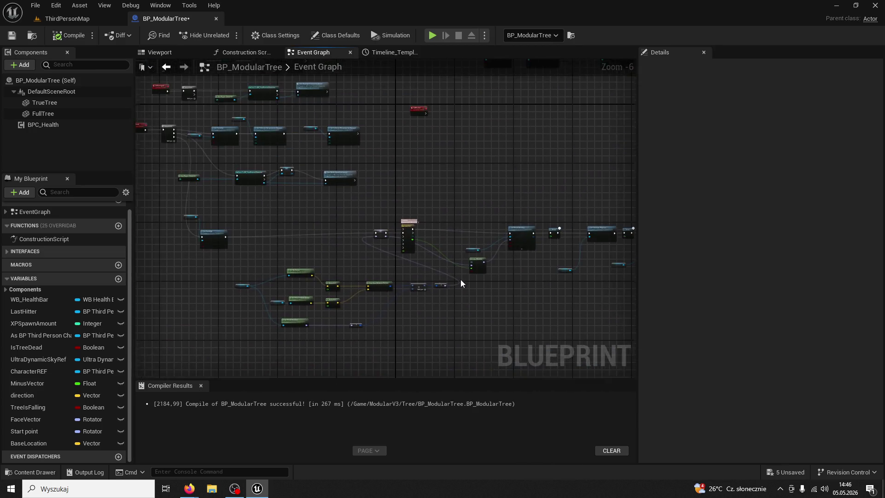
{"action": "scroll", "coordinate": [460, 279], "scroll_direction": "up", "scroll_amount": 7}
{"action": "mouse_move", "coordinate": [460, 280]}
{"action": "left_mouse_down"}
{"action": "mouse_move", "coordinate": [497, 276]}
{"action": "mouse_move", "coordinate": [383, 278]}
{"action": "mouse_move", "coordinate": [383, 259]}
{"action": "mouse_move", "coordinate": [191, 251]}
{"action": "left_mouse_up"}
{"action": "left_click_drag", "start_coordinate": [336, 251], "coordinate": [123, 245]}
{"action": "left_click_drag", "start_coordinate": [309, 242], "coordinate": [175, 236]}
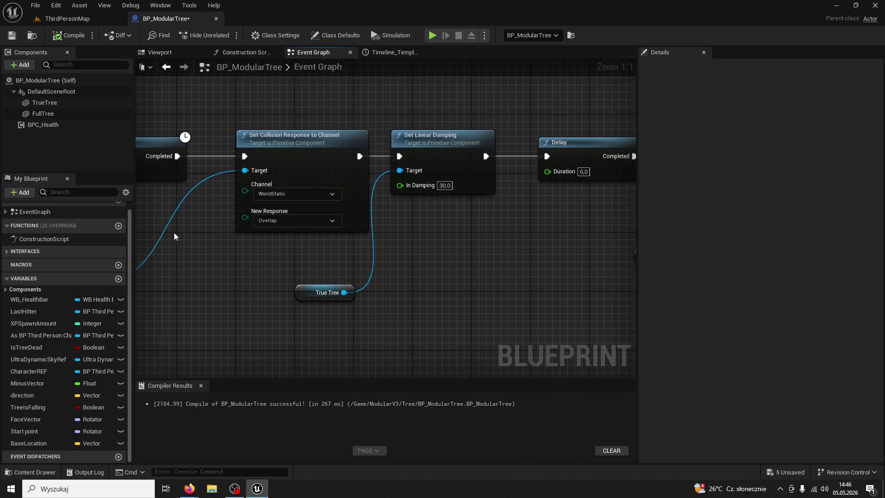
{"action": "left_click_drag", "start_coordinate": [438, 217], "coordinate": [184, 217]}
{"action": "left_click_drag", "start_coordinate": [127, 191], "coordinate": [455, 283]}
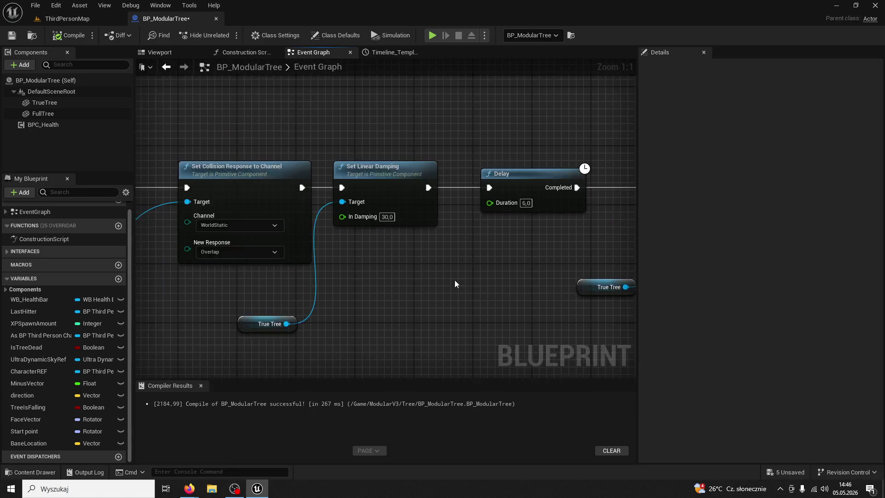
{"action": "scroll", "coordinate": [443, 278], "scroll_direction": "down", "scroll_amount": 4}
{"action": "scroll", "coordinate": [463, 242], "scroll_direction": "up", "scroll_amount": 5}
{"action": "mouse_move", "coordinate": [441, 249]}
{"action": "left_mouse_down"}
{"action": "mouse_move", "coordinate": [455, 223]}
{"action": "mouse_move", "coordinate": [549, 223]}
{"action": "left_mouse_up"}
{"action": "left_click", "coordinate": [561, 191]}
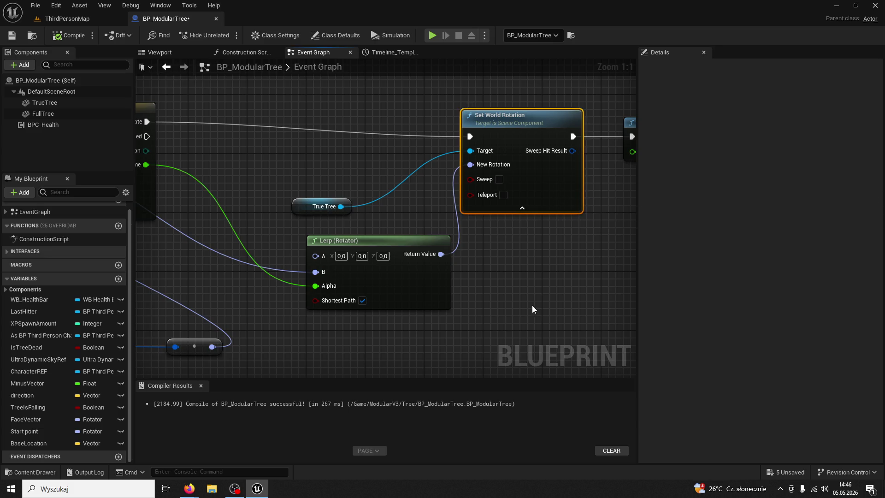
{"action": "mouse_move", "coordinate": [533, 310]}
{"action": "left_mouse_down"}
{"action": "mouse_move", "coordinate": [454, 241]}
{"action": "mouse_move", "coordinate": [297, 233]}
{"action": "mouse_move", "coordinate": [439, 234]}
{"action": "left_mouse_up"}
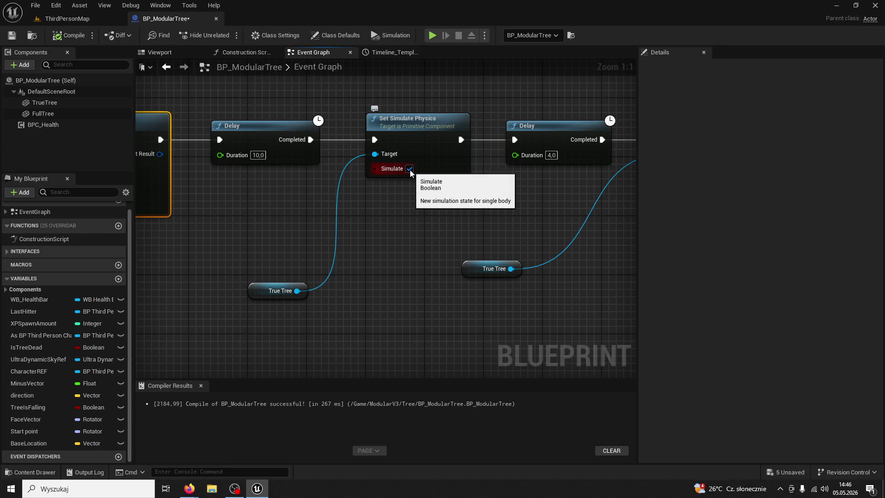
{"action": "left_click_drag", "start_coordinate": [463, 206], "coordinate": [174, 214]}
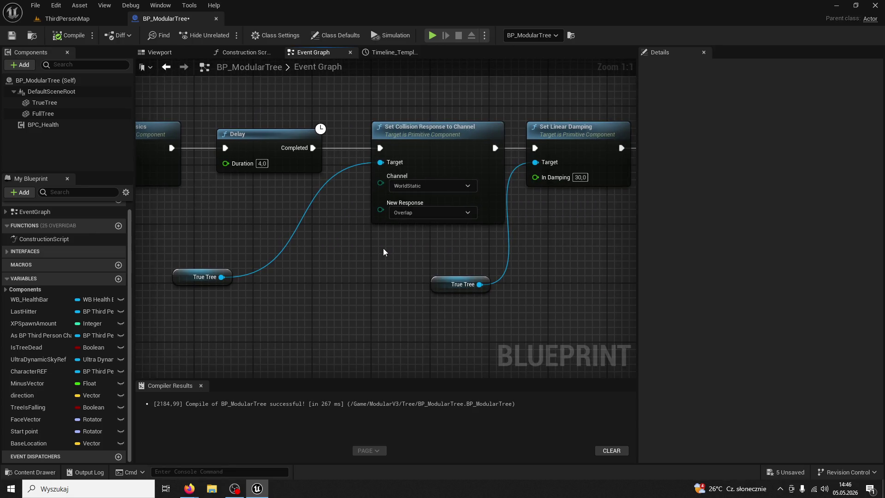
{"action": "mouse_move", "coordinate": [384, 252]}
{"action": "left_mouse_down"}
{"action": "mouse_move", "coordinate": [431, 245]}
{"action": "mouse_move", "coordinate": [393, 224]}
{"action": "left_mouse_up"}
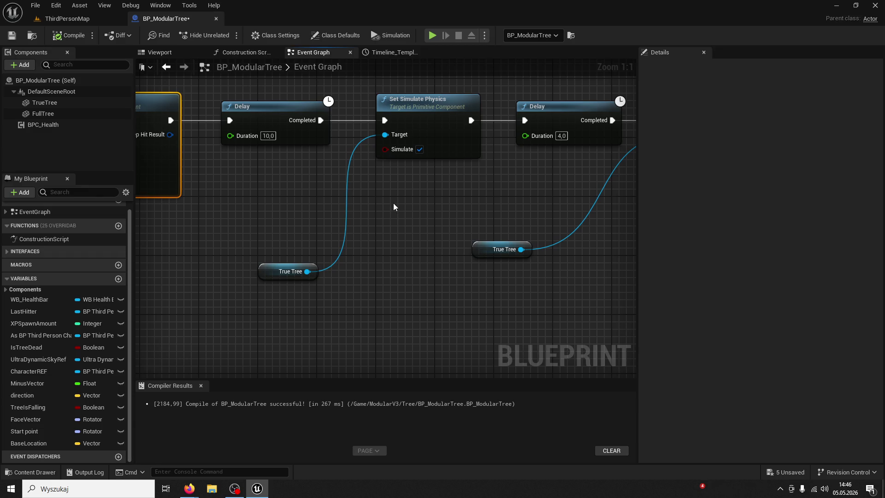
{"action": "mouse_move", "coordinate": [392, 203]}
{"action": "left_mouse_down"}
{"action": "mouse_move", "coordinate": [195, 213]}
{"action": "mouse_move", "coordinate": [203, 216]}
{"action": "left_mouse_up"}
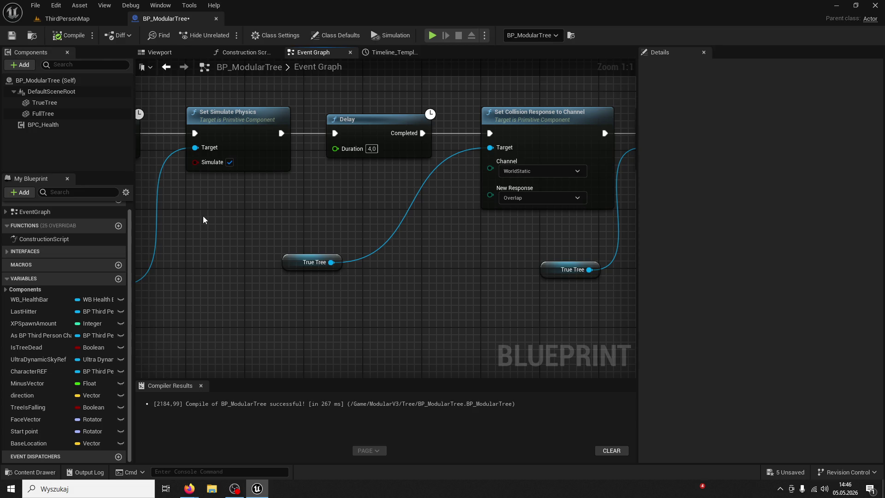
{"action": "left_click_drag", "start_coordinate": [337, 215], "coordinate": [162, 201]}
{"action": "mouse_move", "coordinate": [419, 227]}
{"action": "left_mouse_down"}
{"action": "mouse_move", "coordinate": [247, 226]}
{"action": "mouse_move", "coordinate": [55, 244]}
{"action": "left_mouse_up"}
{"action": "mouse_move", "coordinate": [161, 260]}
{"action": "left_mouse_down"}
{"action": "mouse_move", "coordinate": [225, 270]}
{"action": "mouse_move", "coordinate": [443, 245]}
{"action": "mouse_move", "coordinate": [498, 187]}
{"action": "mouse_move", "coordinate": [449, 203]}
{"action": "mouse_move", "coordinate": [477, 223]}
{"action": "left_mouse_up"}
{"action": "scroll", "coordinate": [407, 250], "scroll_direction": "down", "scroll_amount": 1}
{"action": "mouse_move", "coordinate": [482, 225]}
{"action": "left_mouse_down"}
{"action": "mouse_move", "coordinate": [381, 203]}
{"action": "mouse_move", "coordinate": [245, 203]}
{"action": "mouse_move", "coordinate": [425, 189]}
{"action": "mouse_move", "coordinate": [529, 235]}
{"action": "mouse_move", "coordinate": [459, 260]}
{"action": "left_mouse_up"}
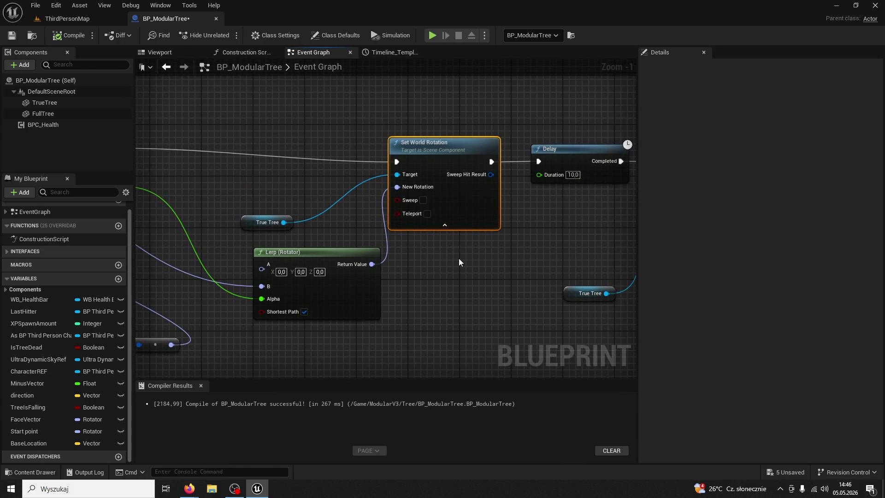
{"action": "left_click_drag", "start_coordinate": [459, 262], "coordinate": [305, 259]}
{"action": "left_click_drag", "start_coordinate": [506, 253], "coordinate": [418, 250]}
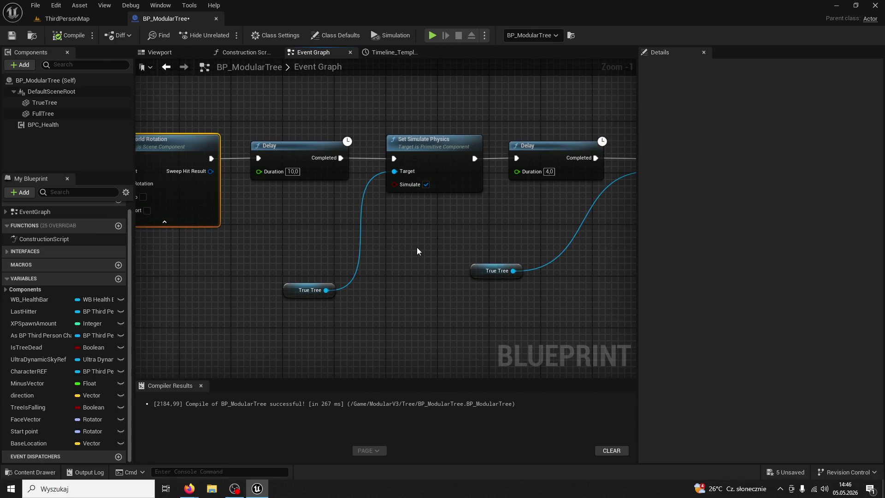
{"action": "left_click_drag", "start_coordinate": [506, 200], "coordinate": [369, 207]}
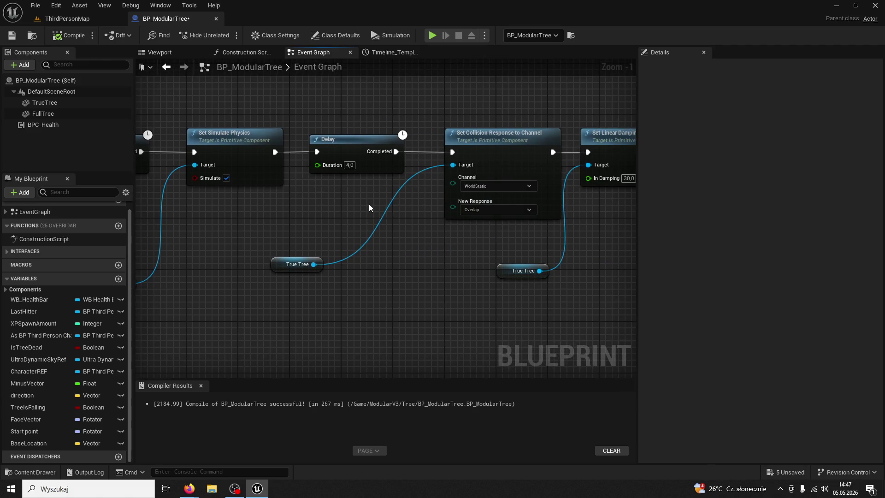
{"action": "left_click_drag", "start_coordinate": [368, 204], "coordinate": [328, 231]}
{"action": "scroll", "coordinate": [409, 250], "scroll_direction": "up", "scroll_amount": 1}
{"action": "left_click_drag", "start_coordinate": [409, 251], "coordinate": [308, 255]}
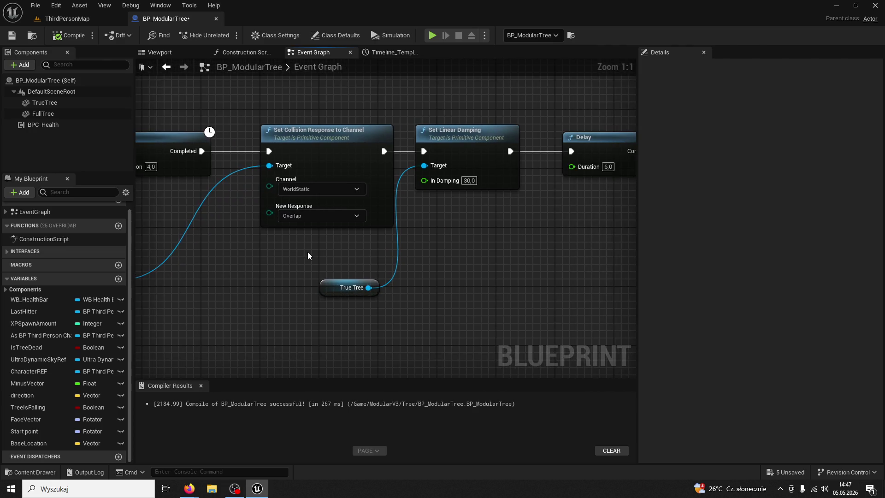
{"action": "mouse_move", "coordinate": [454, 254]}
{"action": "left_mouse_down"}
{"action": "mouse_move", "coordinate": [468, 241]}
{"action": "mouse_move", "coordinate": [264, 236]}
{"action": "mouse_move", "coordinate": [422, 240]}
{"action": "mouse_move", "coordinate": [363, 232]}
{"action": "mouse_move", "coordinate": [361, 251]}
{"action": "mouse_move", "coordinate": [362, 174]}
{"action": "left_mouse_up"}
{"action": "scroll", "coordinate": [404, 239], "scroll_direction": "down", "scroll_amount": 1}
{"action": "scroll", "coordinate": [364, 235], "scroll_direction": "down", "scroll_amount": 1}
Duplicate the WorldStatic Set Collision Response node with its True Tree reference and chain it after Set Simulate Physics
{"action": "left_click", "coordinate": [362, 174]}
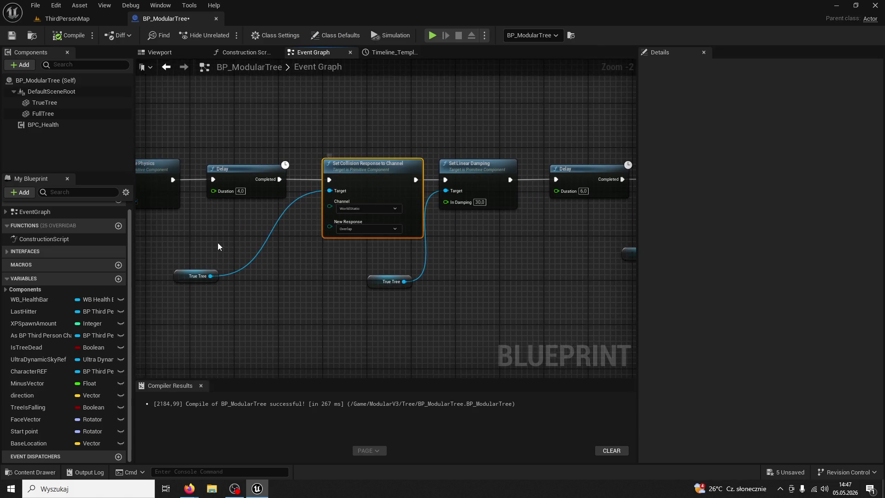
{"action": "left_click", "coordinate": [181, 274], "text": "ctrl"}
{"action": "key", "text": "ctrl+c"}
{"action": "mouse_move", "coordinate": [347, 291]}
{"action": "left_mouse_down"}
{"action": "mouse_move", "coordinate": [500, 233]}
{"action": "mouse_move", "coordinate": [547, 249]}
{"action": "left_mouse_up"}
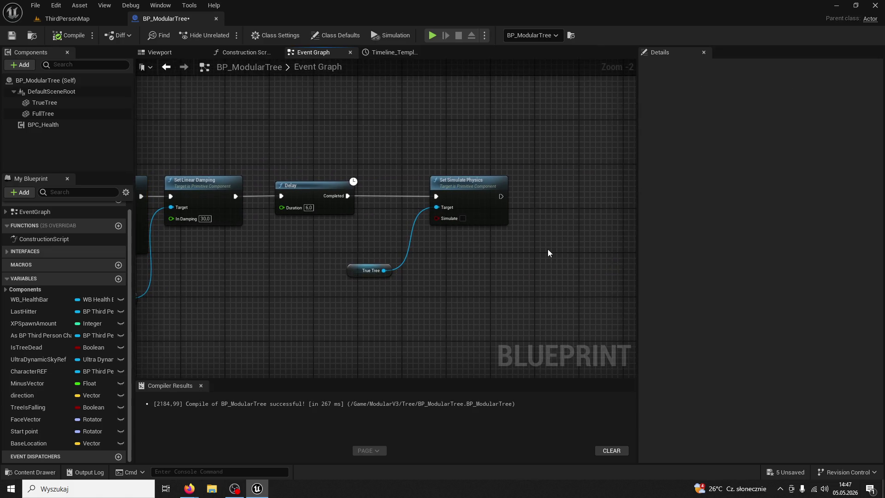
{"action": "key", "text": "ctrl+v"}
{"action": "mouse_move", "coordinate": [500, 197]}
{"action": "left_mouse_down"}
{"action": "mouse_move", "coordinate": [607, 212]}
{"action": "mouse_move", "coordinate": [551, 213]}
{"action": "left_mouse_up"}
Set the pasted node's WorldStatic collision response to Block
{"action": "left_click", "coordinate": [579, 261]}
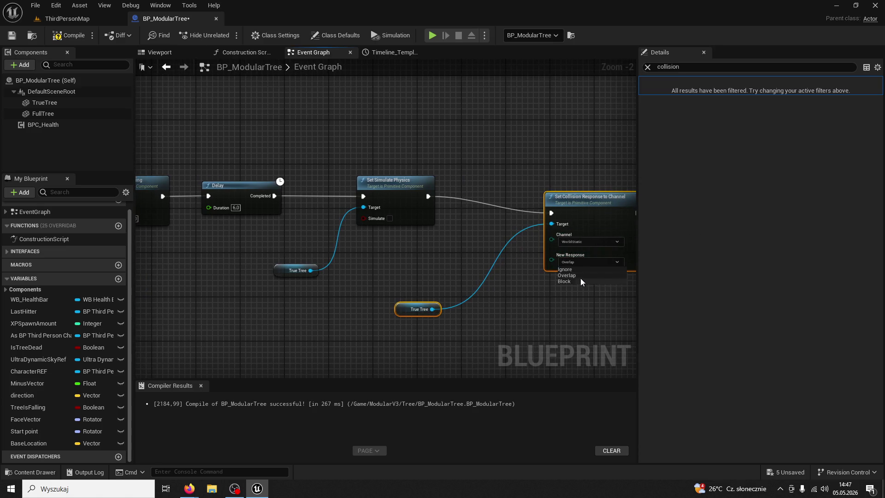
{"action": "left_click_drag", "start_coordinate": [551, 271], "coordinate": [447, 249]}
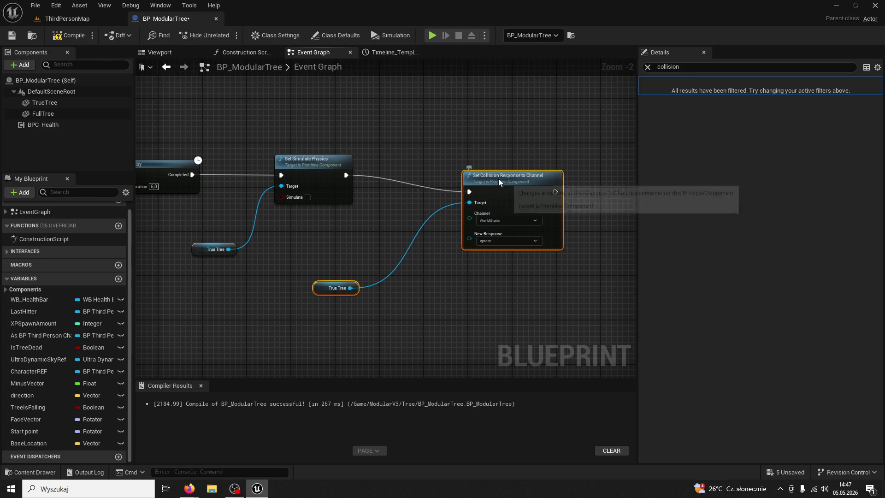
{"action": "left_click_drag", "start_coordinate": [498, 178], "coordinate": [480, 162]}
{"action": "left_click", "coordinate": [647, 67]}
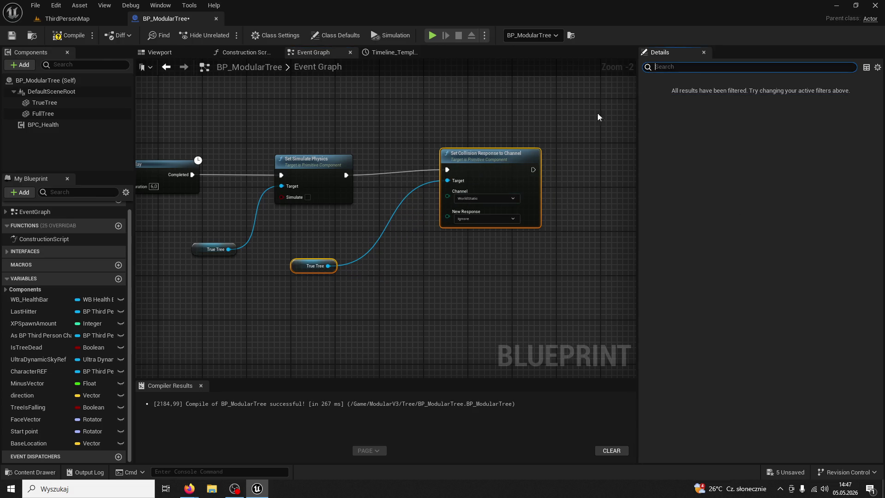
{"action": "left_click", "coordinate": [481, 216]}
{"action": "left_click", "coordinate": [472, 237]}
{"action": "scroll", "coordinate": [358, 285], "scroll_direction": "up", "scroll_amount": 1}
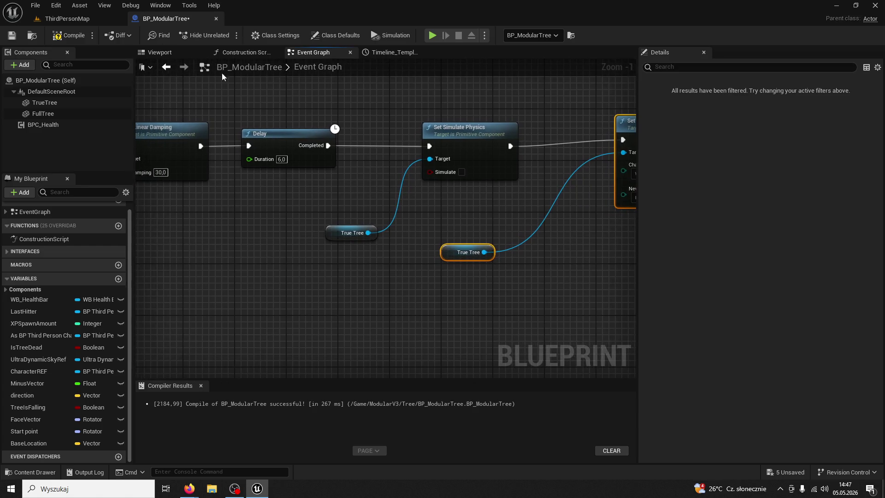
Play ThirdPersonMap, chop a tree three times, then stop and reopen BP_ModularTree
{"action": "left_click", "coordinate": [72, 18]}
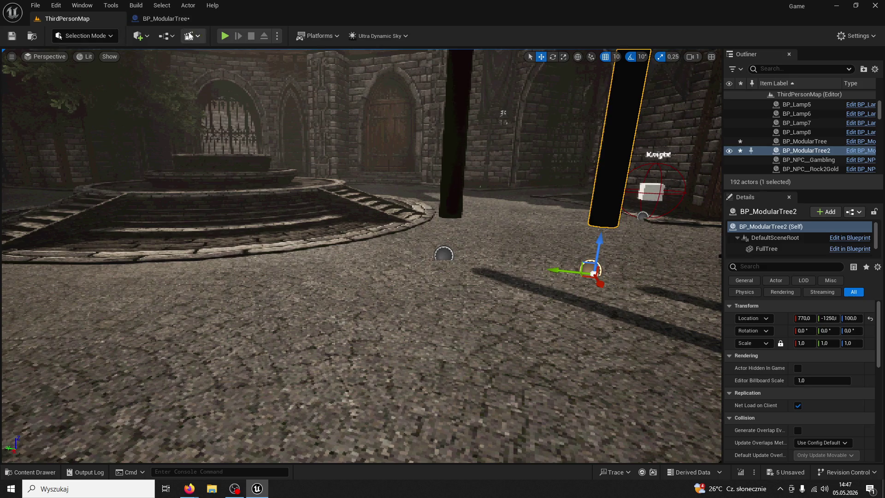
{"action": "left_click", "coordinate": [228, 37]}
{"action": "key", "text": "w"}
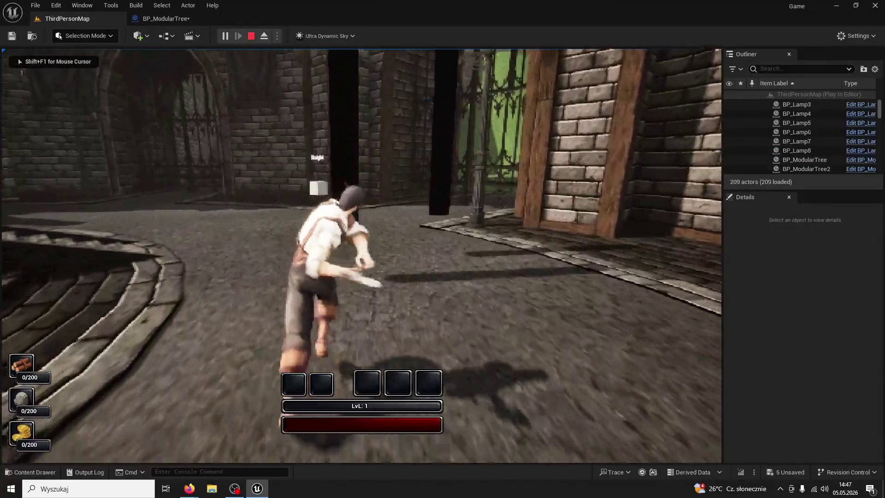
{"action": "left_click", "coordinate": [361, 255]}
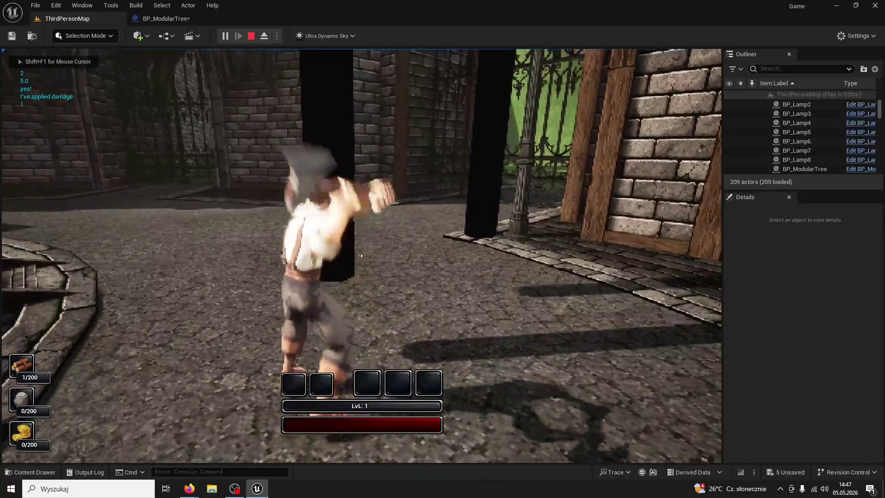
{"action": "left_click", "coordinate": [361, 255]}
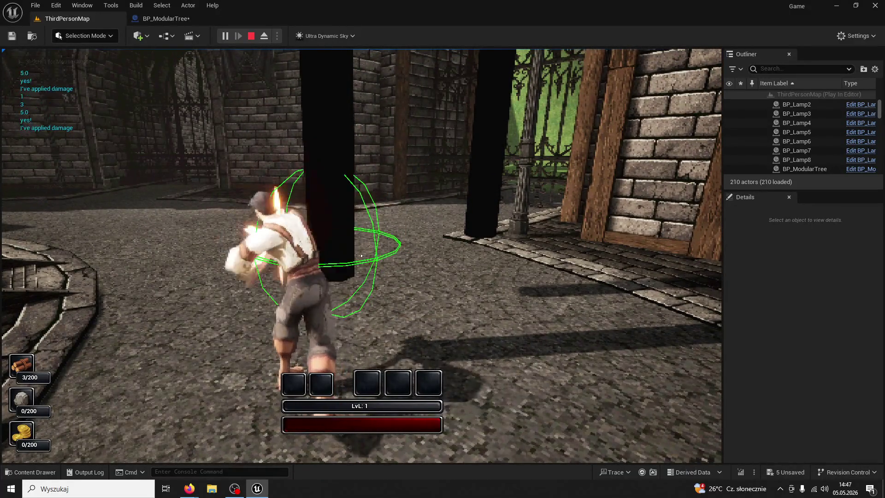
{"action": "left_click", "coordinate": [361, 255]}
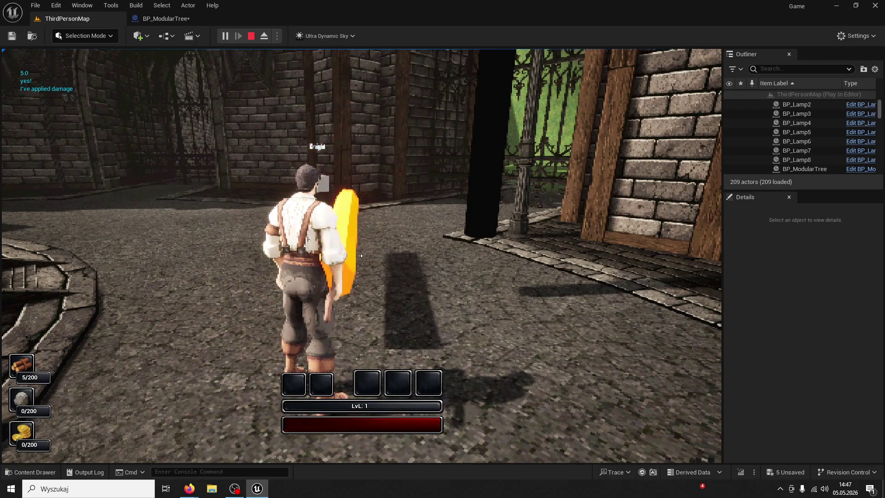
{"action": "key", "text": "Escape"}
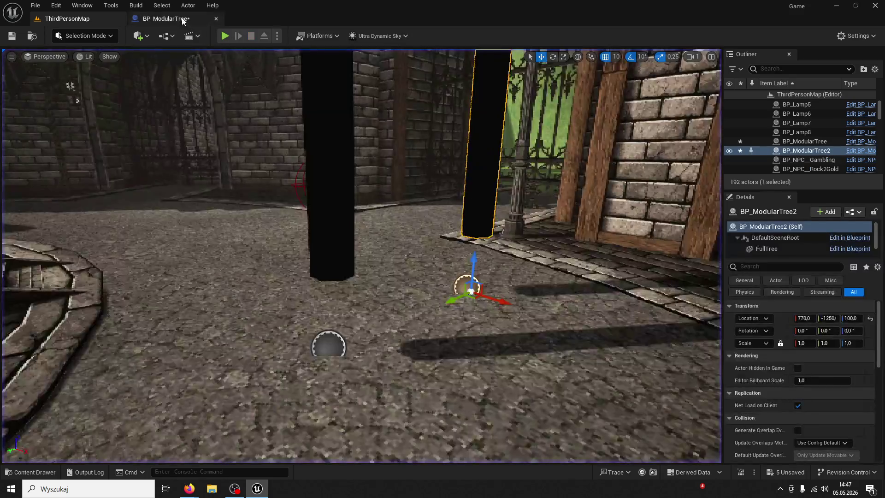
{"action": "left_click", "coordinate": [165, 18]}
Set the Delay before Set Simulate Physics to 0.9 seconds and launch a ThirdPersonMap play test
{"action": "left_click_drag", "start_coordinate": [379, 208], "coordinate": [466, 205]}
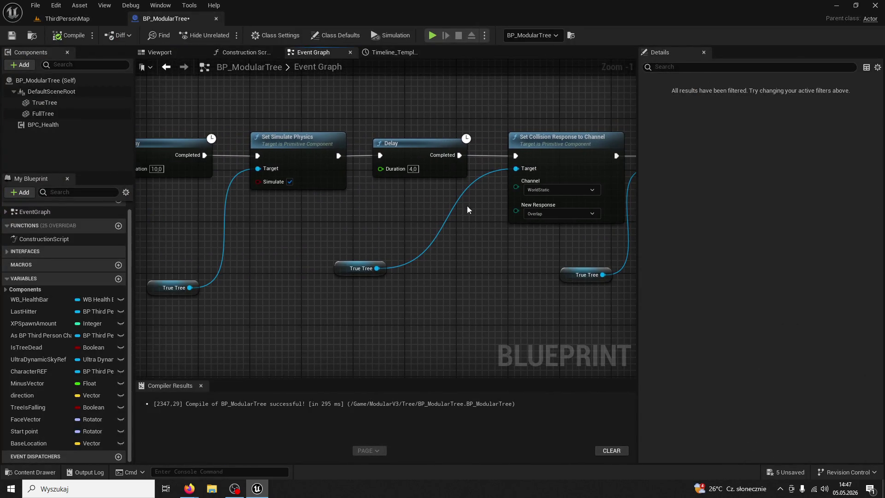
{"action": "mouse_move", "coordinate": [406, 180]}
{"action": "left_mouse_down"}
{"action": "mouse_move", "coordinate": [553, 179]}
{"action": "mouse_move", "coordinate": [422, 174]}
{"action": "left_mouse_up"}
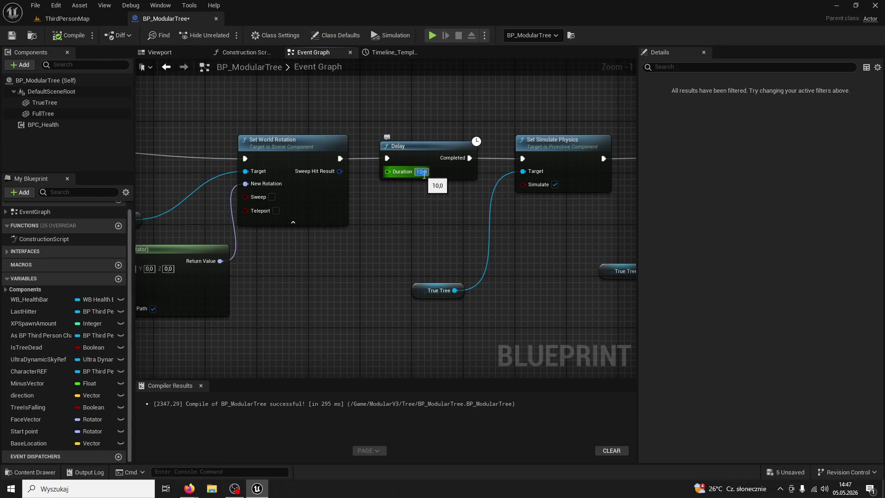
{"action": "type", "text": ".9"}
{"action": "left_click", "coordinate": [497, 206]}
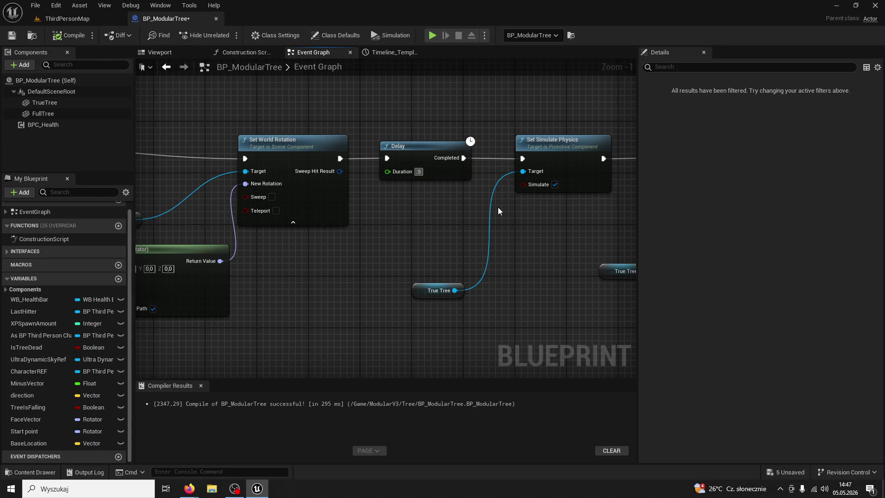
{"action": "left_click", "coordinate": [77, 20]}
{"action": "left_click", "coordinate": [231, 38]}
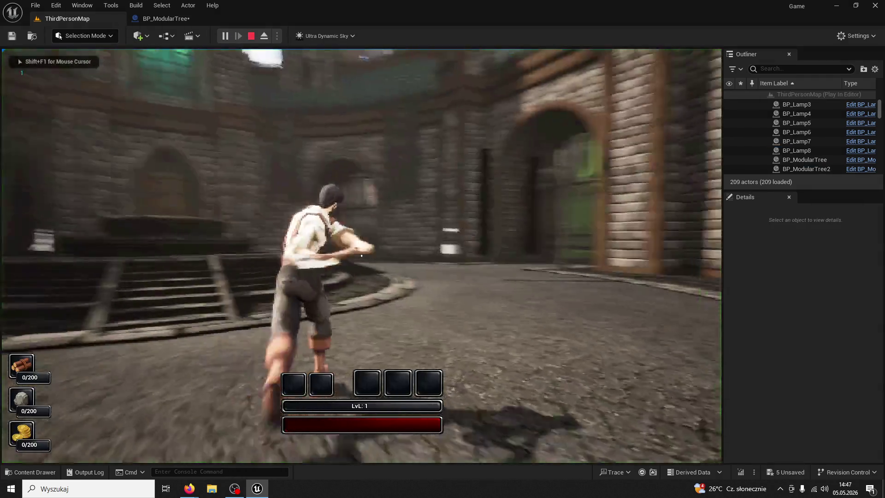
Run to a tree and chop it three times with the axe
{"action": "key", "text": "w"}
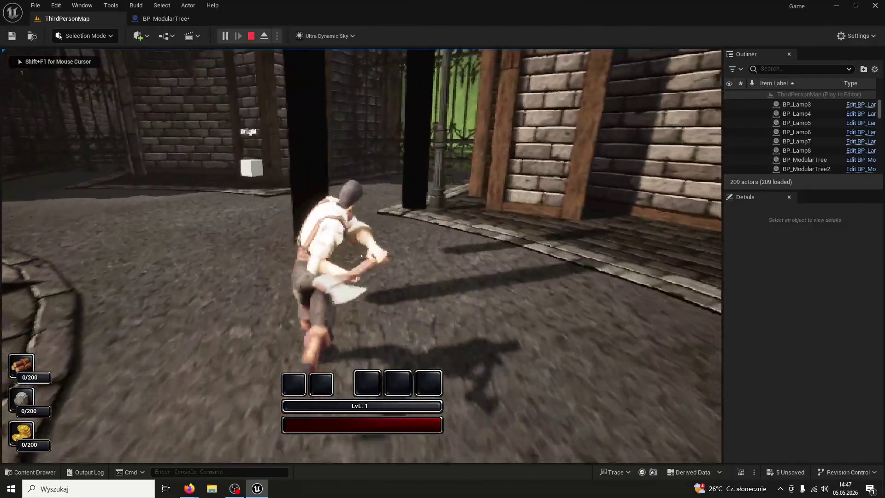
{"action": "left_click", "coordinate": [361, 256]}
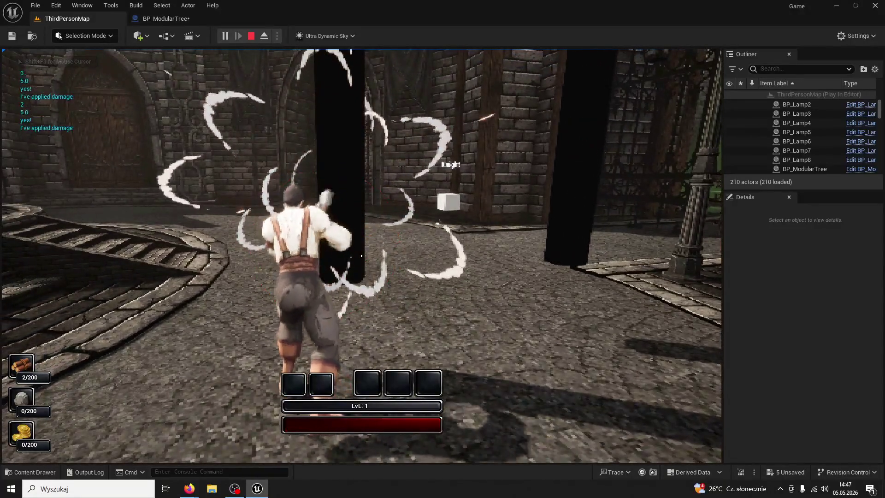
{"action": "left_click", "coordinate": [361, 255]}
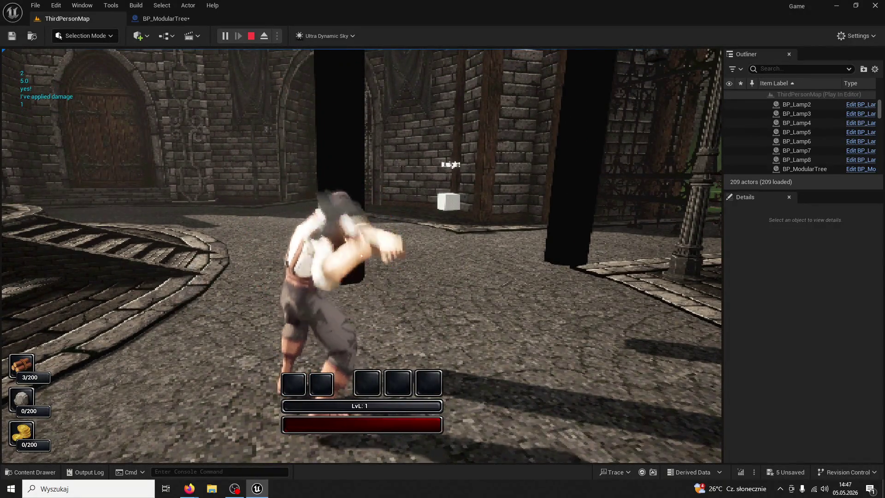
{"action": "left_click", "coordinate": [361, 256]}
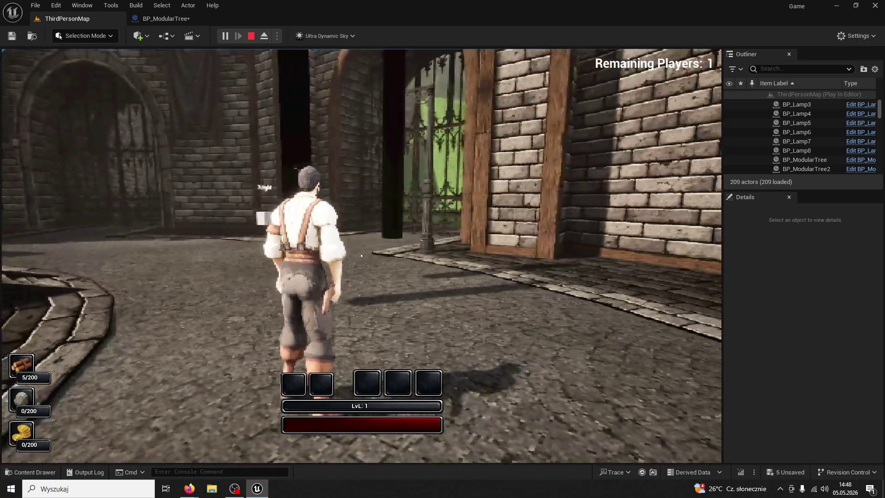
Keep chopping the tree until it falls as a log, then stop playing
{"action": "key", "text": "w"}
{"action": "left_click", "coordinate": [361, 255]}
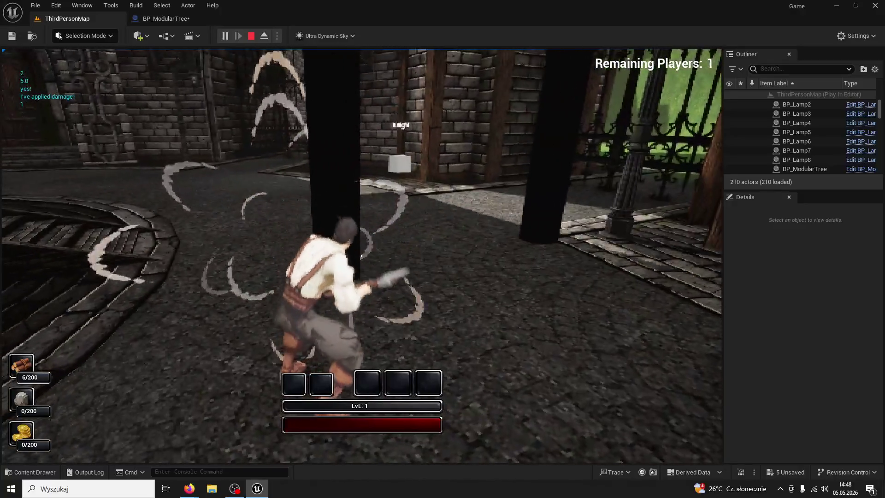
{"action": "left_click", "coordinate": [362, 255]}
{"action": "left_click", "coordinate": [361, 255]}
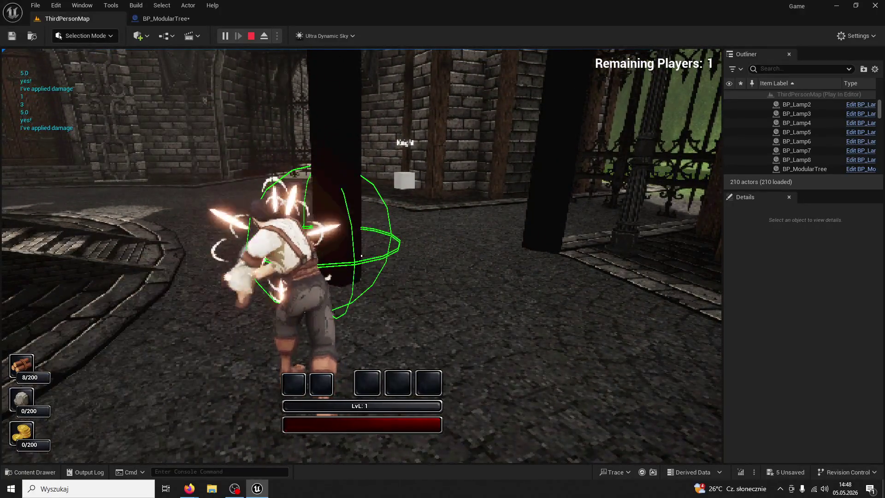
{"action": "left_click", "coordinate": [361, 255]}
{"action": "left_click", "coordinate": [362, 256]}
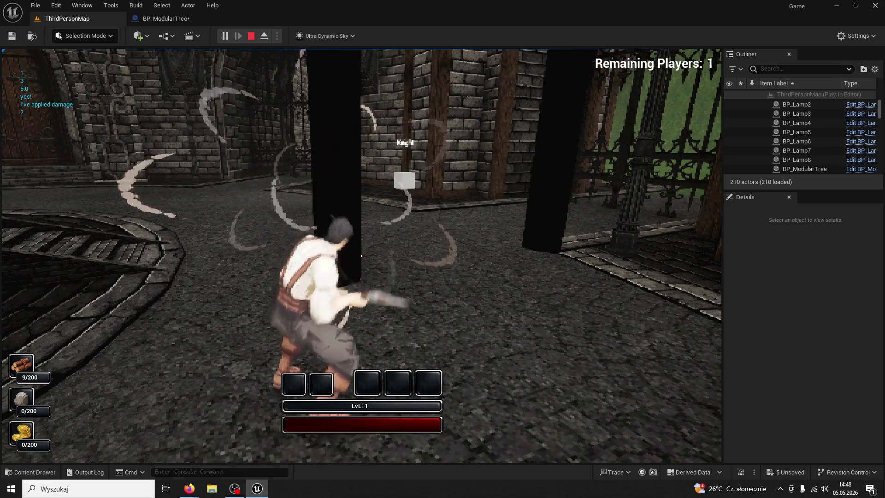
{"action": "left_click", "coordinate": [361, 255]}
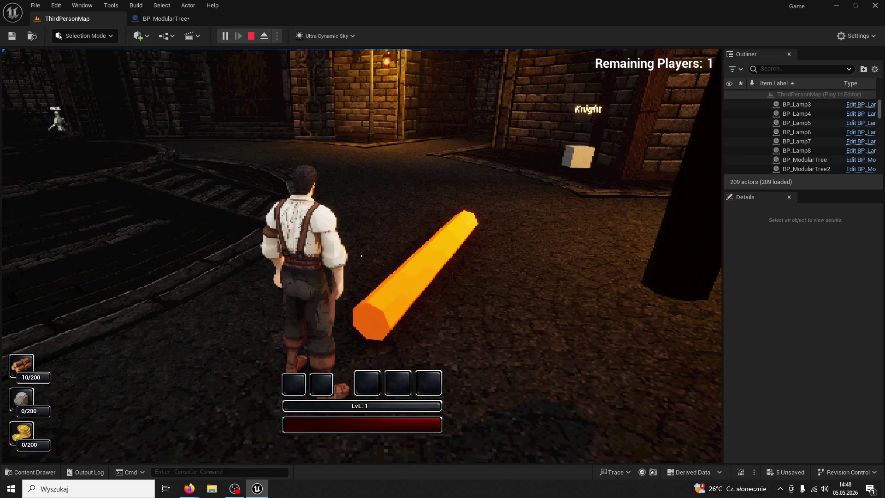
{"action": "left_click", "coordinate": [361, 255]}
{"action": "key", "text": "Escape"}
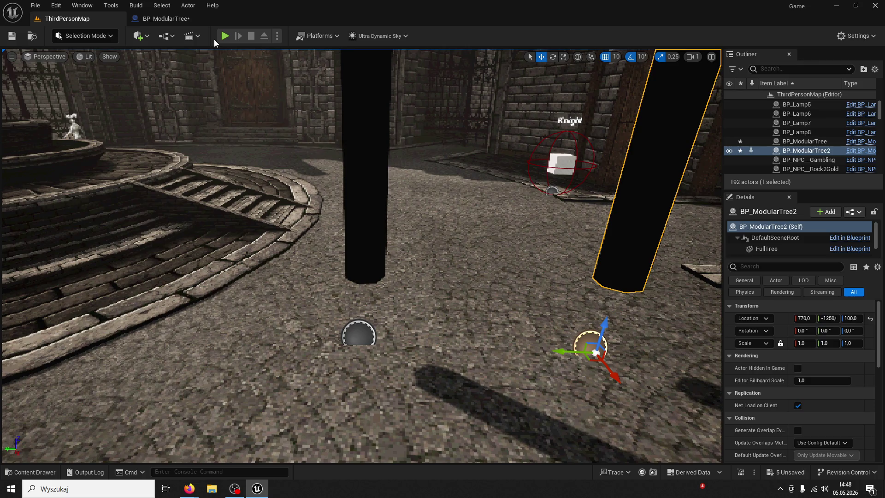
Add a Delay node off the fall Timeline's Finished pin in BP_ModularTree
{"action": "left_click", "coordinate": [163, 18]}
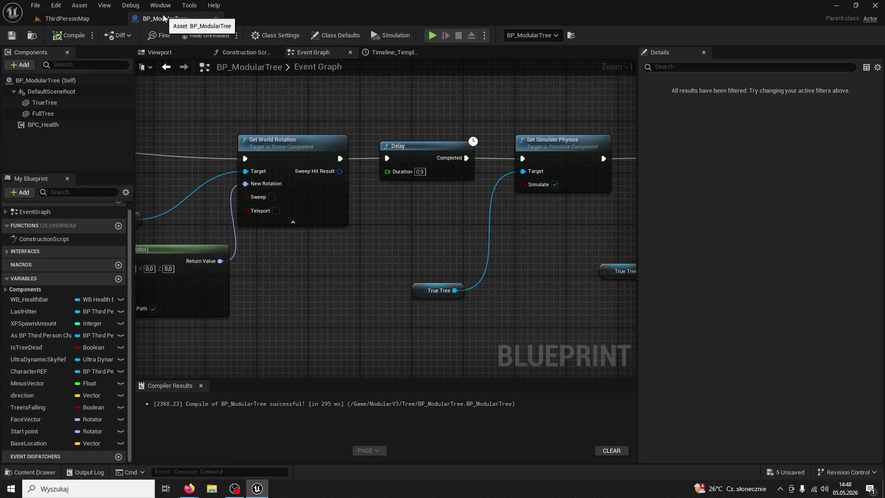
{"action": "left_click_drag", "start_coordinate": [150, 161], "coordinate": [312, 132]}
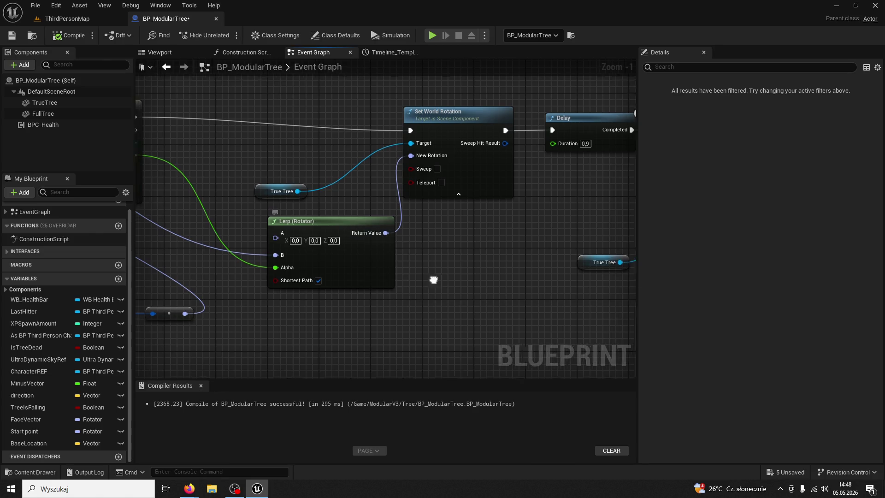
{"action": "mouse_move", "coordinate": [272, 259]}
{"action": "left_mouse_down"}
{"action": "mouse_move", "coordinate": [435, 220]}
{"action": "mouse_move", "coordinate": [461, 238]}
{"action": "left_mouse_up"}
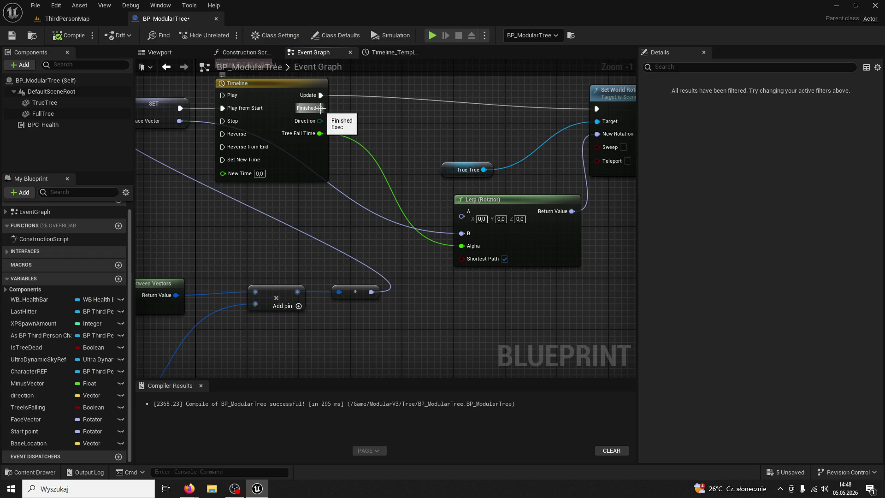
{"action": "mouse_move", "coordinate": [321, 108]}
{"action": "left_mouse_down"}
{"action": "mouse_move", "coordinate": [511, 295]}
{"action": "mouse_move", "coordinate": [502, 311]}
{"action": "left_mouse_up"}
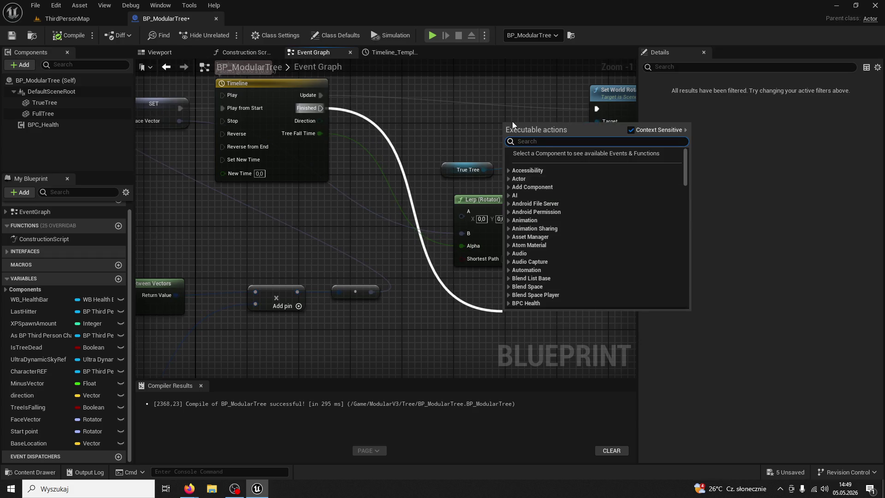
{"action": "type", "text": "delay"}
{"action": "key", "text": "Return"}
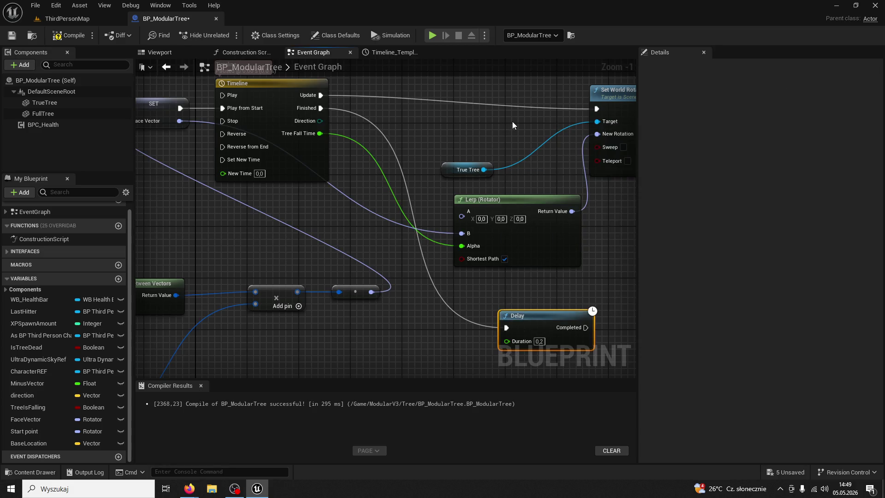
Set the new Delay's duration to 15 seconds and reposition it in the graph
{"action": "mouse_move", "coordinate": [512, 120]}
{"action": "left_mouse_down"}
{"action": "mouse_move", "coordinate": [346, 128]}
{"action": "mouse_move", "coordinate": [327, 244]}
{"action": "mouse_move", "coordinate": [385, 228]}
{"action": "mouse_move", "coordinate": [344, 211]}
{"action": "mouse_move", "coordinate": [250, 209]}
{"action": "left_mouse_up"}
{"action": "left_click_drag", "start_coordinate": [438, 181], "coordinate": [413, 185]}
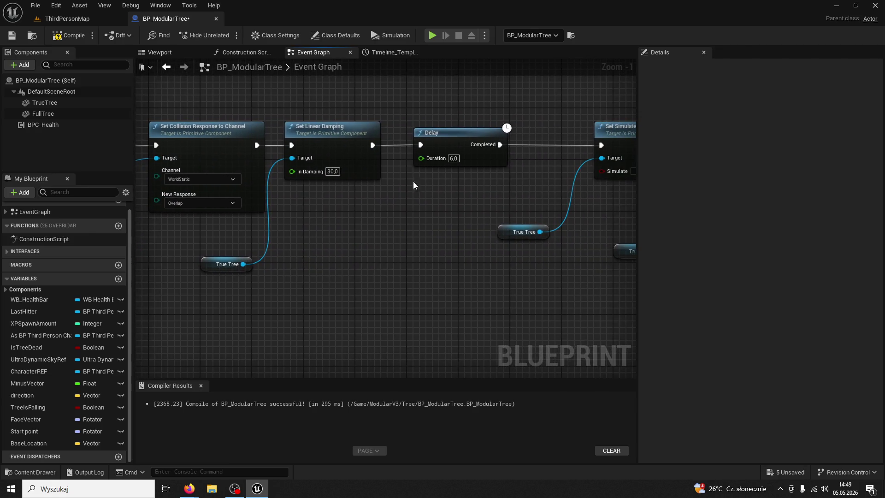
{"action": "mouse_move", "coordinate": [452, 159]}
{"action": "left_mouse_down"}
{"action": "mouse_move", "coordinate": [173, 231]}
{"action": "mouse_move", "coordinate": [277, 240]}
{"action": "mouse_move", "coordinate": [315, 271]}
{"action": "mouse_move", "coordinate": [314, 187]}
{"action": "mouse_move", "coordinate": [449, 197]}
{"action": "left_mouse_up"}
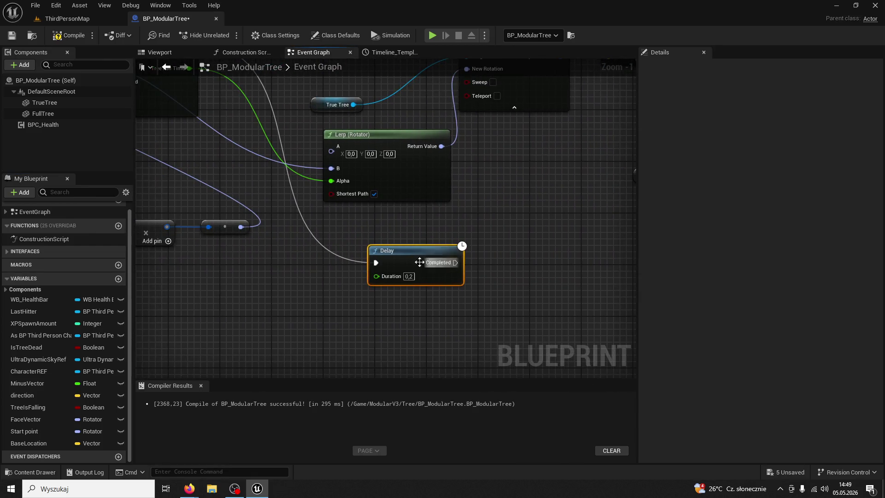
{"action": "left_click", "coordinate": [412, 276]}
{"action": "type", "text": "15"}
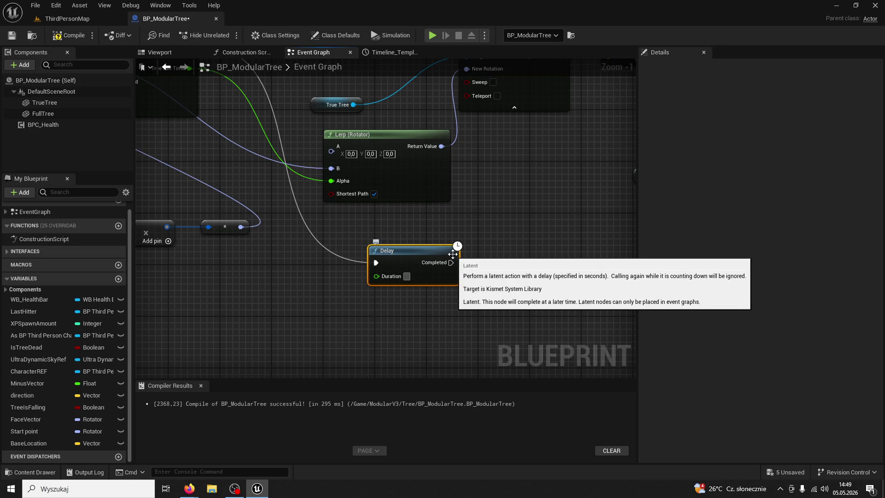
{"action": "left_click", "coordinate": [504, 241]}
{"action": "mouse_move", "coordinate": [442, 247]}
{"action": "left_mouse_down"}
{"action": "mouse_move", "coordinate": [471, 316]}
{"action": "mouse_move", "coordinate": [467, 296]}
{"action": "mouse_move", "coordinate": [452, 288]}
{"action": "left_mouse_up"}
{"action": "mouse_move", "coordinate": [599, 264]}
{"action": "left_mouse_down"}
{"action": "mouse_move", "coordinate": [472, 272]}
{"action": "mouse_move", "coordinate": [407, 254]}
{"action": "mouse_move", "coordinate": [319, 273]}
{"action": "left_mouse_up"}
{"action": "scroll", "coordinate": [471, 269], "scroll_direction": "down", "scroll_amount": 2}
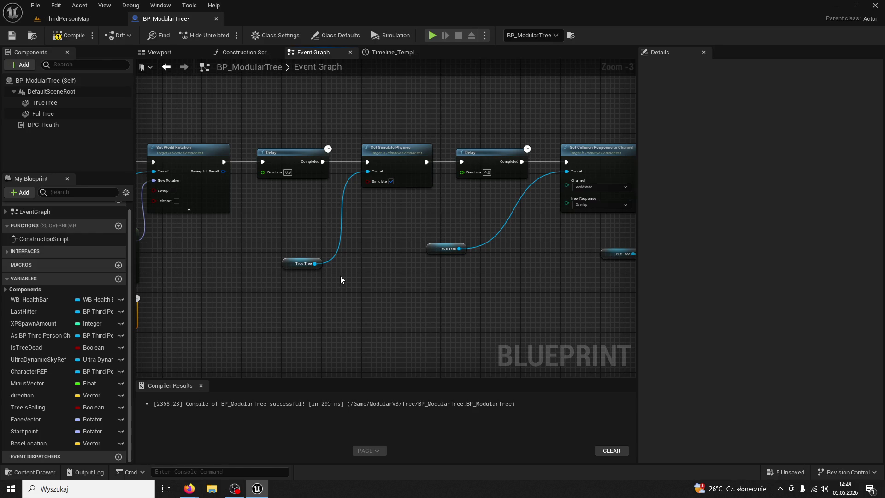
Delete the 6-second Delay and wire Set Simulate Physics after the 15-second Delay
{"action": "right_click", "coordinate": [462, 162]}
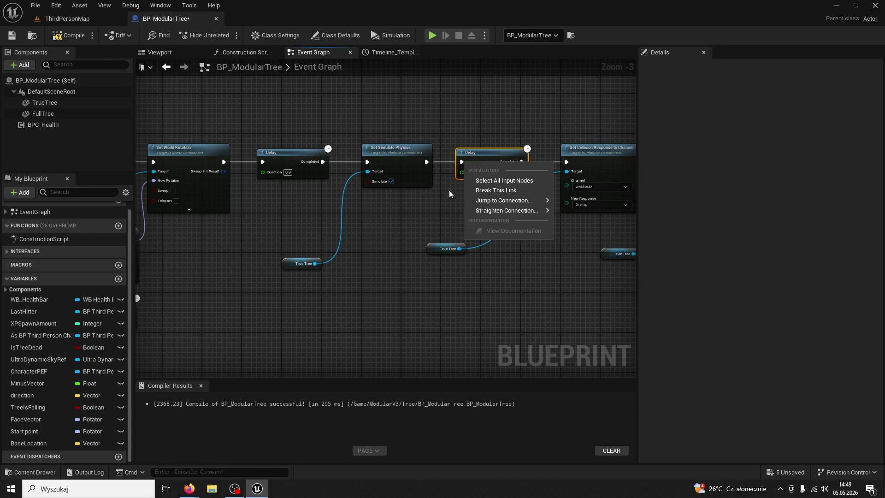
{"action": "left_click", "coordinate": [440, 204]}
{"action": "left_click_drag", "start_coordinate": [441, 204], "coordinate": [222, 189]}
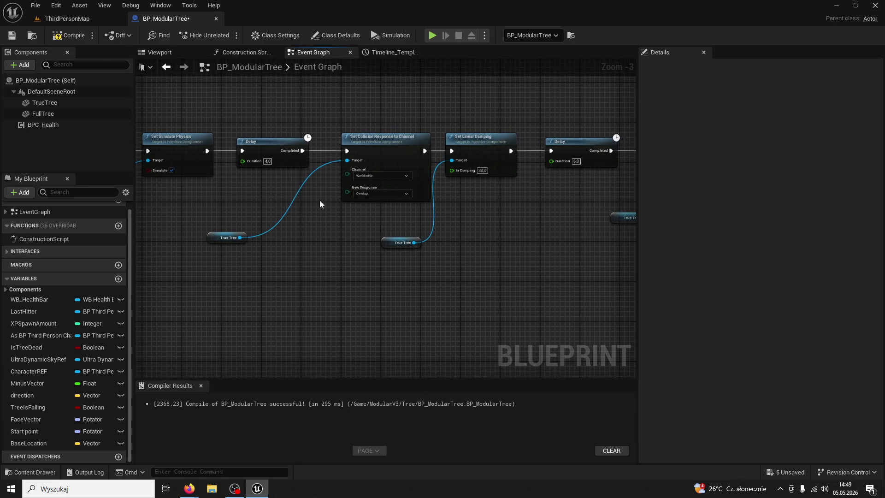
{"action": "left_click_drag", "start_coordinate": [321, 204], "coordinate": [211, 195]}
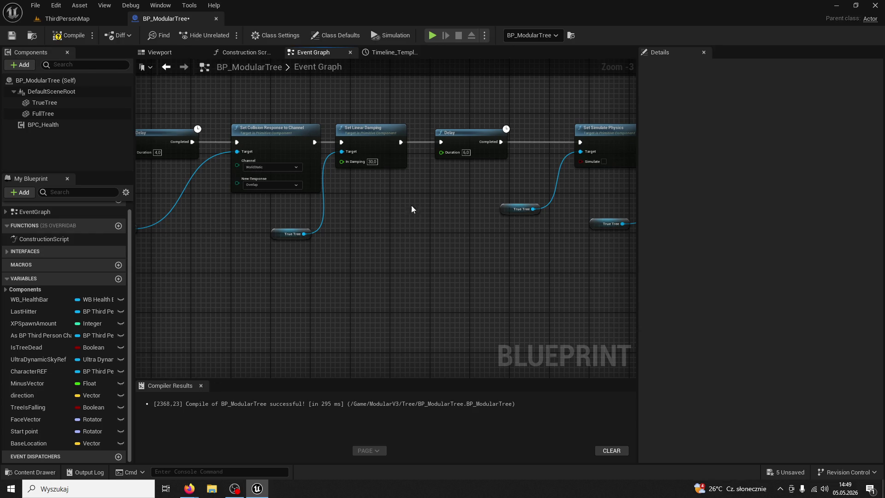
{"action": "right_click", "coordinate": [501, 143]}
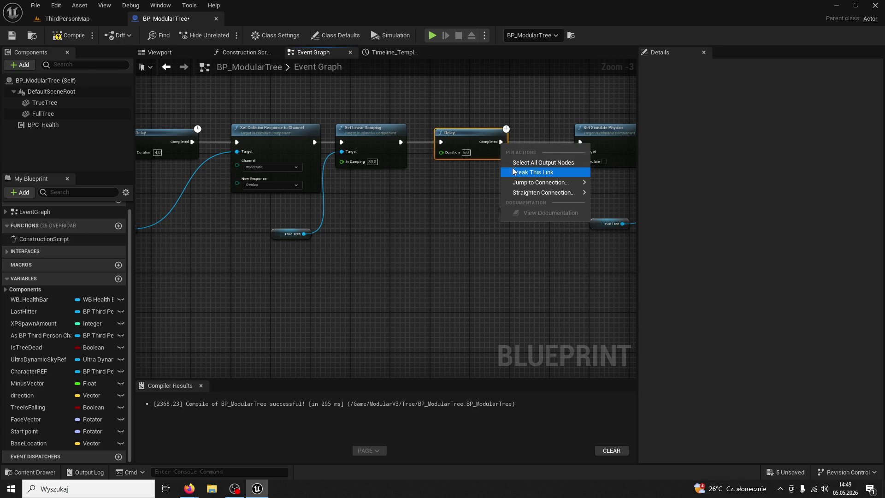
{"action": "left_click", "coordinate": [532, 171]}
{"action": "key", "text": "Delete"}
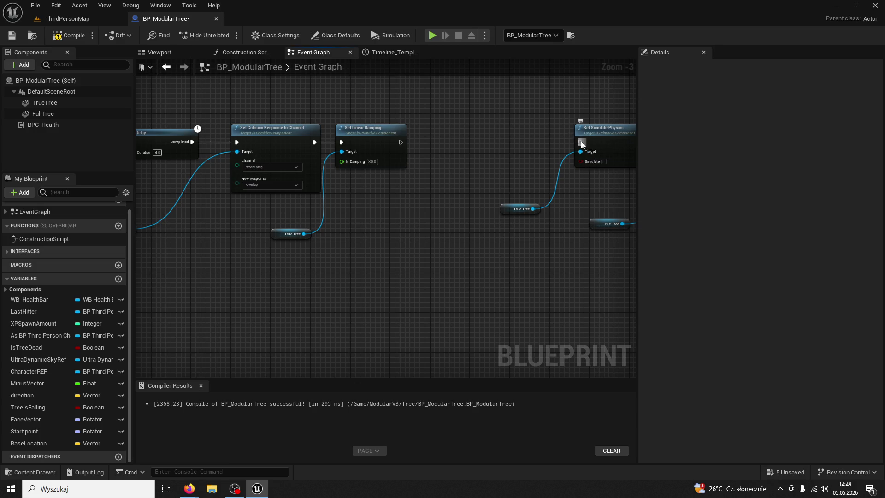
{"action": "mouse_move", "coordinate": [581, 144]}
{"action": "left_mouse_down"}
{"action": "mouse_move", "coordinate": [143, 254]}
{"action": "mouse_move", "coordinate": [251, 252]}
{"action": "mouse_move", "coordinate": [471, 291]}
{"action": "left_mouse_up"}
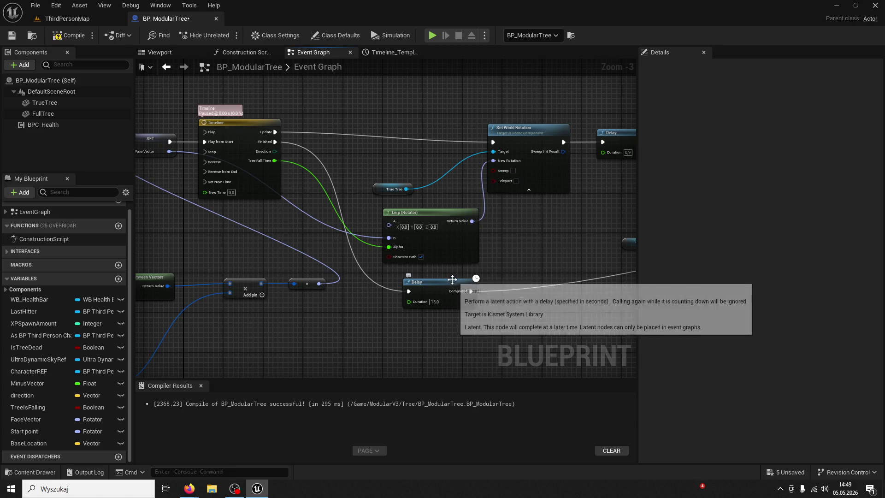
{"action": "left_click", "coordinate": [73, 18]}
Start a play session and chop down the first tree
{"action": "left_click", "coordinate": [226, 36]}
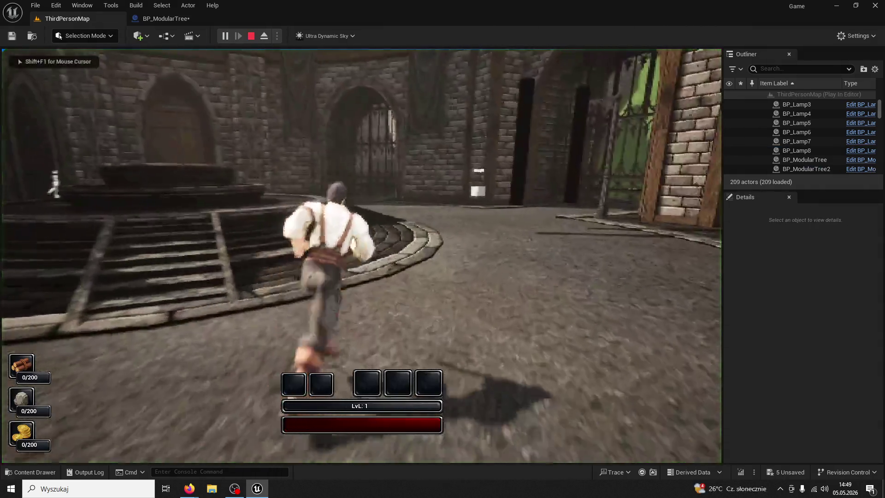
{"action": "key", "text": "1"}
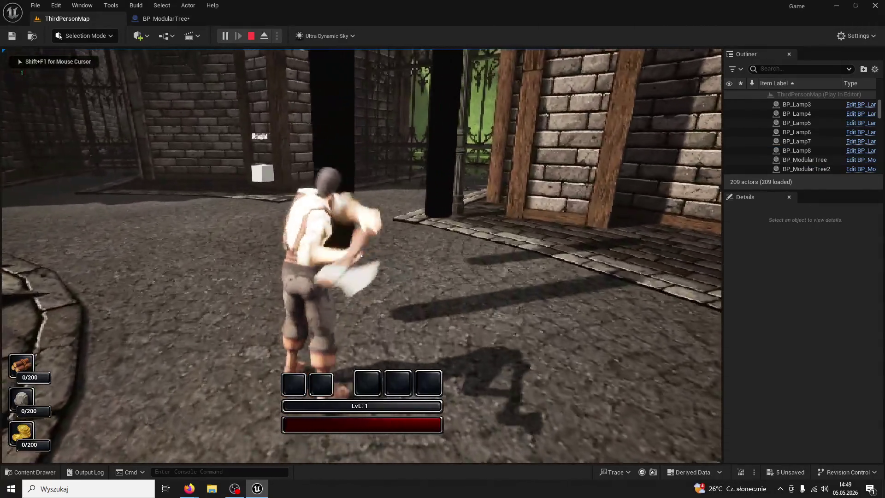
{"action": "left_click", "coordinate": [362, 256]}
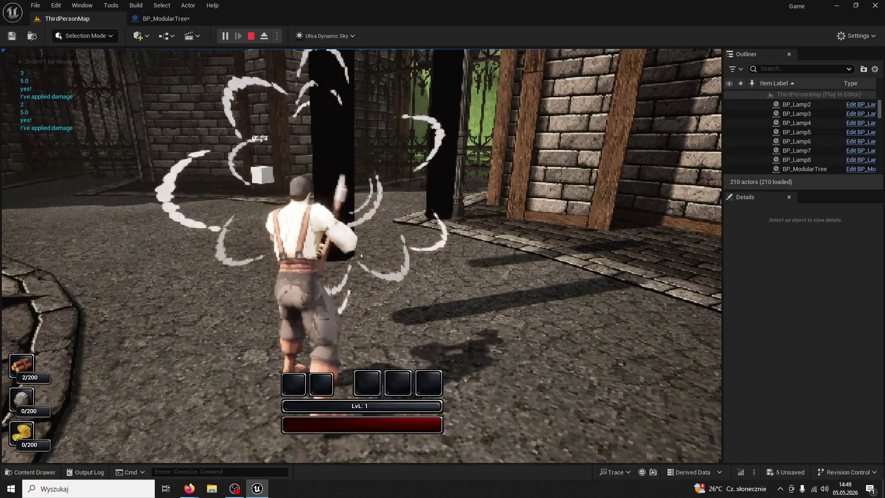
{"action": "left_click", "coordinate": [361, 256]}
{"action": "left_click", "coordinate": [361, 256]}
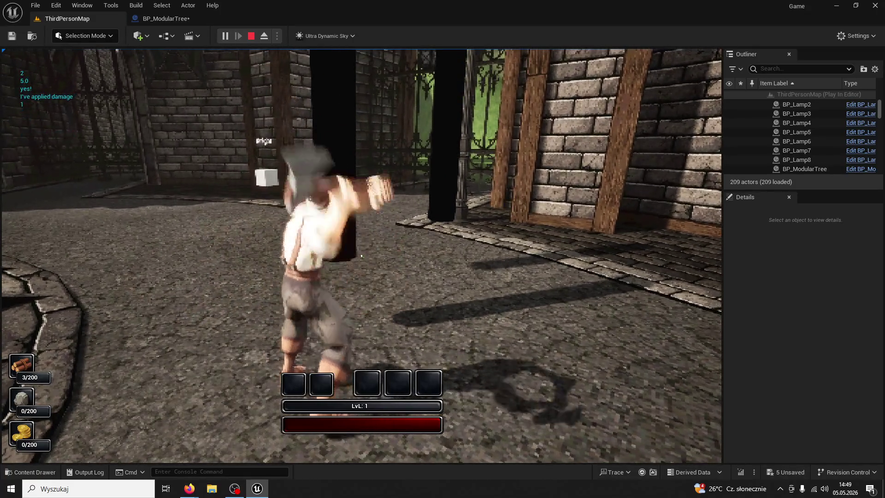
{"action": "left_click", "coordinate": [361, 255]}
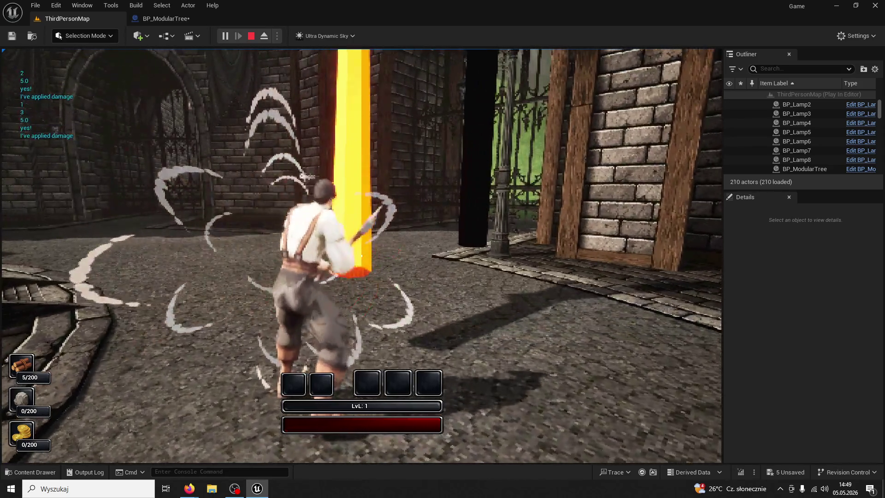
Run past the fallen log and down the lamp-lit street to another tree
{"action": "key", "text": "w"}
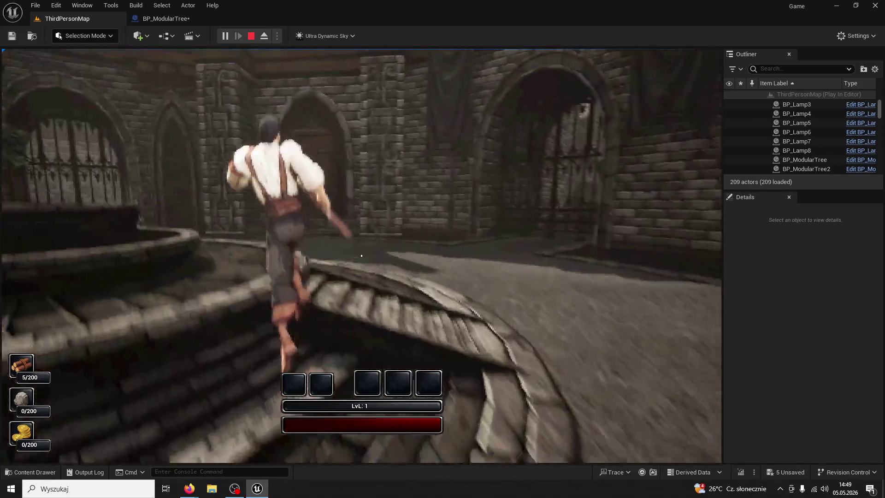
{"action": "key", "text": "w"}
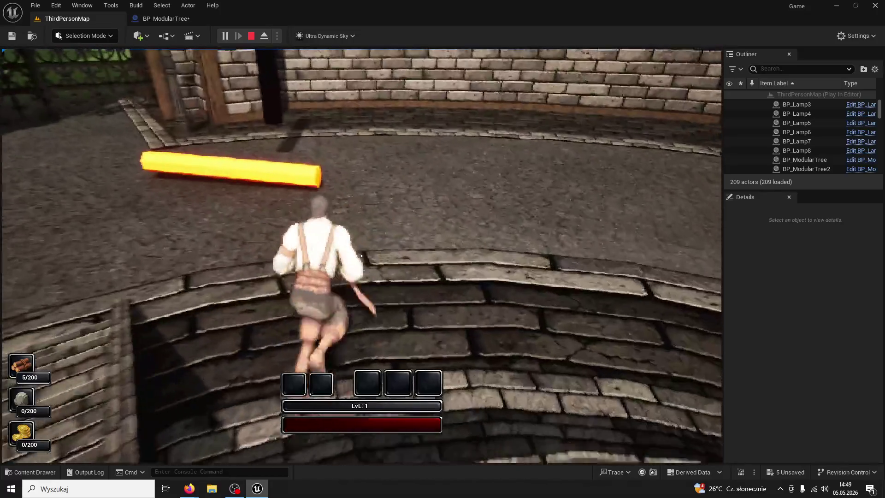
{"action": "key", "text": "w"}
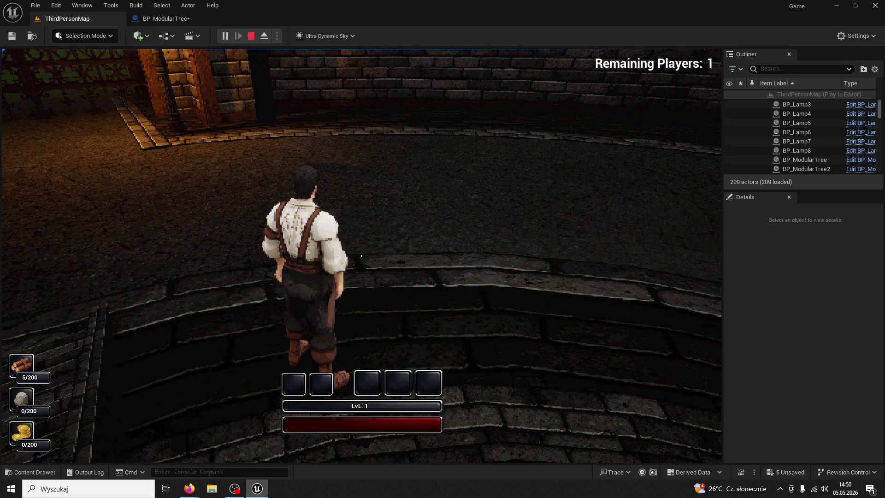
{"action": "key", "text": "w"}
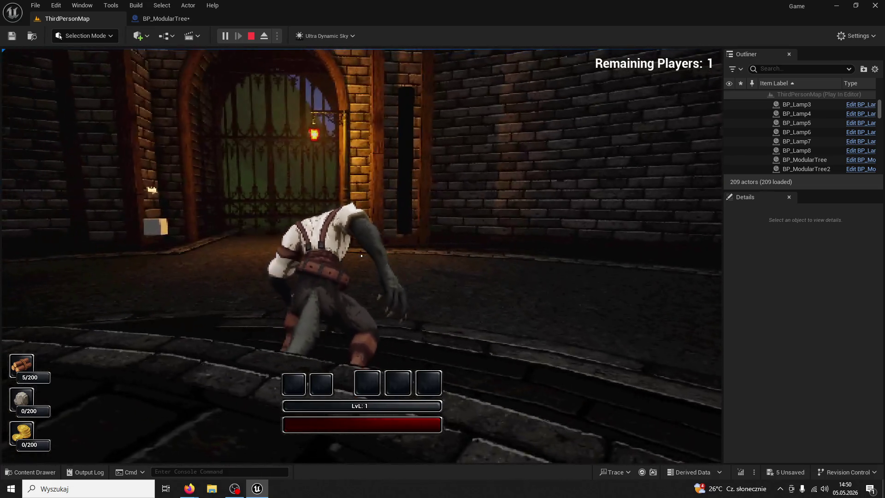
{"action": "key", "text": "w"}
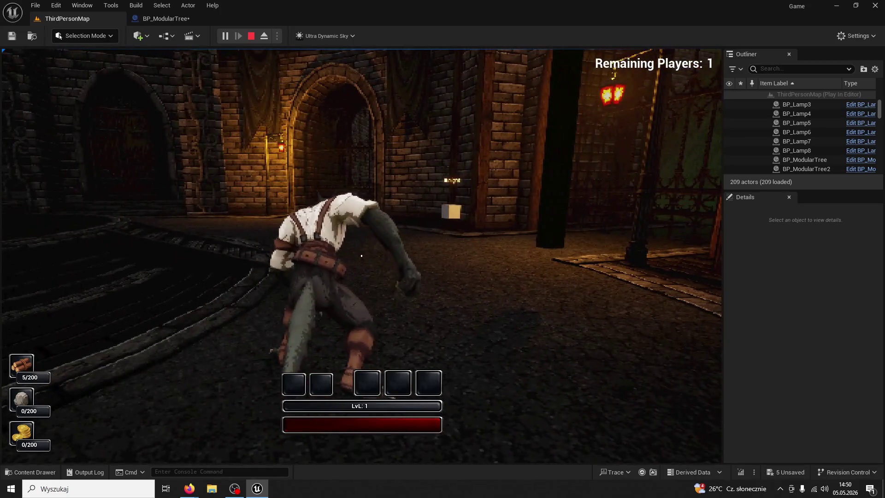
{"action": "key", "text": "w"}
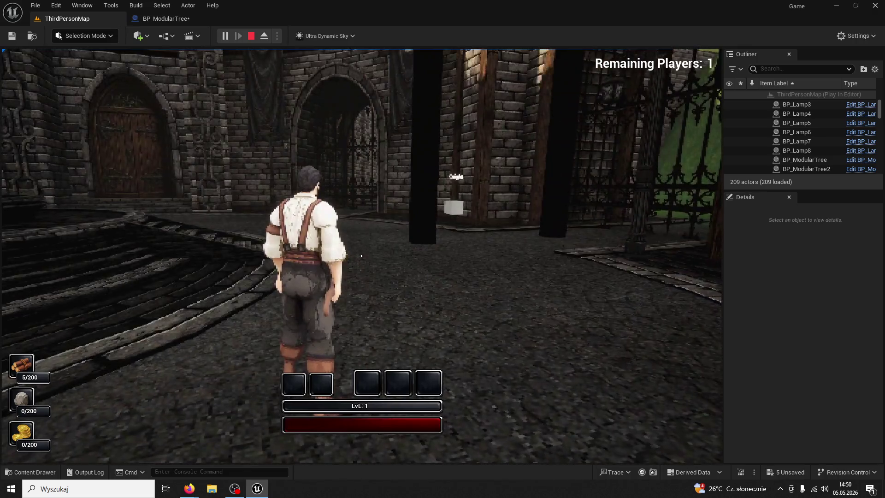
{"action": "key", "text": "w"}
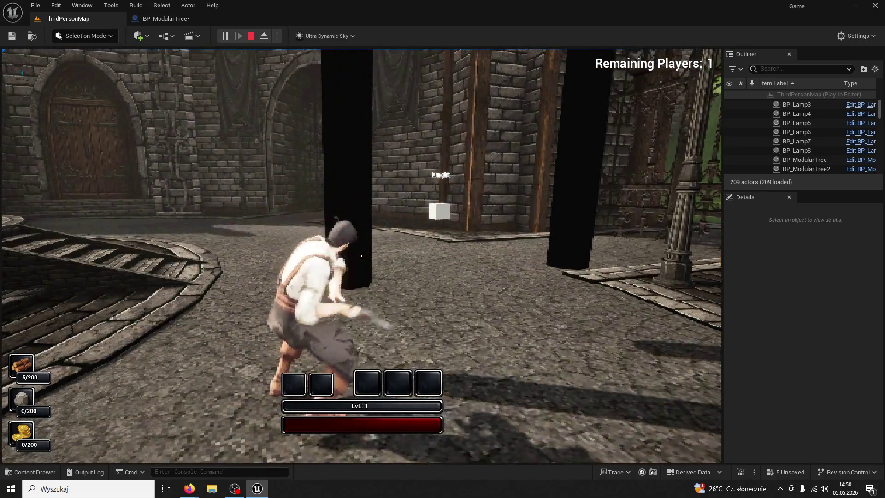
Chop the second tree down, view shader complexity, detach the camera, and stop play
{"action": "left_click", "coordinate": [361, 255]}
{"action": "left_click", "coordinate": [361, 256]}
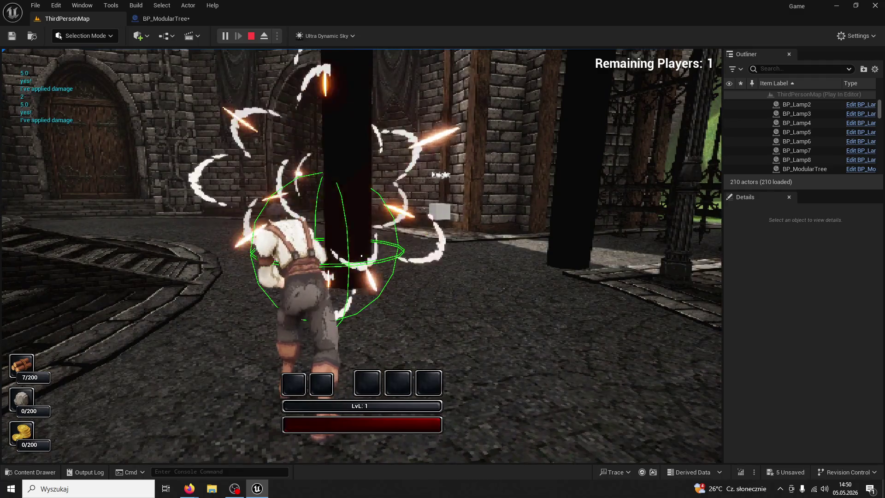
{"action": "left_click", "coordinate": [361, 255]}
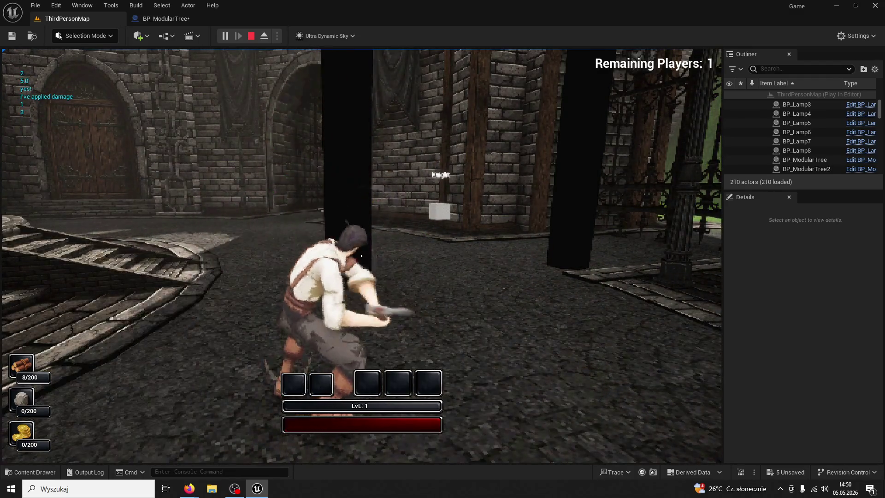
{"action": "left_click", "coordinate": [361, 255]}
{"action": "left_click", "coordinate": [361, 255]}
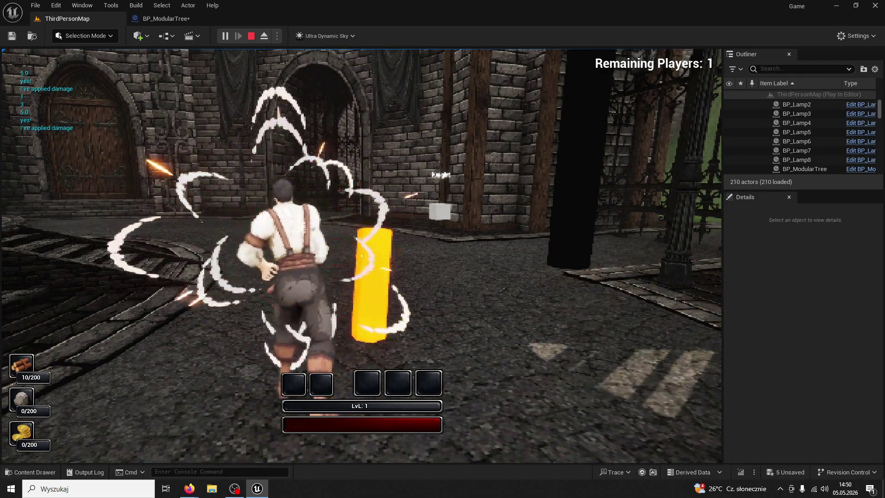
{"action": "key", "text": "w"}
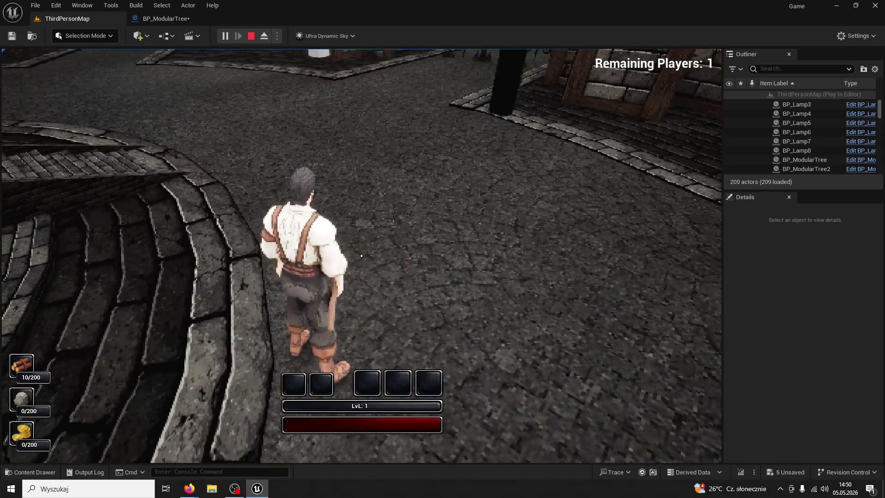
{"action": "key", "text": "F5"}
{"action": "key", "text": "F8"}
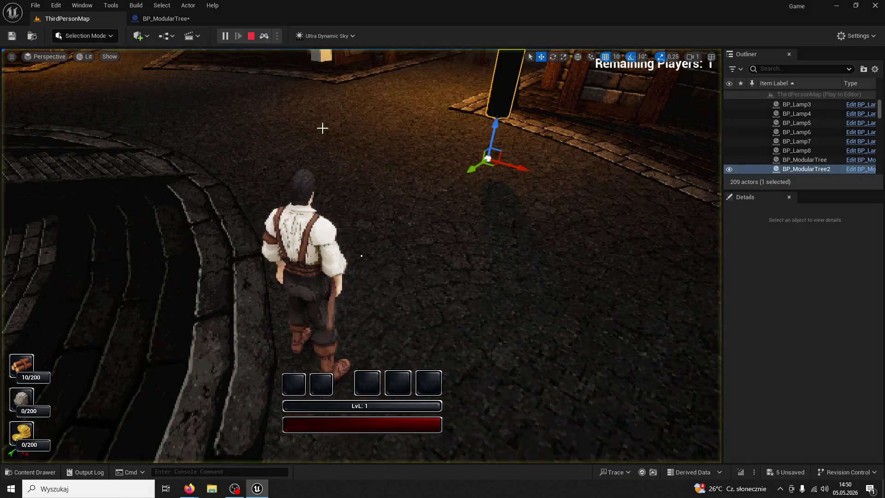
{"action": "key", "text": "Escape"}
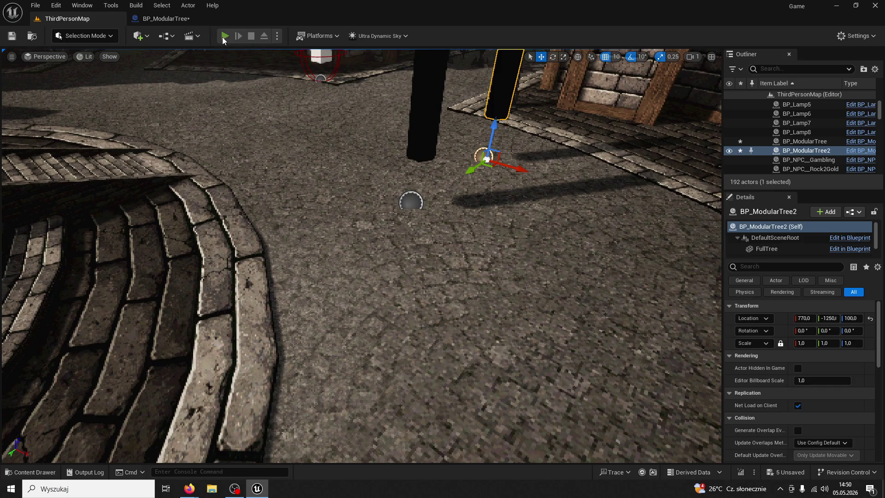
Replay in wireframe view chopping a tree, then stop and reopen BP_ModularTree's Event Graph
{"action": "left_click", "coordinate": [224, 37]}
{"action": "key", "text": "F1"}
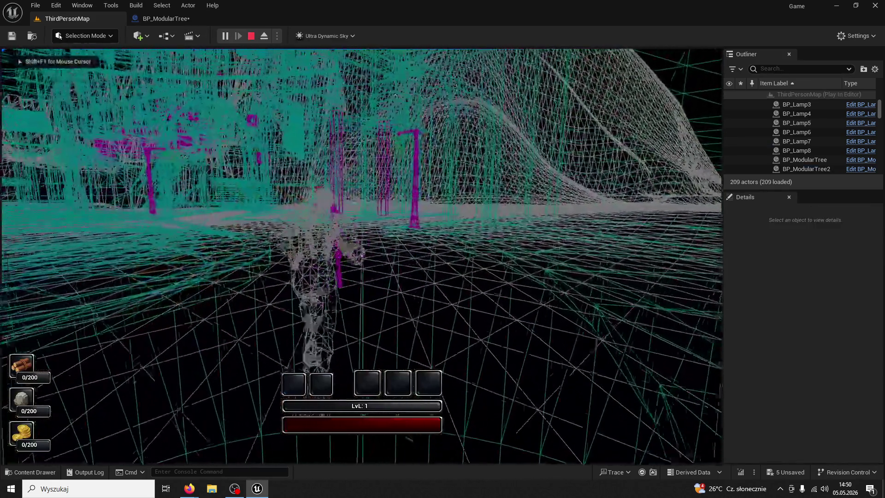
{"action": "key", "text": "w"}
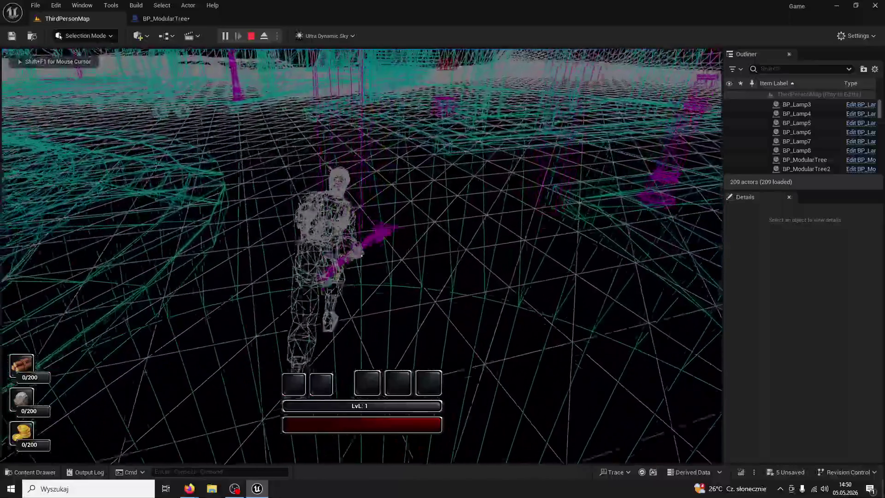
{"action": "left_click", "coordinate": [362, 256]}
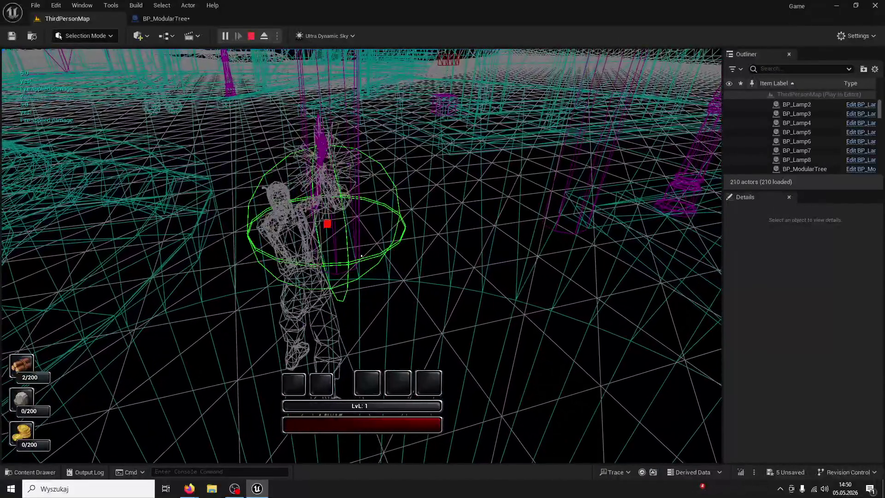
{"action": "left_click", "coordinate": [361, 255]}
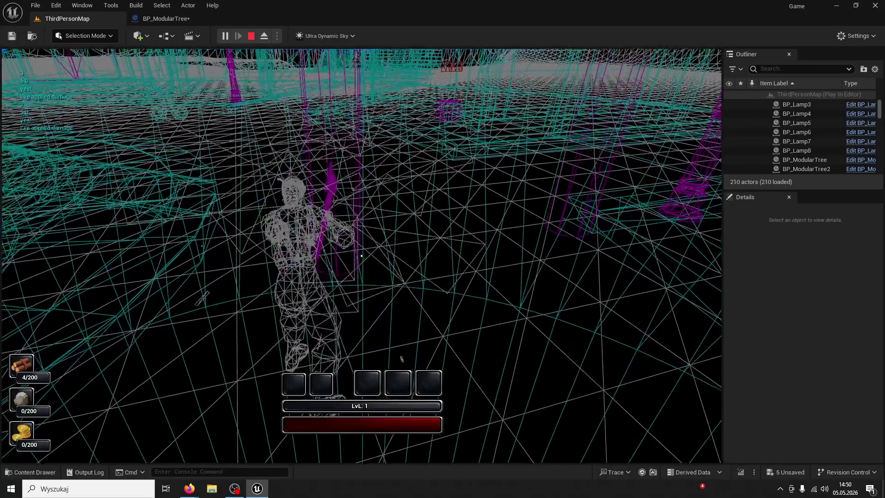
{"action": "left_click", "coordinate": [361, 256]}
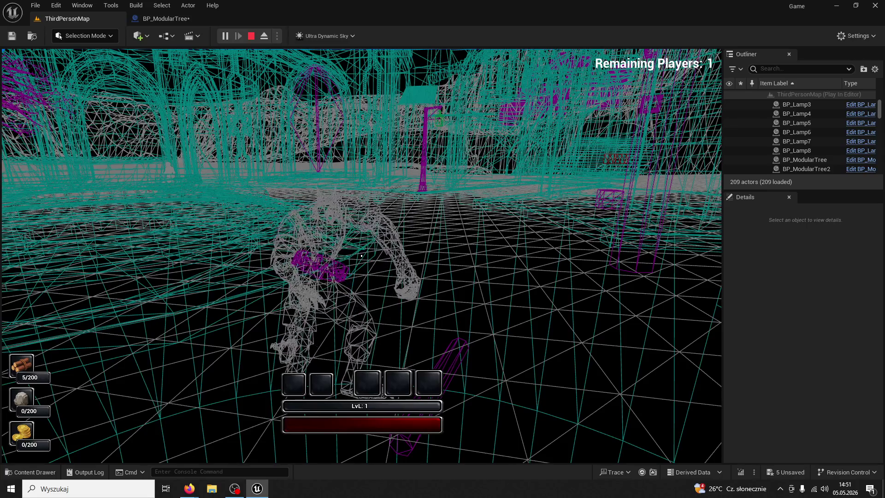
{"action": "mouse_move", "coordinate": [361, 255]}
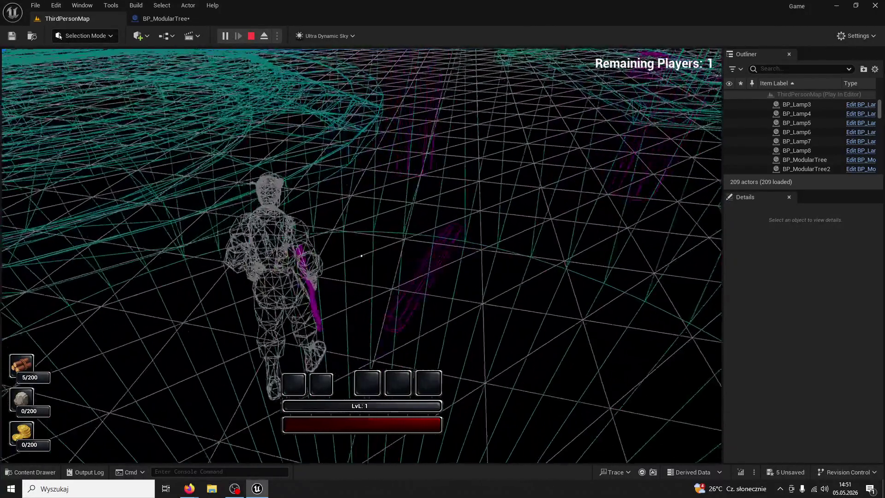
{"action": "left_click", "coordinate": [362, 255]}
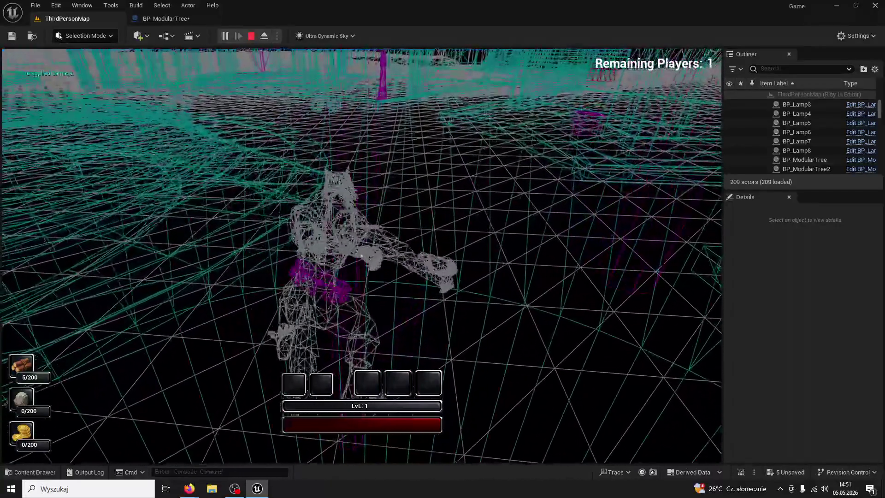
{"action": "mouse_move", "coordinate": [361, 255]}
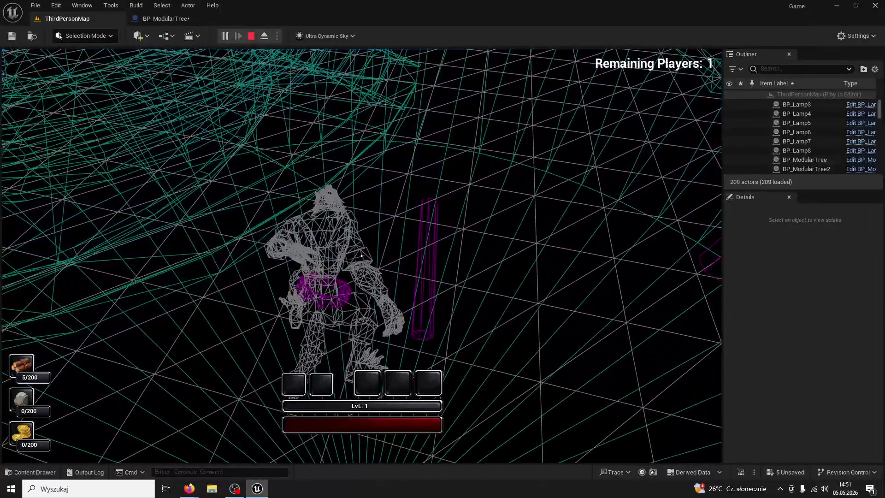
{"action": "key", "text": "Escape"}
{"action": "left_click", "coordinate": [172, 21]}
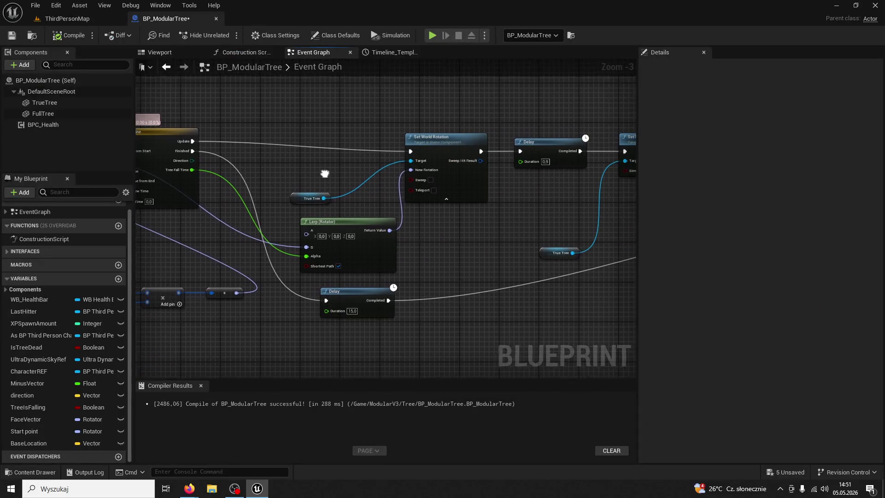
Pan across the collision, Set Linear Damping, Set World Rotation, Lerp and Delay nodes, then return to ThirdPersonMap
{"action": "left_click_drag", "start_coordinate": [410, 228], "coordinate": [320, 239]}
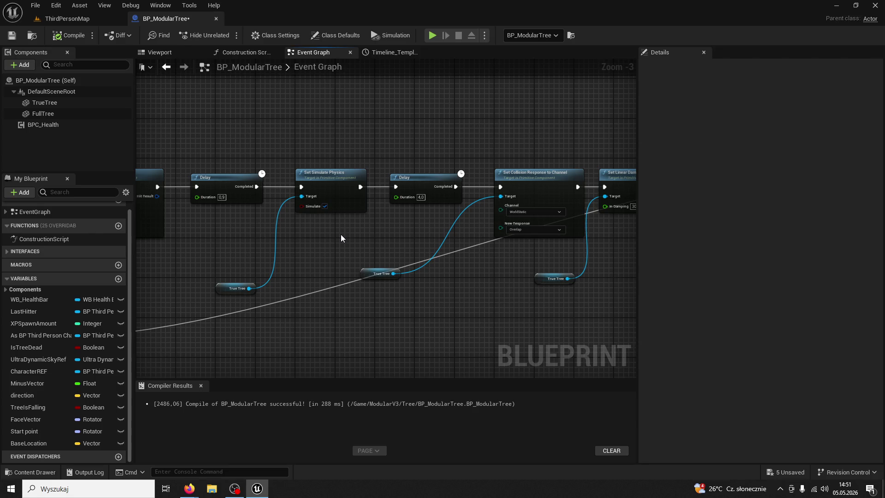
{"action": "mouse_move", "coordinate": [341, 234]}
{"action": "left_mouse_down"}
{"action": "mouse_move", "coordinate": [429, 212]}
{"action": "mouse_move", "coordinate": [404, 217]}
{"action": "mouse_move", "coordinate": [469, 221]}
{"action": "mouse_move", "coordinate": [450, 292]}
{"action": "mouse_move", "coordinate": [426, 276]}
{"action": "mouse_move", "coordinate": [424, 259]}
{"action": "mouse_move", "coordinate": [405, 251]}
{"action": "mouse_move", "coordinate": [285, 244]}
{"action": "mouse_move", "coordinate": [326, 230]}
{"action": "mouse_move", "coordinate": [352, 236]}
{"action": "mouse_move", "coordinate": [356, 216]}
{"action": "mouse_move", "coordinate": [447, 219]}
{"action": "mouse_move", "coordinate": [182, 248]}
{"action": "mouse_move", "coordinate": [330, 248]}
{"action": "mouse_move", "coordinate": [362, 266]}
{"action": "mouse_move", "coordinate": [319, 273]}
{"action": "mouse_move", "coordinate": [493, 262]}
{"action": "mouse_move", "coordinate": [481, 272]}
{"action": "left_mouse_up"}
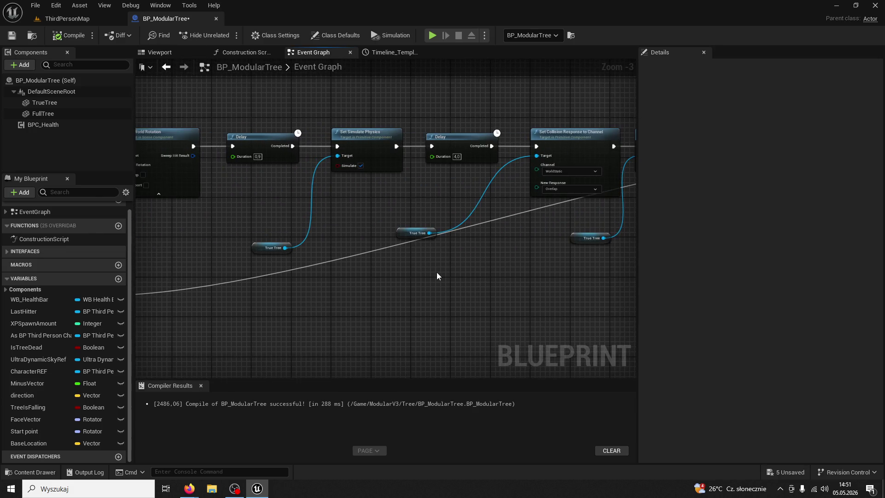
{"action": "left_click_drag", "start_coordinate": [414, 276], "coordinate": [342, 282]}
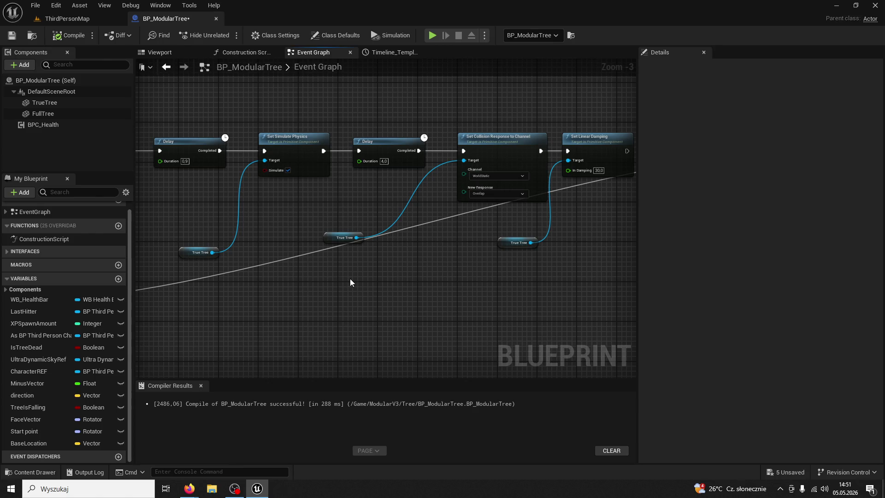
{"action": "mouse_move", "coordinate": [351, 283]}
{"action": "left_mouse_down"}
{"action": "mouse_move", "coordinate": [182, 284]}
{"action": "mouse_move", "coordinate": [465, 298]}
{"action": "mouse_move", "coordinate": [167, 322]}
{"action": "mouse_move", "coordinate": [411, 316]}
{"action": "mouse_move", "coordinate": [318, 310]}
{"action": "mouse_move", "coordinate": [342, 310]}
{"action": "mouse_move", "coordinate": [331, 306]}
{"action": "mouse_move", "coordinate": [565, 311]}
{"action": "mouse_move", "coordinate": [361, 312]}
{"action": "mouse_move", "coordinate": [291, 292]}
{"action": "mouse_move", "coordinate": [193, 300]}
{"action": "mouse_move", "coordinate": [556, 294]}
{"action": "left_mouse_up"}
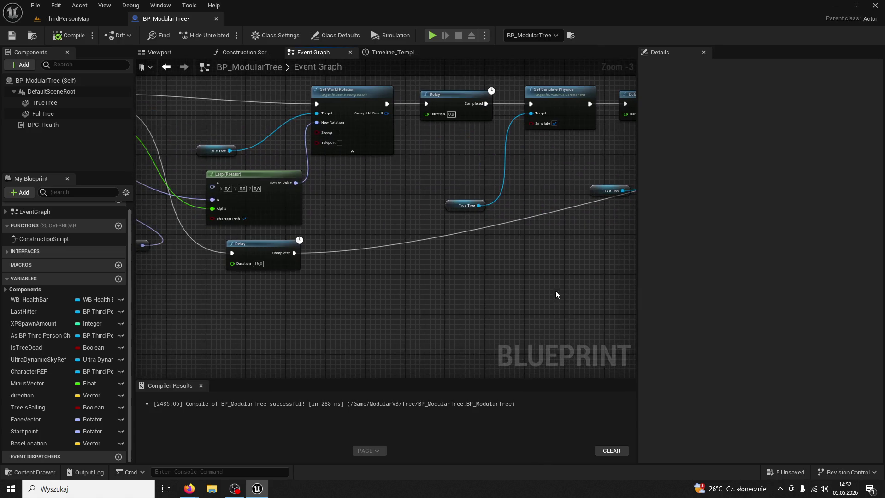
{"action": "left_click", "coordinate": [67, 19]}
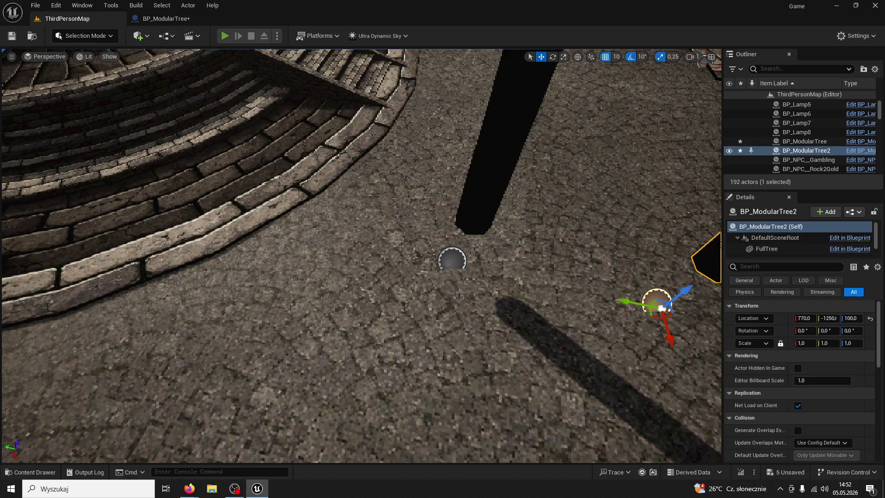
Play-test chopping two trees, then stop play and reopen the BP_ModularTree blueprint
{"action": "left_click", "coordinate": [217, 35]}
{"action": "key", "text": "w"}
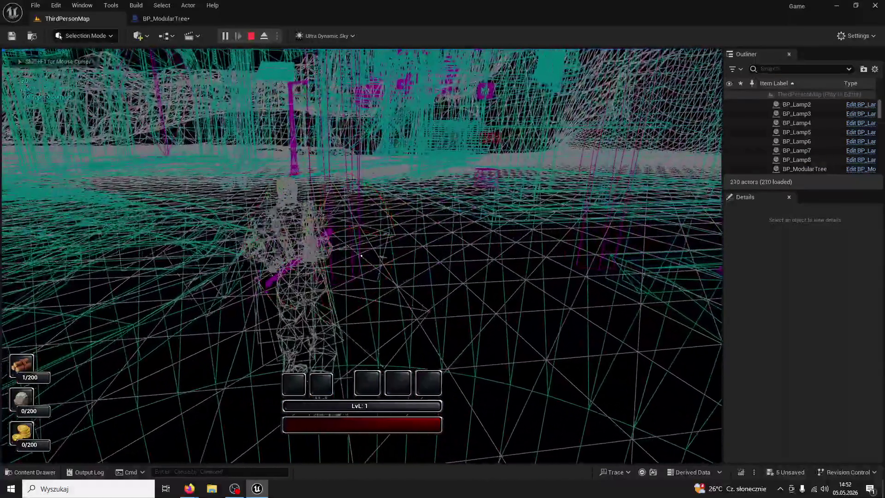
{"action": "left_click", "coordinate": [361, 255]}
{"action": "left_click", "coordinate": [361, 255]}
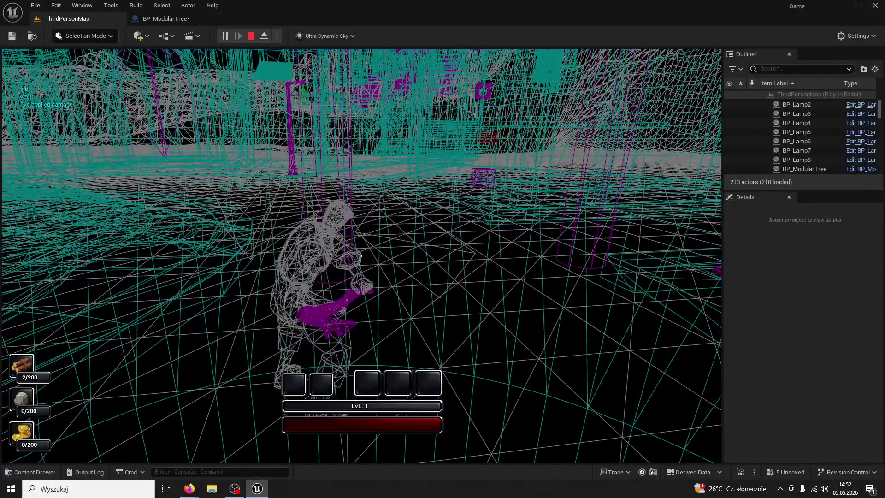
{"action": "key", "text": "w"}
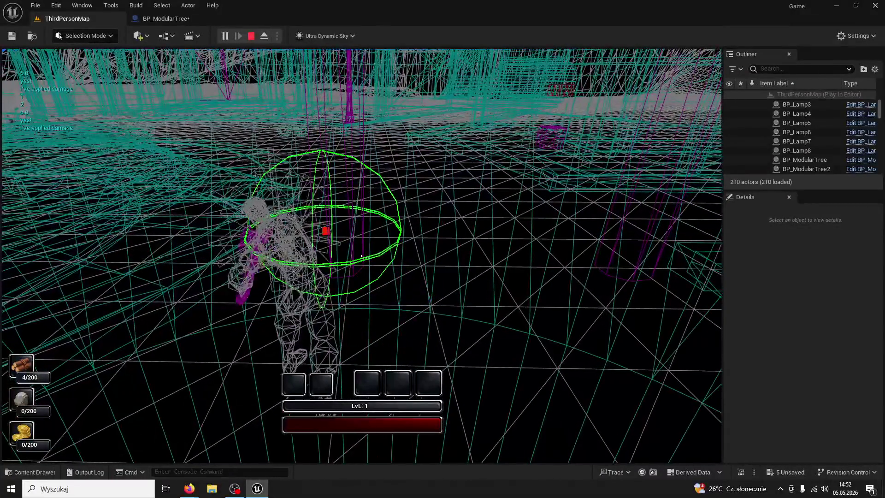
{"action": "left_click", "coordinate": [361, 255]}
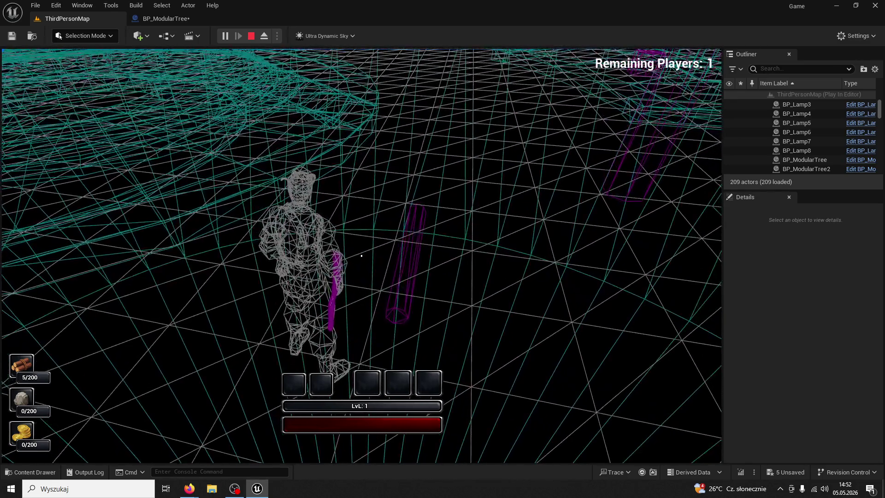
{"action": "left_click", "coordinate": [362, 255]}
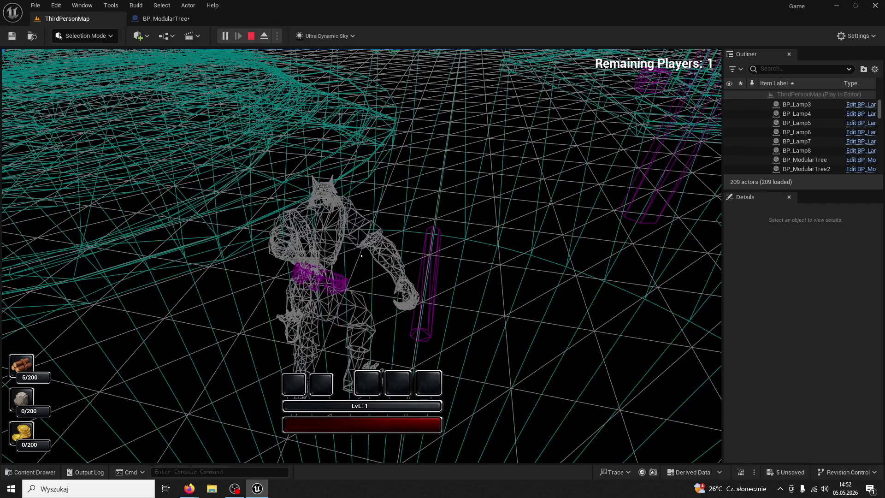
{"action": "key", "text": "Escape"}
{"action": "left_click", "coordinate": [165, 18]}
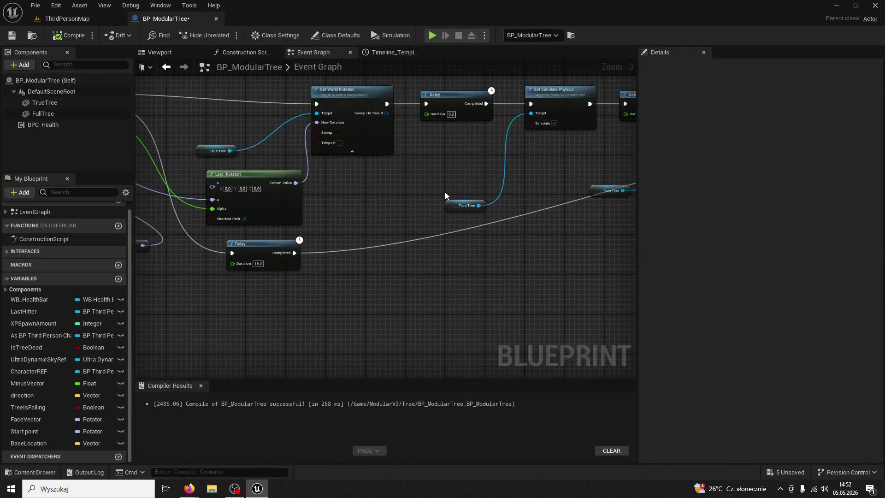
{"action": "mouse_move", "coordinate": [445, 195]}
{"action": "left_mouse_down"}
{"action": "mouse_move", "coordinate": [348, 208]}
{"action": "mouse_move", "coordinate": [353, 240]}
{"action": "left_mouse_up"}
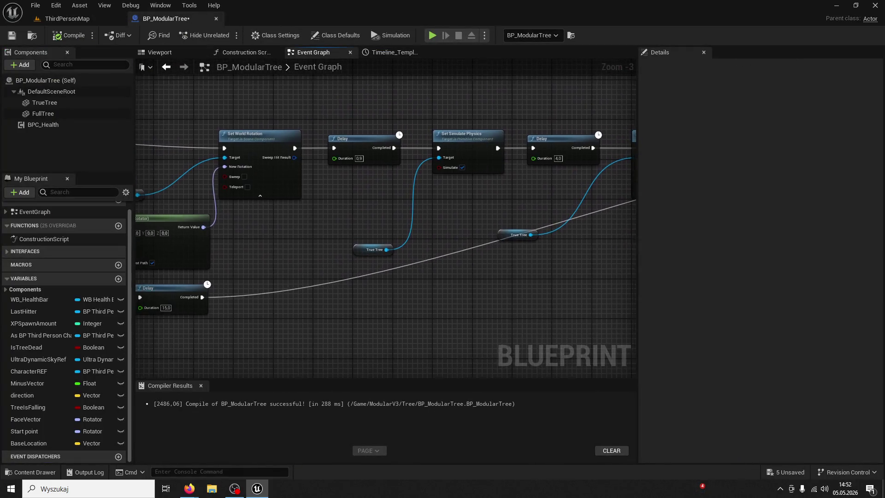
{"action": "left_click_drag", "start_coordinate": [507, 257], "coordinate": [385, 263]}
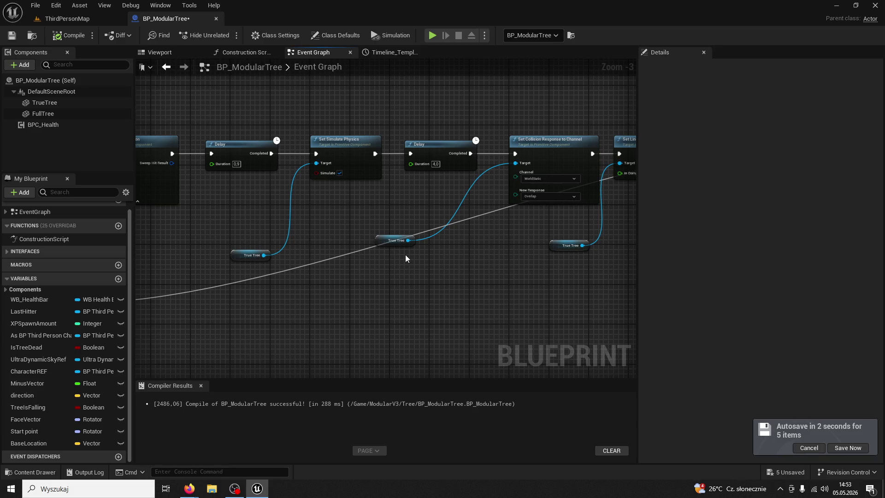
{"action": "scroll", "coordinate": [403, 277], "scroll_direction": "down", "scroll_amount": 4}
{"action": "scroll", "coordinate": [364, 288], "scroll_direction": "up", "scroll_amount": 3}
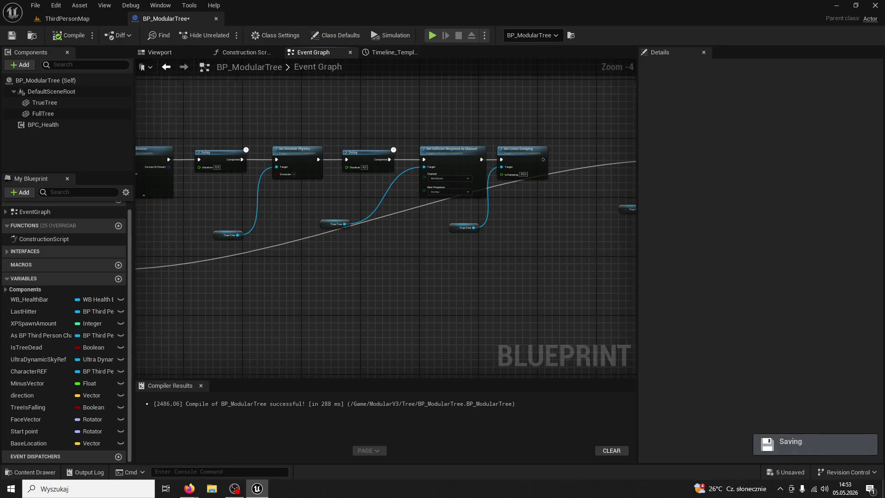
{"action": "scroll", "coordinate": [364, 285], "scroll_direction": "up", "scroll_amount": 2}
{"action": "mouse_move", "coordinate": [489, 297]}
{"action": "left_mouse_down"}
{"action": "mouse_move", "coordinate": [375, 316]}
{"action": "mouse_move", "coordinate": [182, 288]}
{"action": "mouse_move", "coordinate": [203, 296]}
{"action": "left_mouse_up"}
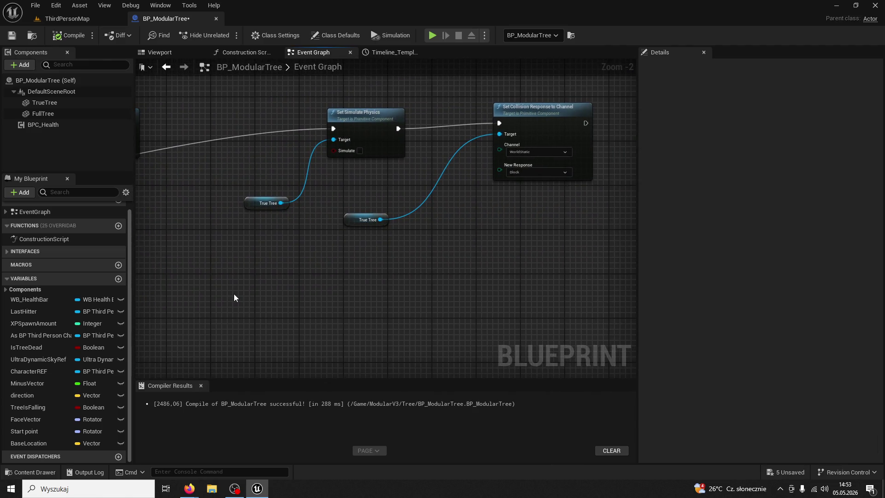
{"action": "scroll", "coordinate": [250, 289], "scroll_direction": "down", "scroll_amount": 2}
{"action": "left_click_drag", "start_coordinate": [371, 281], "coordinate": [481, 270]}
{"action": "scroll", "coordinate": [427, 276], "scroll_direction": "down", "scroll_amount": 3}
{"action": "scroll", "coordinate": [448, 220], "scroll_direction": "up", "scroll_amount": 3}
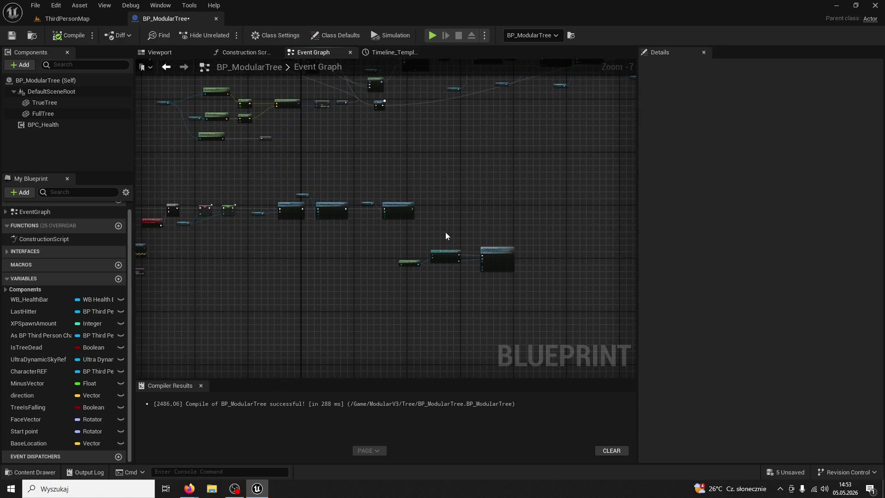
{"action": "left_click_drag", "start_coordinate": [351, 261], "coordinate": [389, 310]}
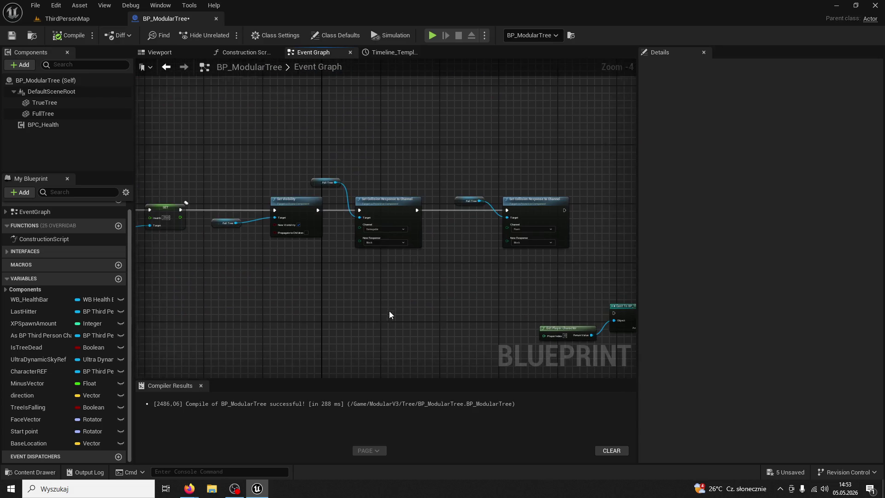
{"action": "scroll", "coordinate": [393, 302], "scroll_direction": "up", "scroll_amount": 2}
{"action": "mouse_move", "coordinate": [429, 268]}
{"action": "left_mouse_down"}
{"action": "mouse_move", "coordinate": [407, 242]}
{"action": "mouse_move", "coordinate": [357, 249]}
{"action": "mouse_move", "coordinate": [599, 237]}
{"action": "mouse_move", "coordinate": [261, 206]}
{"action": "mouse_move", "coordinate": [509, 235]}
{"action": "left_mouse_up"}
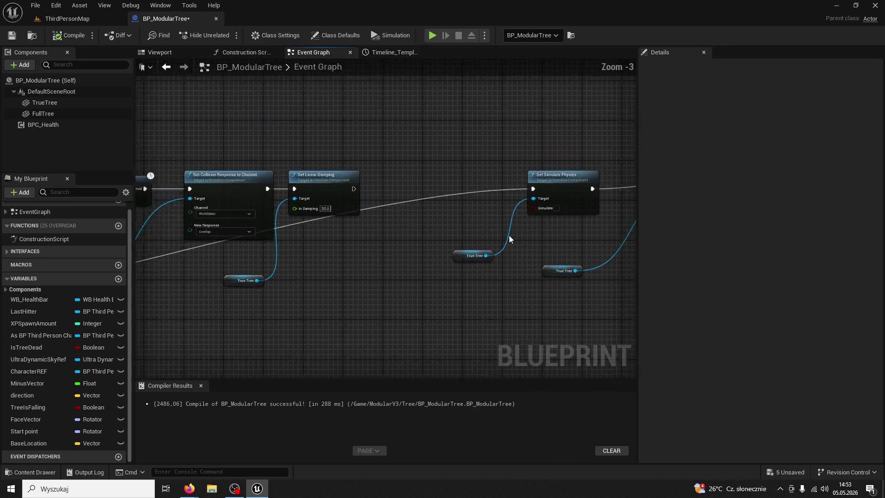
{"action": "scroll", "coordinate": [509, 235], "scroll_direction": "down", "scroll_amount": 3}
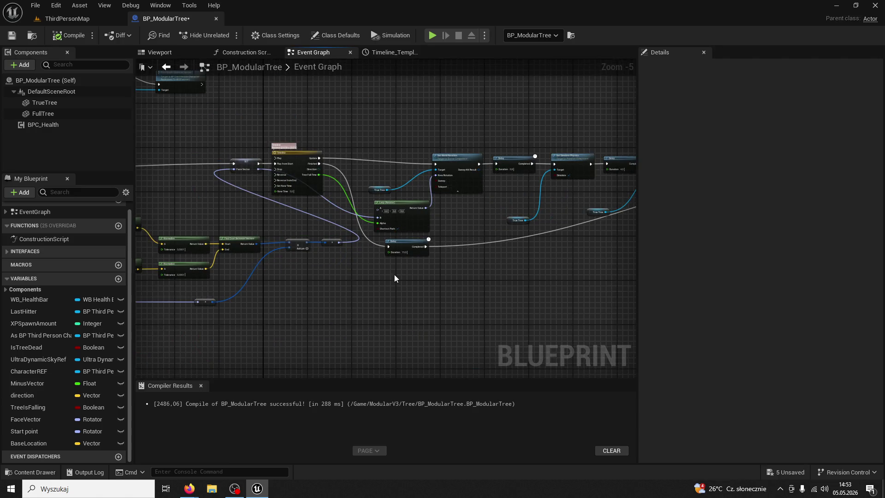
{"action": "mouse_move", "coordinate": [394, 278]}
{"action": "left_mouse_down"}
{"action": "mouse_move", "coordinate": [312, 243]}
{"action": "mouse_move", "coordinate": [323, 249]}
{"action": "left_mouse_up"}
{"action": "scroll", "coordinate": [326, 251], "scroll_direction": "up", "scroll_amount": 3}
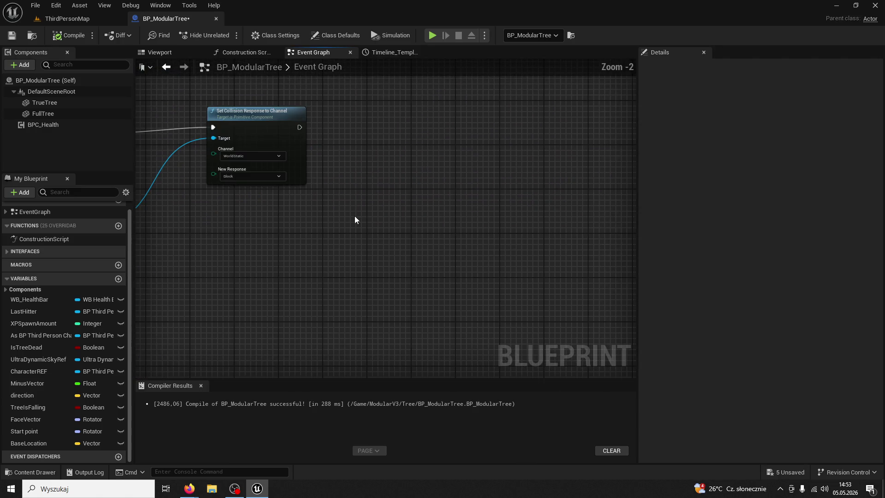
Chain Set World Location (Teleport on) and Set World Rotation after Set Collision Response
{"action": "left_click_drag", "start_coordinate": [302, 131], "coordinate": [371, 130]}
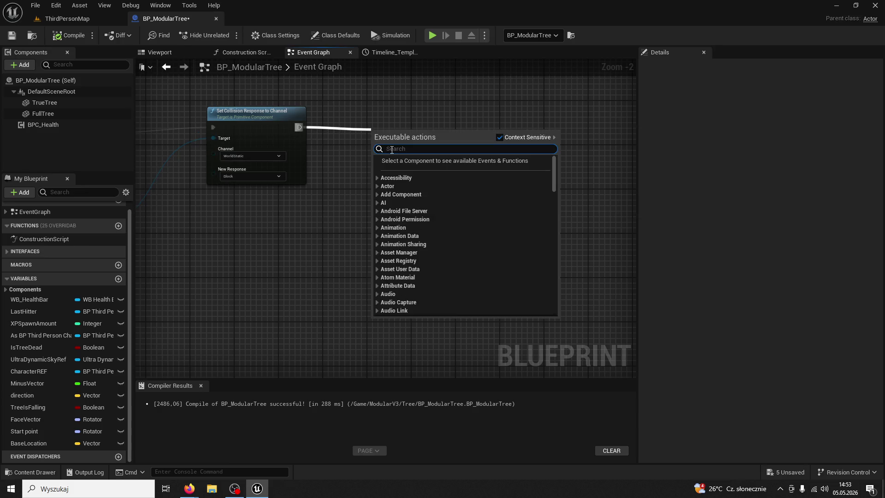
{"action": "type", "text": "set world location"}
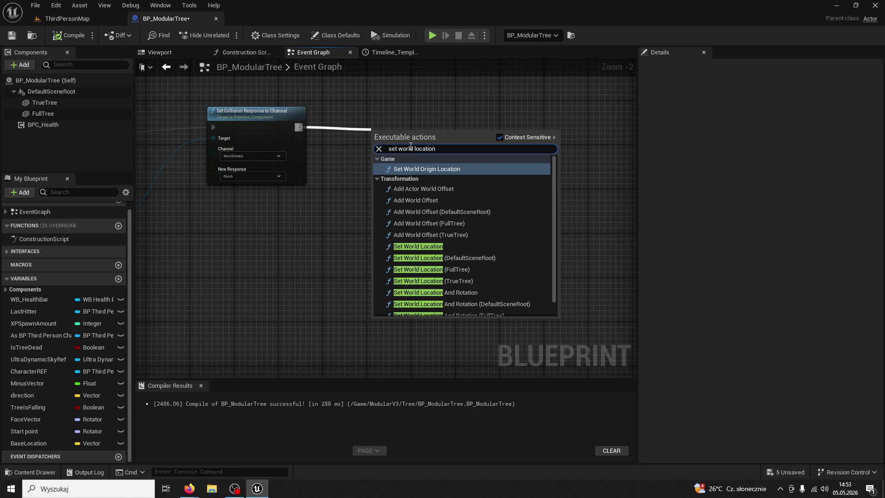
{"action": "left_click", "coordinate": [418, 246]}
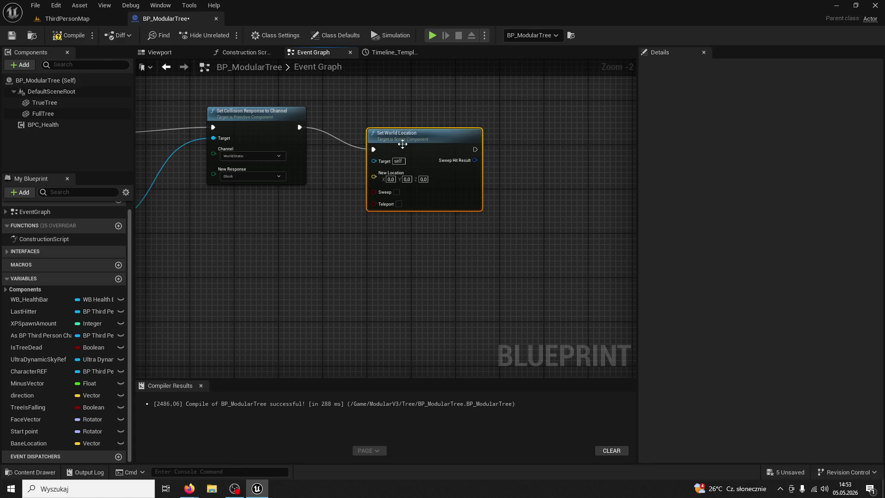
{"action": "left_click", "coordinate": [382, 181]}
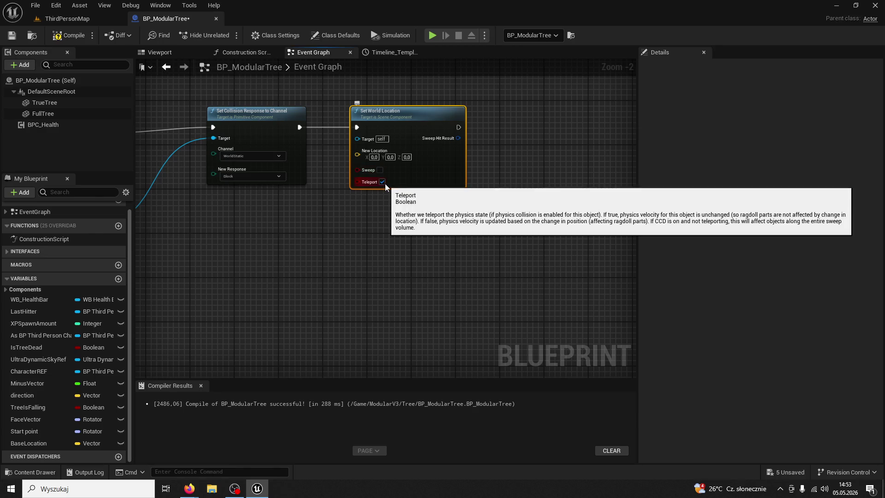
{"action": "left_click_drag", "start_coordinate": [458, 127], "coordinate": [511, 127]}
{"action": "type", "text": "s"}
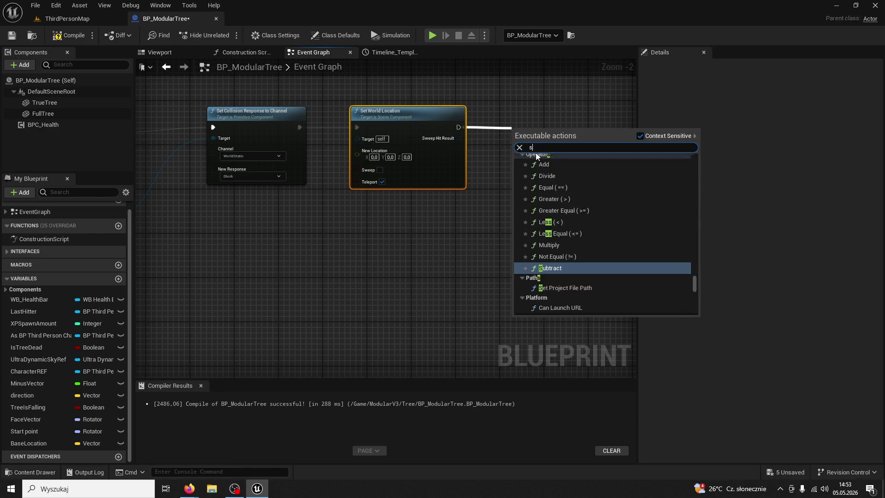
{"action": "type", "text": "et world rotation"}
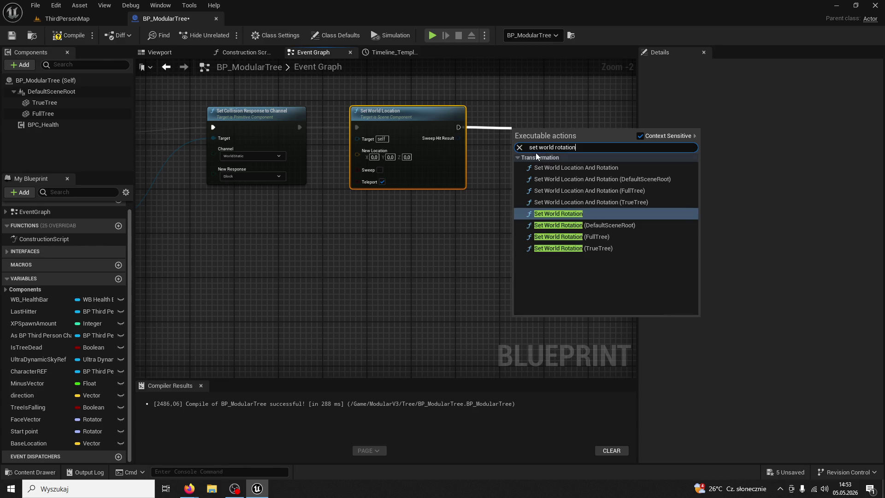
{"action": "left_click", "coordinate": [557, 214]}
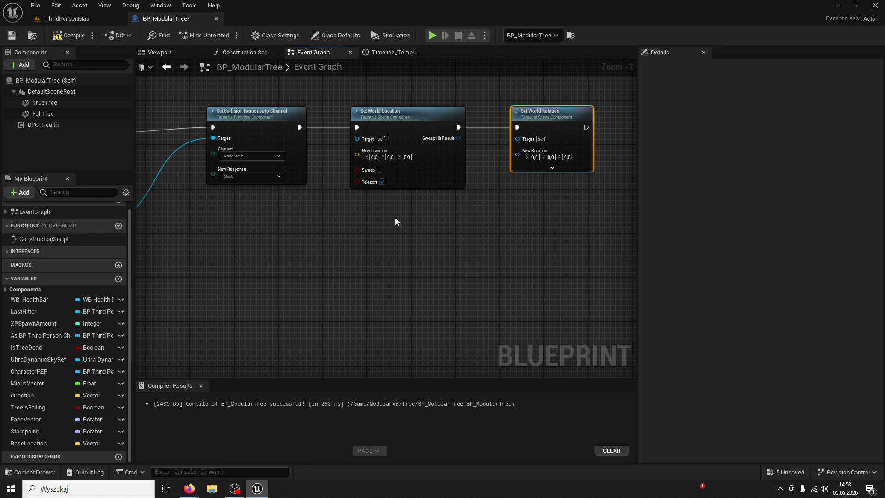
Feed BaseLocation into the location and Start point into the rotation, enable rotation Teleport, and compile
{"action": "left_click_drag", "start_coordinate": [28, 443], "coordinate": [358, 155]}
{"action": "left_click_drag", "start_coordinate": [301, 155], "coordinate": [292, 256]}
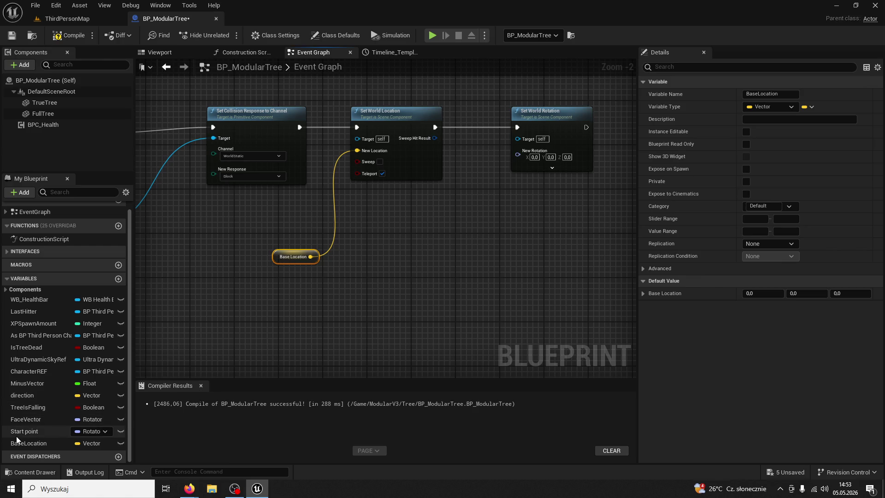
{"action": "mouse_move", "coordinate": [16, 440]}
{"action": "left_mouse_down"}
{"action": "mouse_move", "coordinate": [359, 259]}
{"action": "mouse_move", "coordinate": [518, 153]}
{"action": "mouse_move", "coordinate": [477, 195]}
{"action": "mouse_move", "coordinate": [473, 217]}
{"action": "left_mouse_up"}
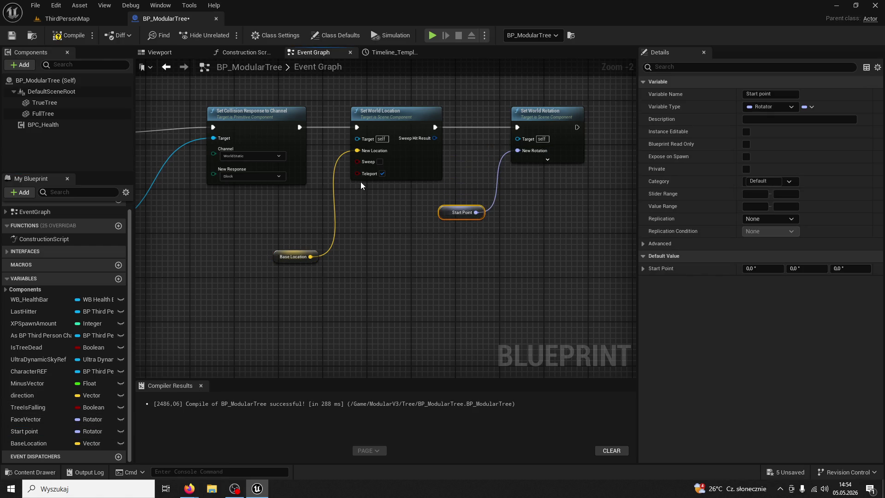
{"action": "left_click", "coordinate": [548, 160]}
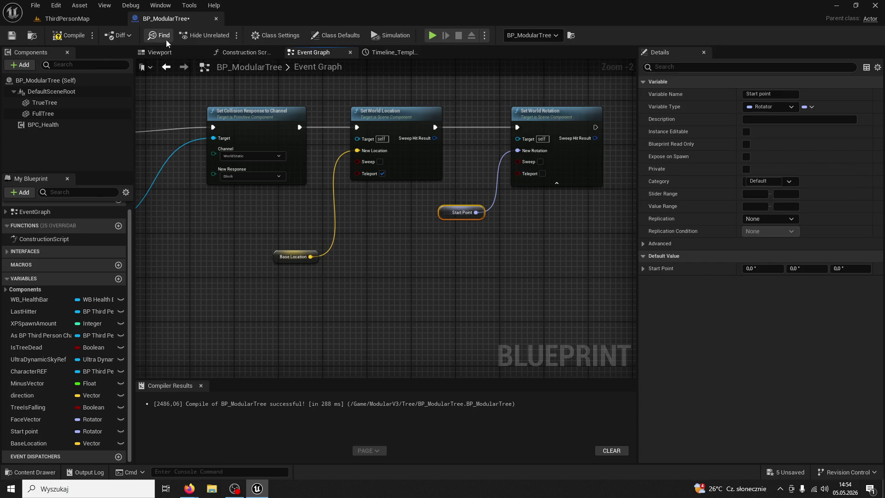
{"action": "left_click", "coordinate": [542, 173]}
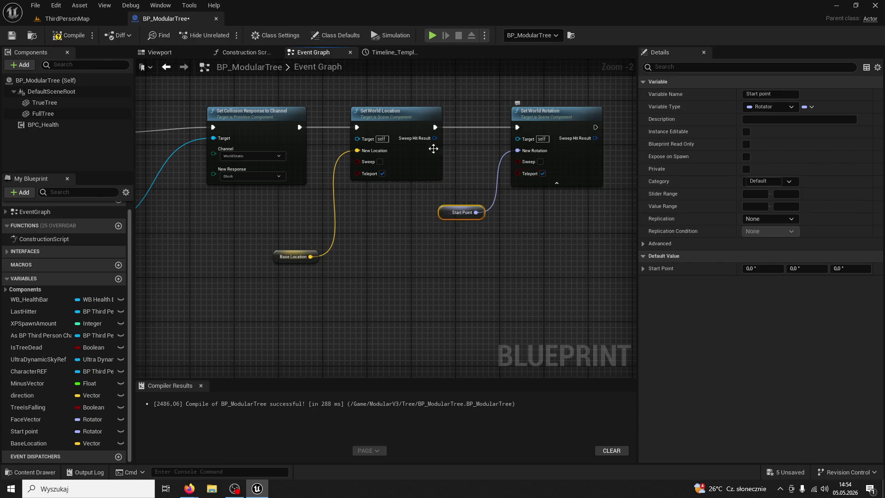
{"action": "left_click", "coordinate": [58, 33]}
Make TrueTree the target of both reset nodes, recompile, and return to the level
{"action": "left_click", "coordinate": [65, 24]}
{"action": "left_click", "coordinate": [152, 22]}
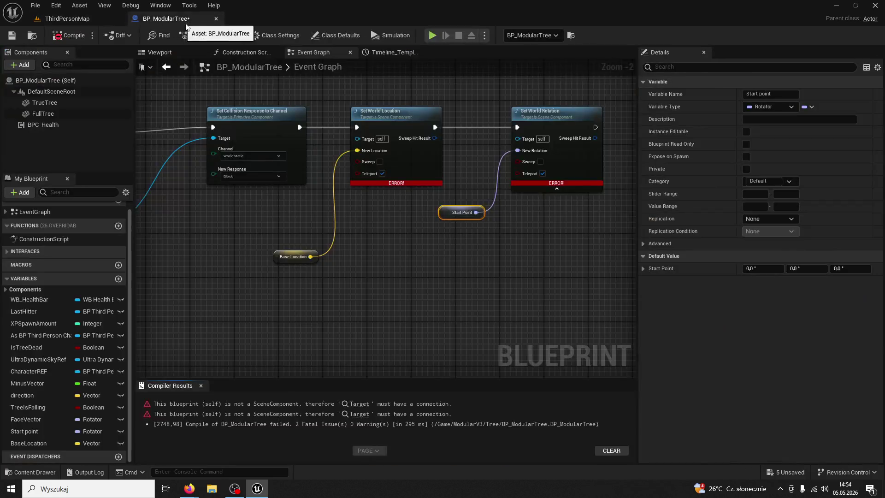
{"action": "mouse_move", "coordinate": [45, 102]}
{"action": "left_mouse_down"}
{"action": "mouse_move", "coordinate": [270, 167]}
{"action": "mouse_move", "coordinate": [254, 202]}
{"action": "mouse_move", "coordinate": [357, 139]}
{"action": "left_mouse_up"}
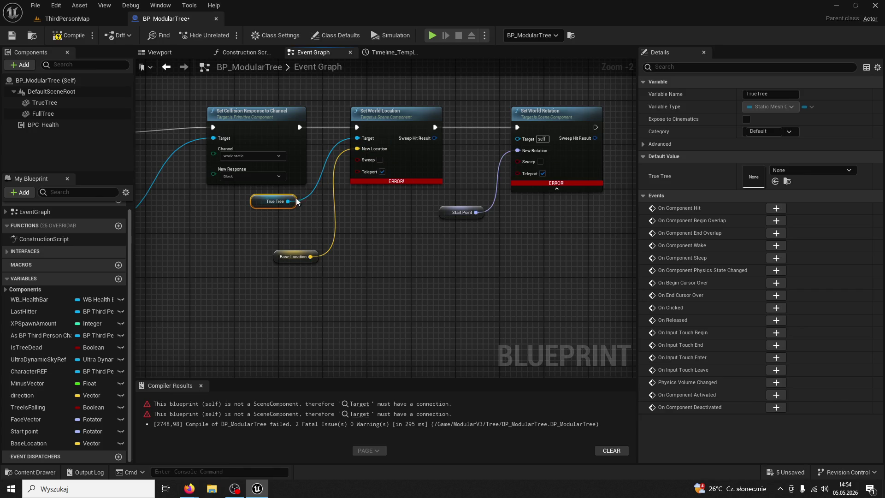
{"action": "left_click_drag", "start_coordinate": [288, 201], "coordinate": [517, 139]}
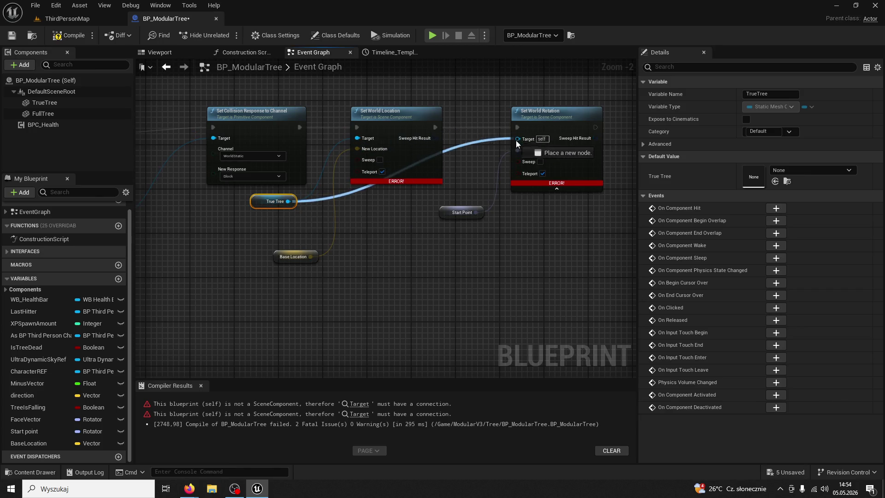
{"action": "left_click", "coordinate": [80, 33]}
{"action": "left_click", "coordinate": [79, 19]}
Start a play test, run to the trees and begin chopping one for wood
{"action": "left_click", "coordinate": [227, 35]}
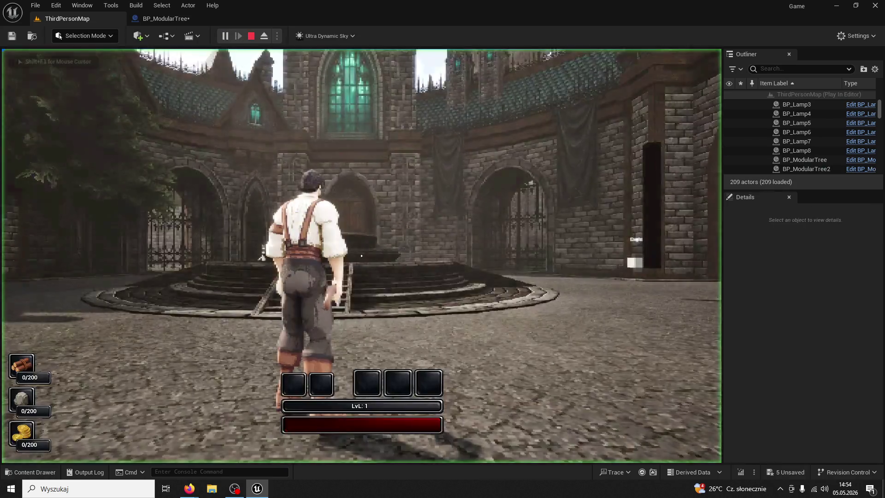
{"action": "key", "text": "w"}
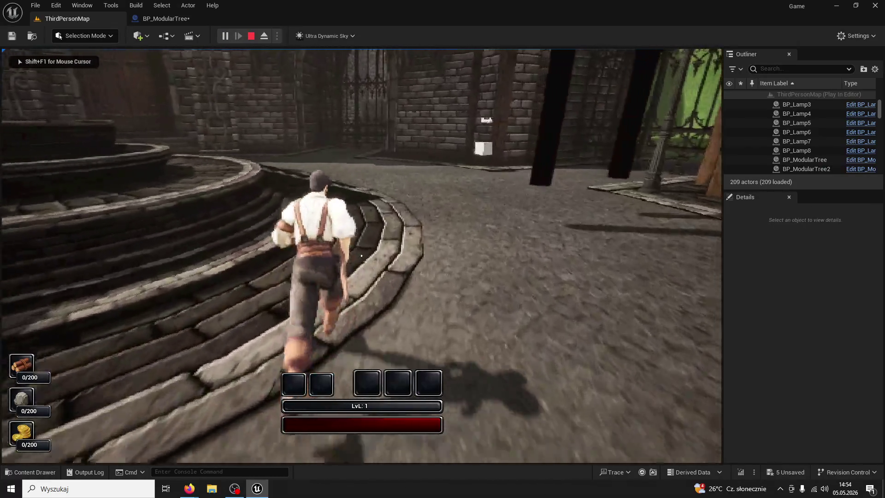
{"action": "left_click", "coordinate": [362, 256]}
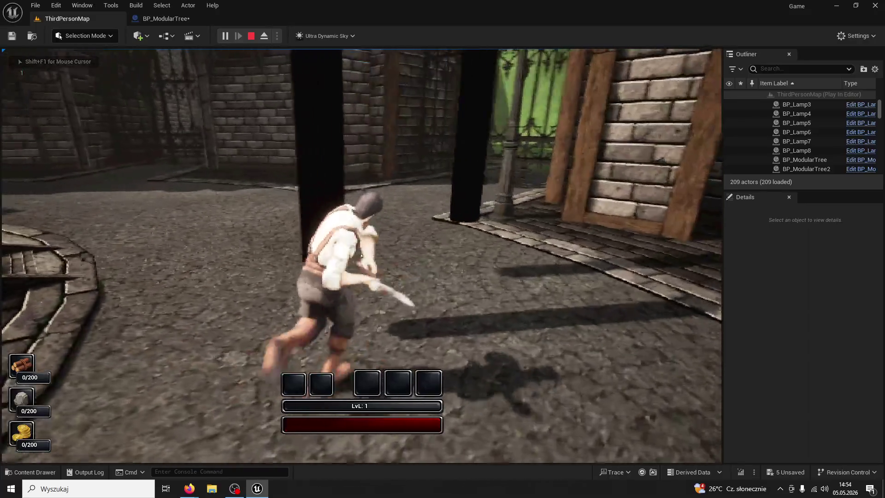
{"action": "left_click", "coordinate": [361, 255]}
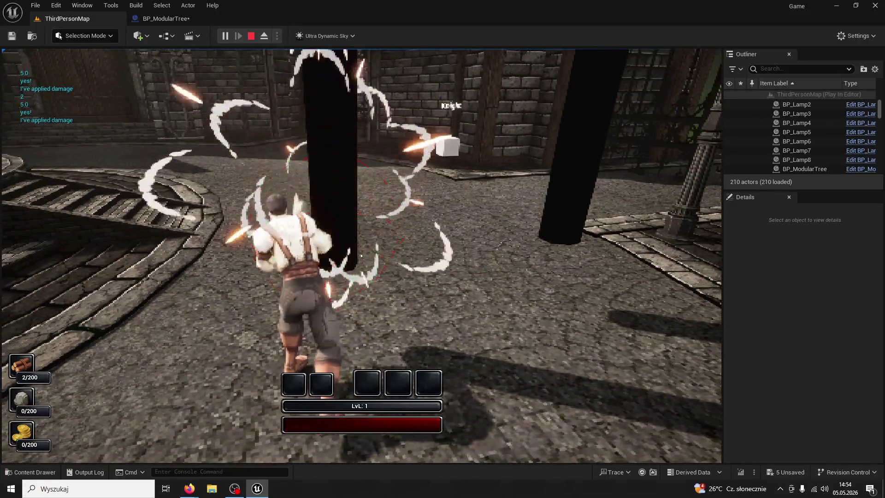
Fell the tree, walk to the glowing log, and switch the game view to wireframe
{"action": "left_click", "coordinate": [361, 256]}
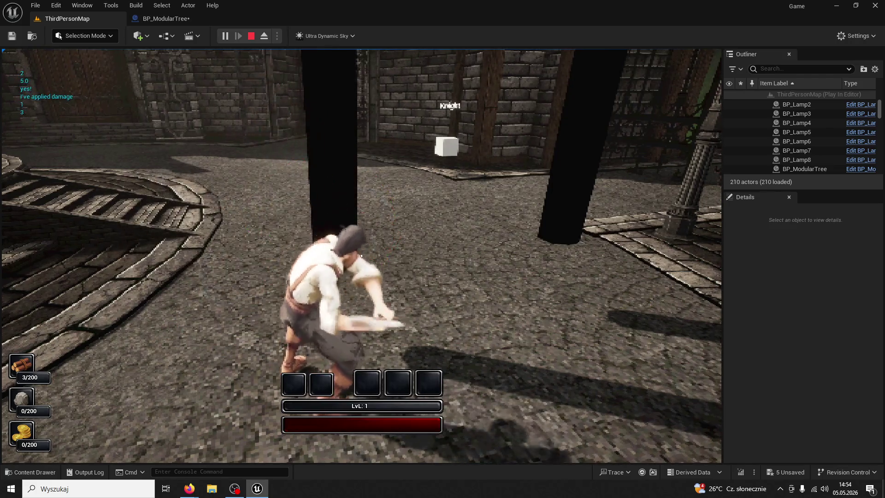
{"action": "left_click", "coordinate": [361, 256]}
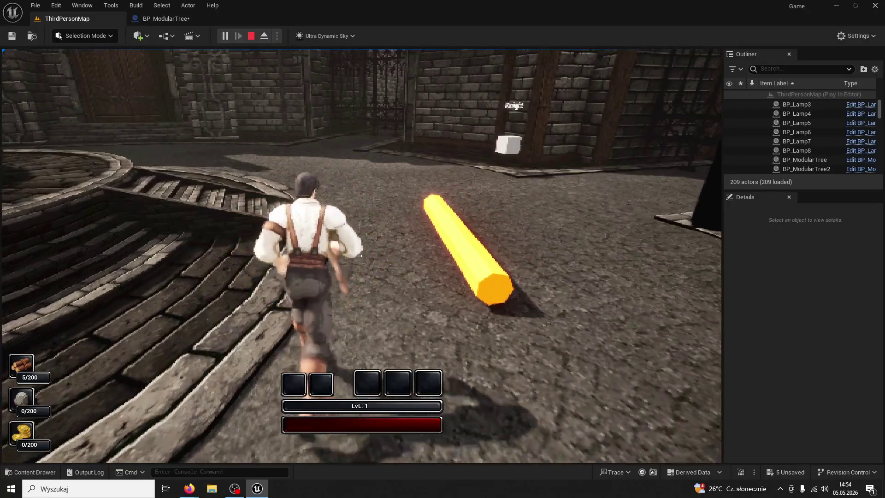
{"action": "key", "text": "w"}
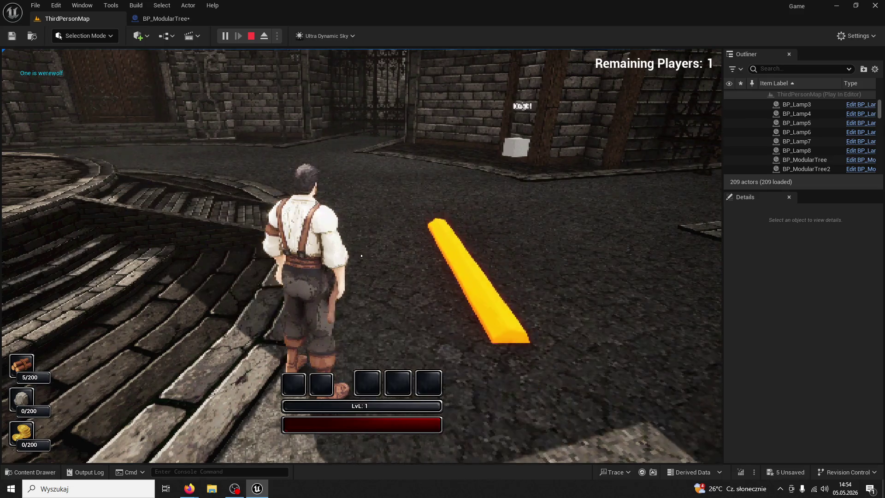
{"action": "key", "text": "F1"}
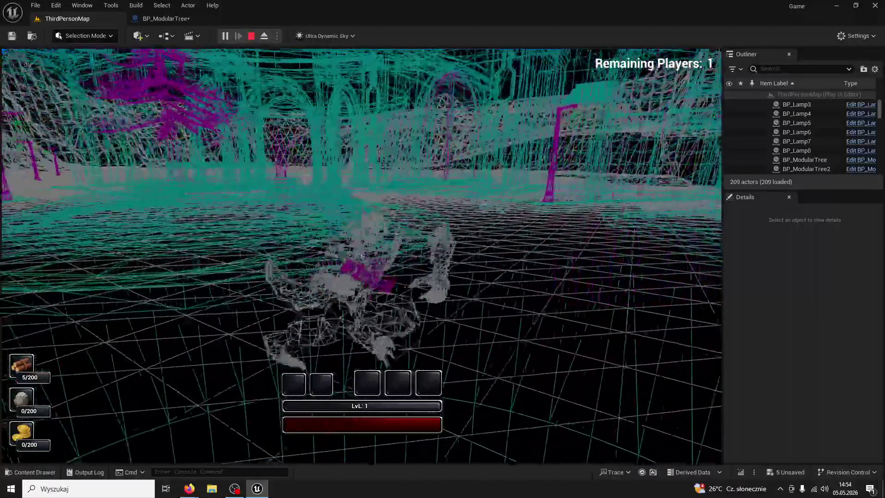
Stop the play session and bring BP_ModularTree's Set World Location nodes into view
{"action": "key", "text": "Escape"}
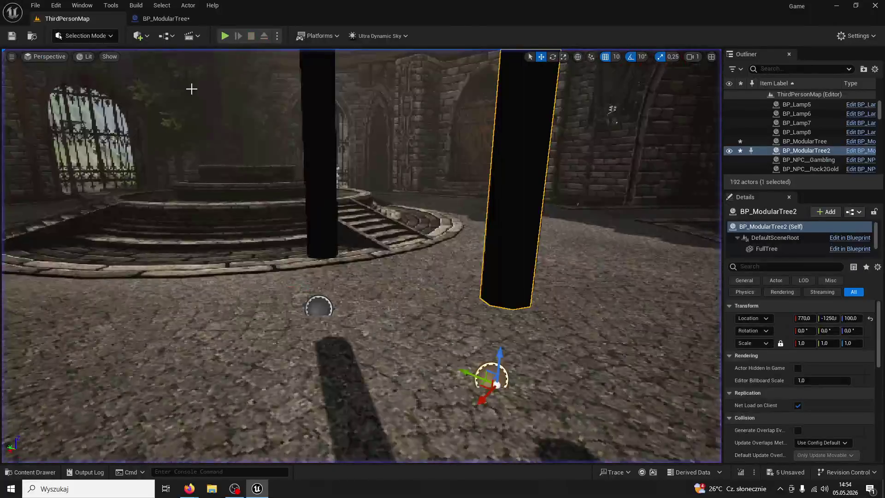
{"action": "left_click", "coordinate": [166, 19]}
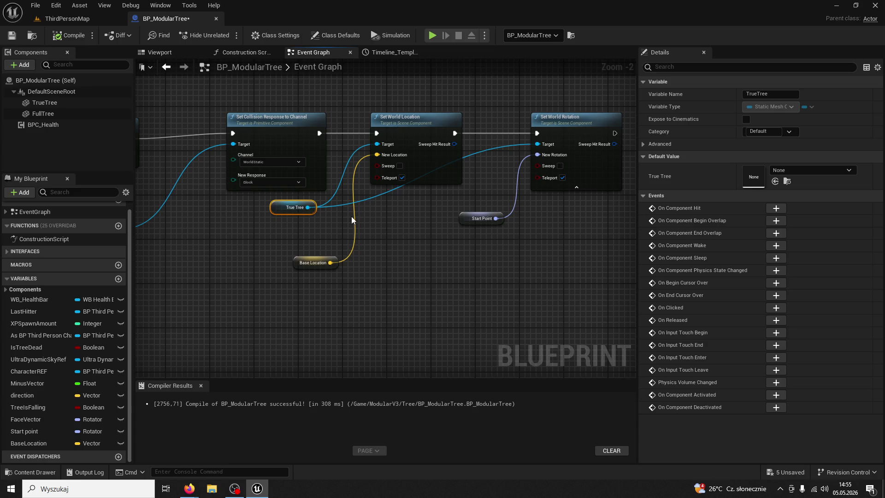
{"action": "mouse_move", "coordinate": [343, 221]}
{"action": "left_mouse_down"}
{"action": "mouse_move", "coordinate": [454, 239]}
{"action": "mouse_move", "coordinate": [543, 231]}
{"action": "left_mouse_up"}
{"action": "mouse_move", "coordinate": [487, 244]}
{"action": "left_mouse_down"}
{"action": "mouse_move", "coordinate": [308, 231]}
{"action": "mouse_move", "coordinate": [365, 231]}
{"action": "mouse_move", "coordinate": [363, 223]}
{"action": "left_mouse_up"}
{"action": "left_click", "coordinate": [360, 238]}
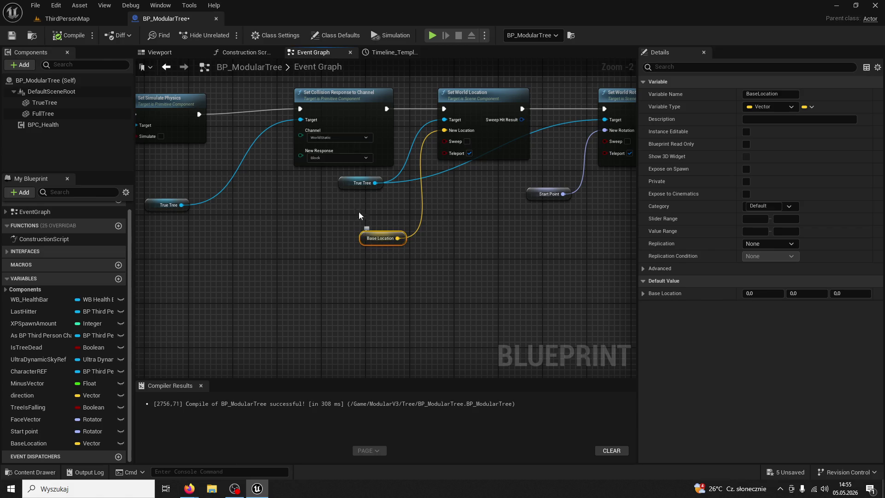
Add Set Relative Location after Set Collision Response and delete the old Set World Location node
{"action": "mouse_move", "coordinate": [387, 111]}
{"action": "left_mouse_down"}
{"action": "mouse_move", "coordinate": [379, 150]}
{"action": "mouse_move", "coordinate": [345, 195]}
{"action": "mouse_move", "coordinate": [397, 140]}
{"action": "left_mouse_up"}
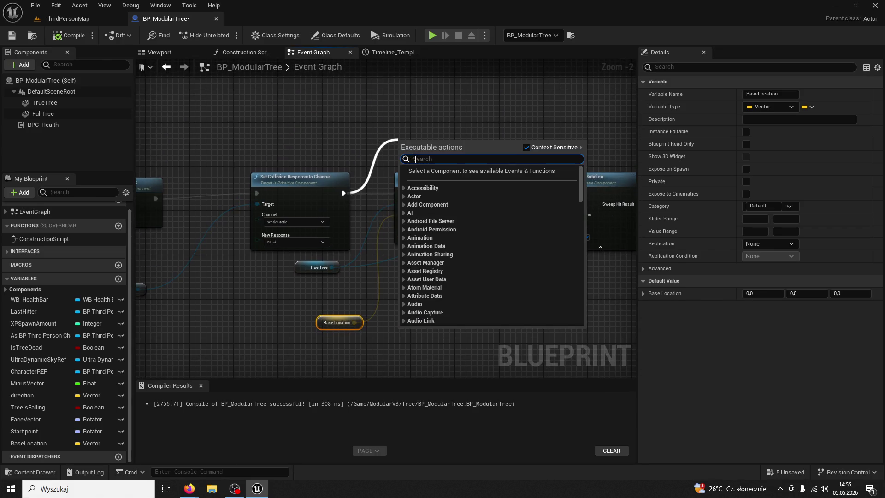
{"action": "type", "text": "set relative locatio"}
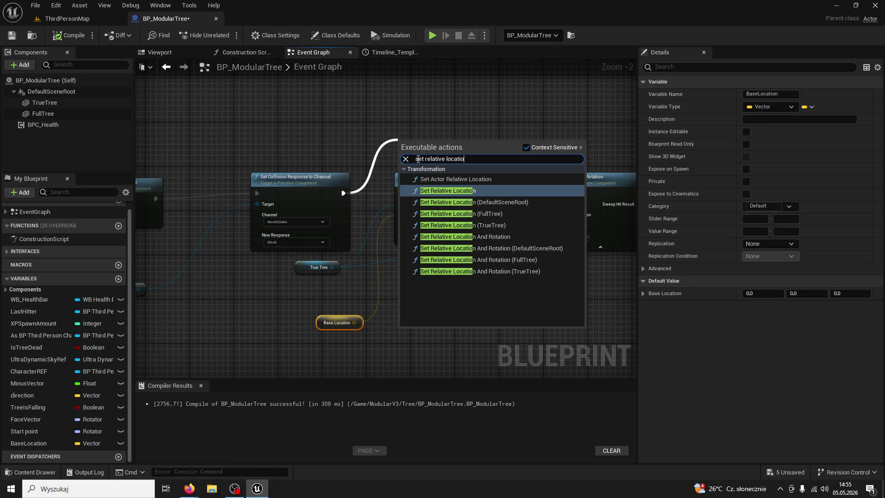
{"action": "key", "text": "Return"}
{"action": "left_click_drag", "start_coordinate": [417, 159], "coordinate": [439, 94]}
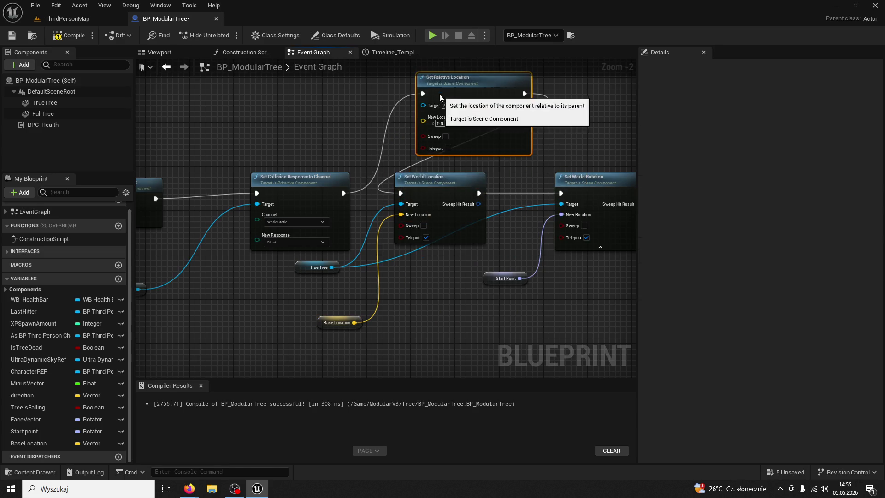
{"action": "left_click", "coordinate": [448, 180]}
{"action": "key", "text": "Delete"}
{"action": "left_click_drag", "start_coordinate": [549, 140], "coordinate": [520, 168]}
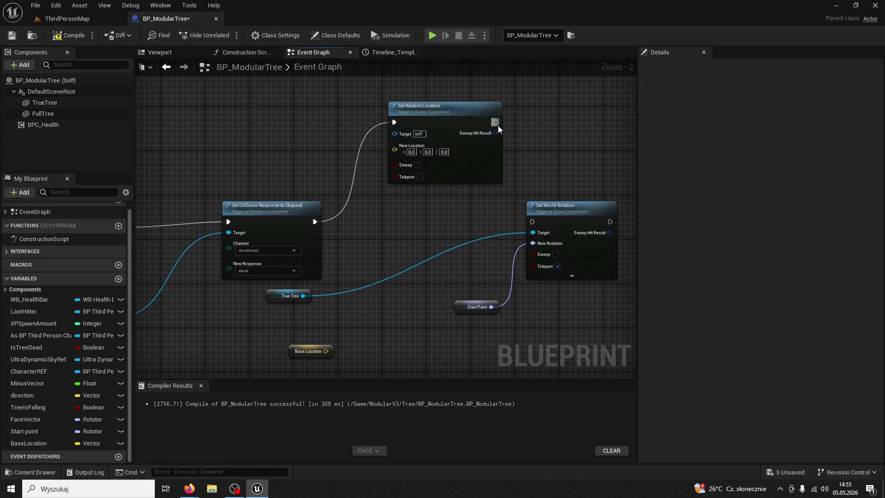
Chain a Set Relative Rotation node after Set Relative Location
{"action": "mouse_move", "coordinate": [496, 122]}
{"action": "left_mouse_down"}
{"action": "mouse_move", "coordinate": [539, 129]}
{"action": "mouse_move", "coordinate": [532, 124]}
{"action": "left_mouse_up"}
{"action": "type", "text": "set re"}
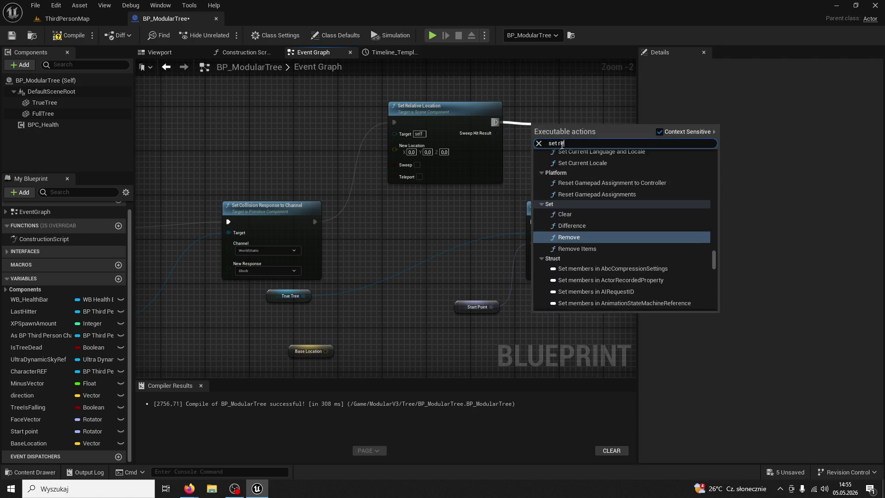
{"action": "type", "text": "lative rotation"}
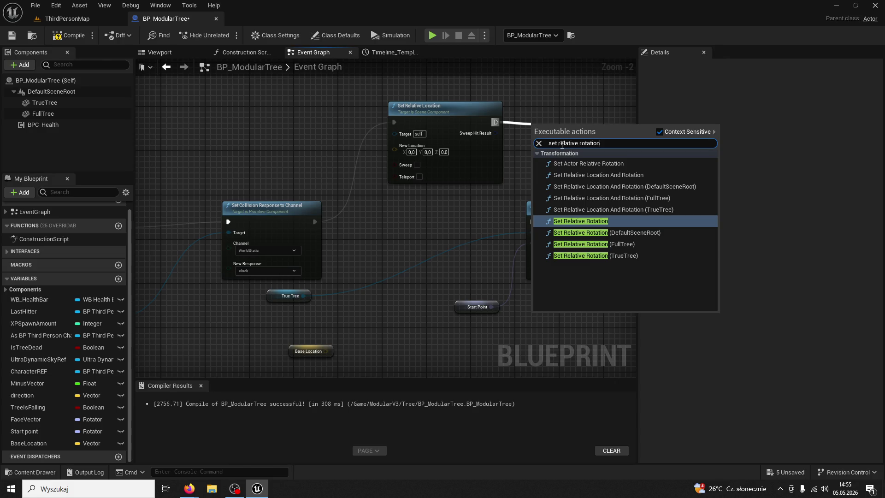
{"action": "key", "text": "Return"}
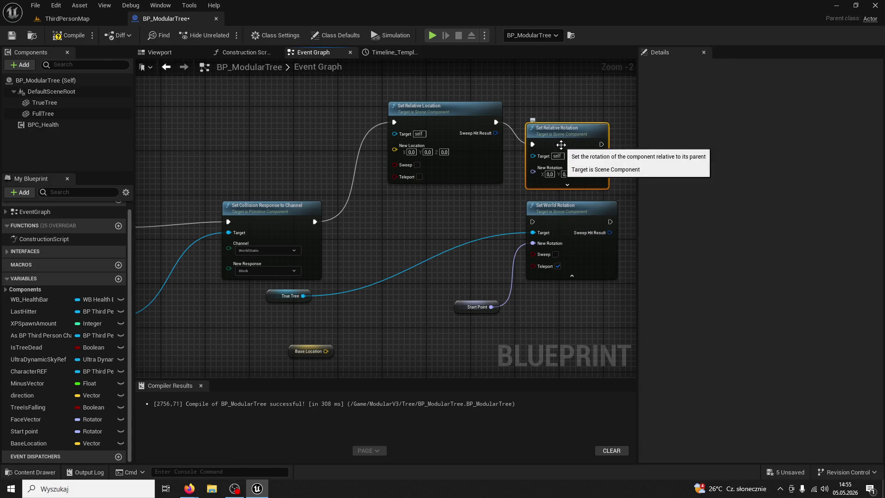
{"action": "mouse_move", "coordinate": [496, 122]}
{"action": "left_mouse_down"}
{"action": "mouse_move", "coordinate": [504, 133]}
{"action": "mouse_move", "coordinate": [539, 92]}
{"action": "left_mouse_up"}
{"action": "left_click", "coordinate": [431, 203]}
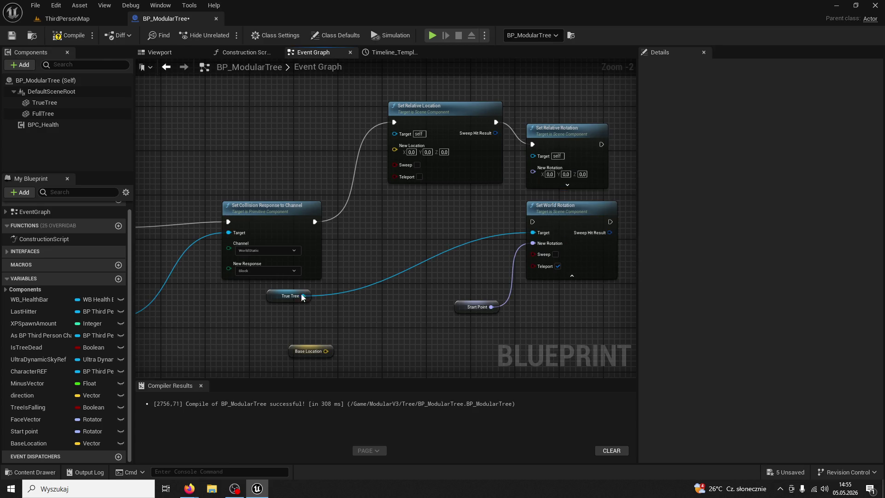
Wire Base Location and Start Point into the relative nodes; delete Set World Rotation and the leftover True Tree getter
{"action": "left_click_drag", "start_coordinate": [325, 351], "coordinate": [395, 151]}
{"action": "left_click_drag", "start_coordinate": [491, 307], "coordinate": [533, 168]}
{"action": "left_click", "coordinate": [552, 210]}
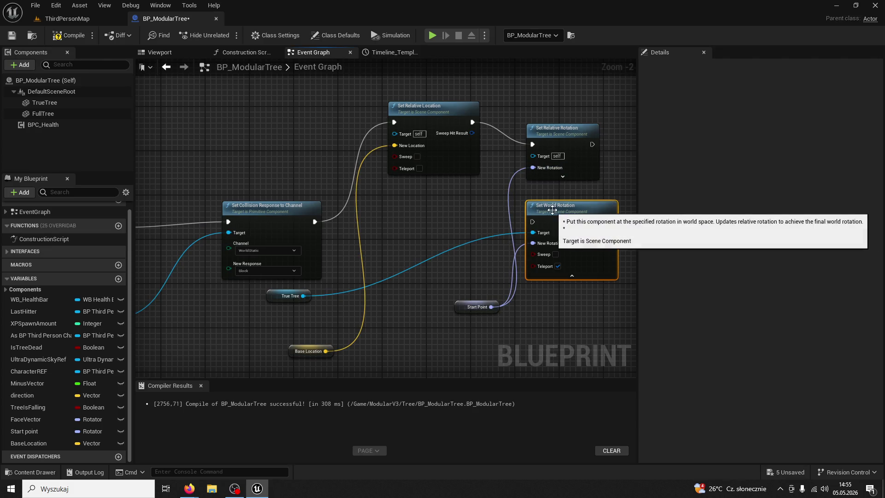
{"action": "key", "text": "Delete"}
{"action": "left_click", "coordinate": [275, 298]}
{"action": "key", "text": "Delete"}
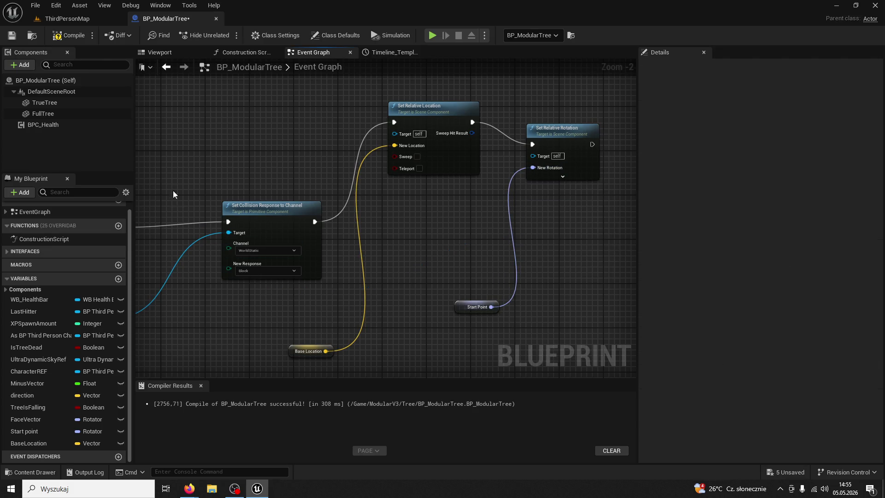
Enable Teleport on Set Relative Rotation and compile the blueprint
{"action": "scroll", "coordinate": [346, 272], "scroll_direction": "down", "scroll_amount": 3}
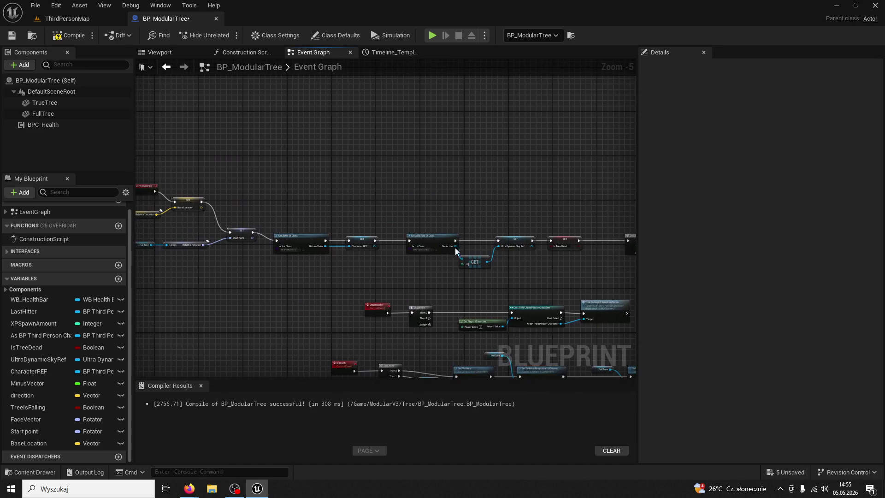
{"action": "scroll", "coordinate": [456, 251], "scroll_direction": "down", "scroll_amount": 2}
{"action": "scroll", "coordinate": [383, 276], "scroll_direction": "up", "scroll_amount": 6}
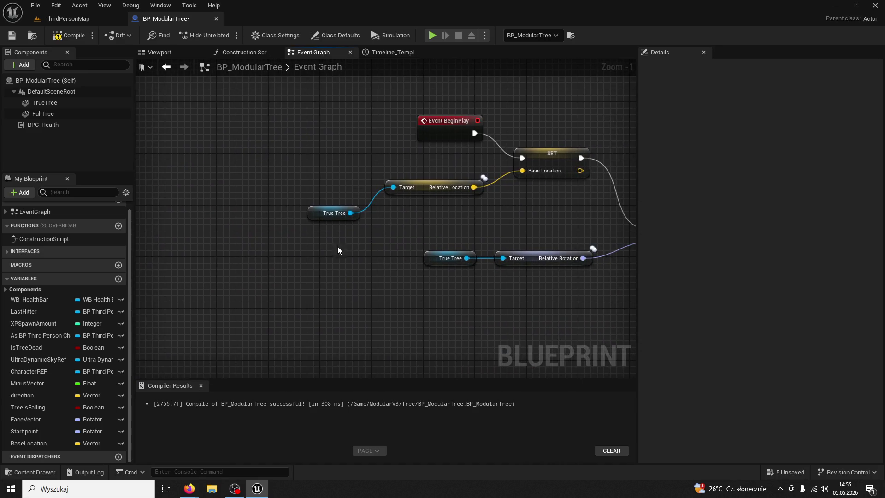
{"action": "scroll", "coordinate": [337, 251], "scroll_direction": "down", "scroll_amount": 4}
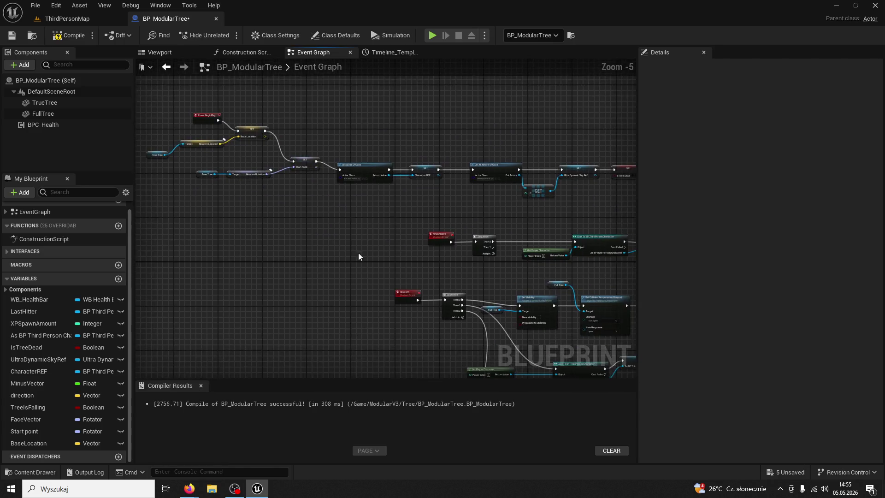
{"action": "scroll", "coordinate": [358, 256], "scroll_direction": "up", "scroll_amount": 3}
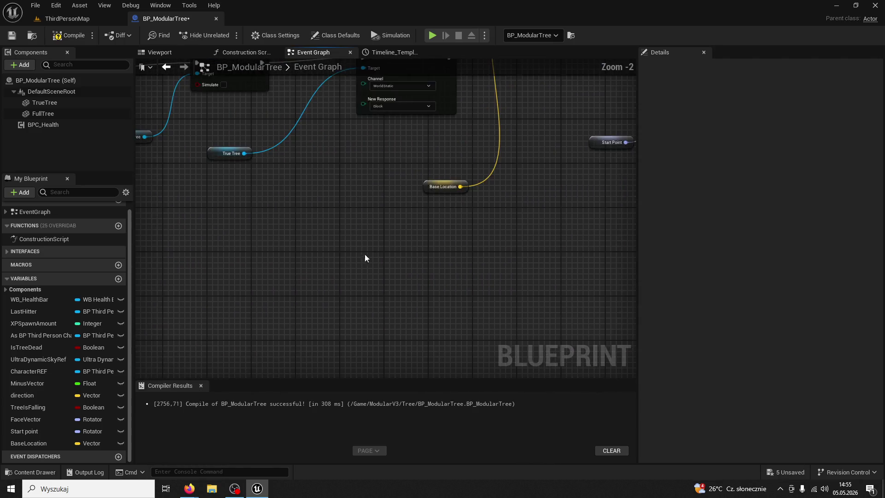
{"action": "left_click_drag", "start_coordinate": [365, 257], "coordinate": [308, 346]}
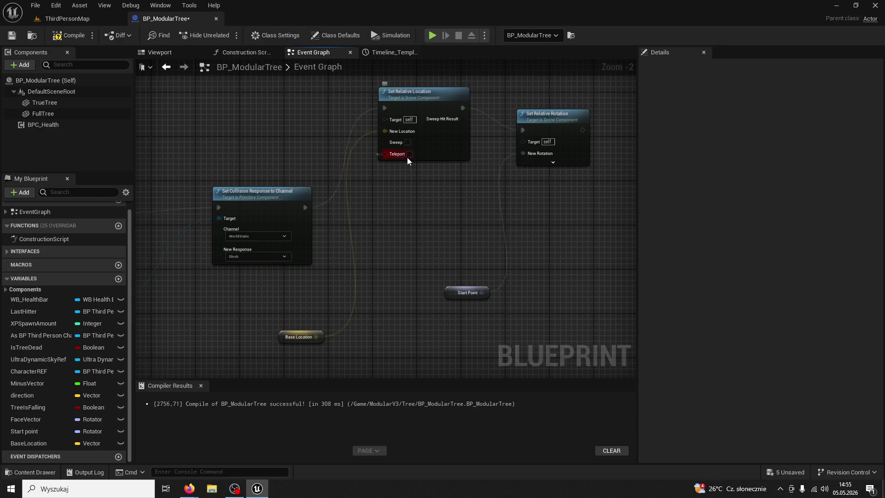
{"action": "left_click", "coordinate": [552, 163]}
{"action": "left_click", "coordinate": [548, 175]}
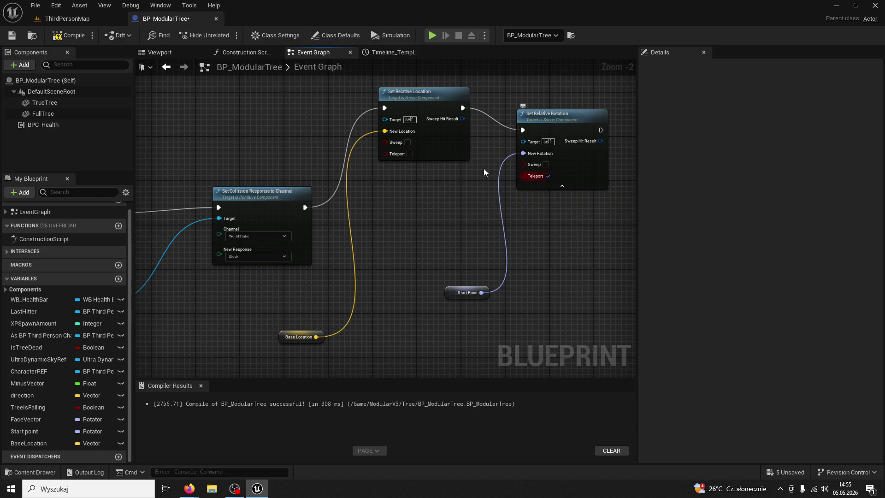
{"action": "left_click", "coordinate": [69, 35]}
Connect a True Tree getter to both Set Relative nodes' Target pins, then return to ThirdPersonMap
{"action": "left_click", "coordinate": [77, 19]}
{"action": "left_click", "coordinate": [167, 21]}
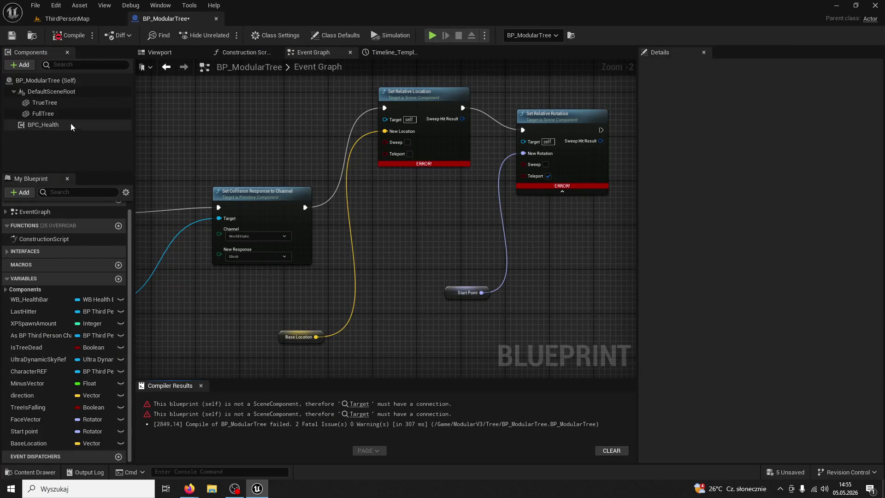
{"action": "mouse_move", "coordinate": [51, 103]}
{"action": "left_mouse_down"}
{"action": "mouse_move", "coordinate": [251, 97]}
{"action": "mouse_move", "coordinate": [385, 119]}
{"action": "left_mouse_up"}
{"action": "left_click_drag", "start_coordinate": [283, 99], "coordinate": [523, 141]}
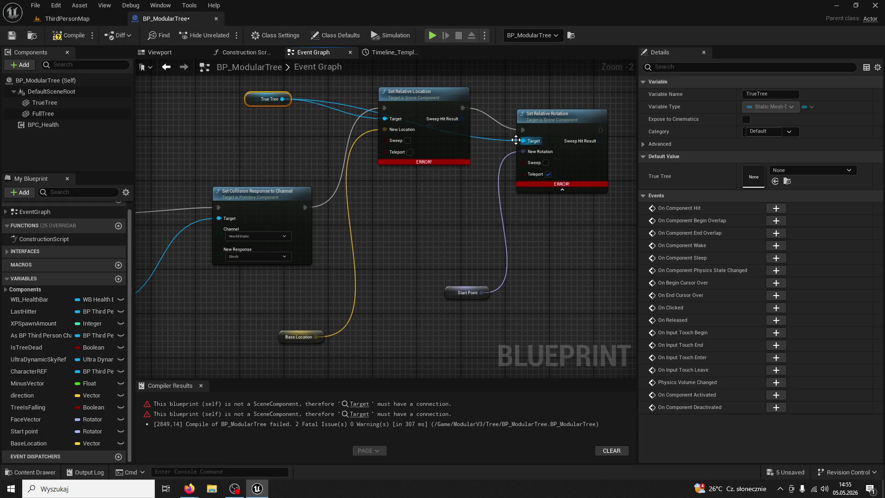
{"action": "left_click", "coordinate": [75, 19]}
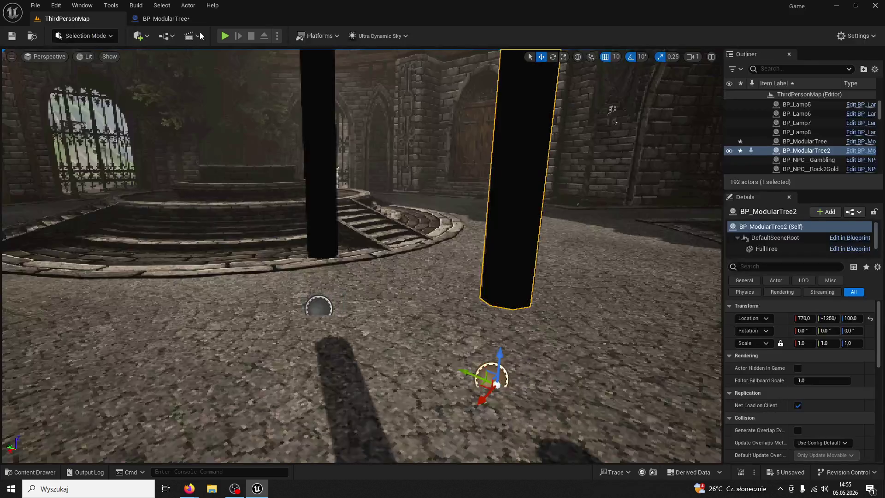
Play the level, run to a tree, and chop it into a glowing log for 5 wood
{"action": "left_click", "coordinate": [225, 36]}
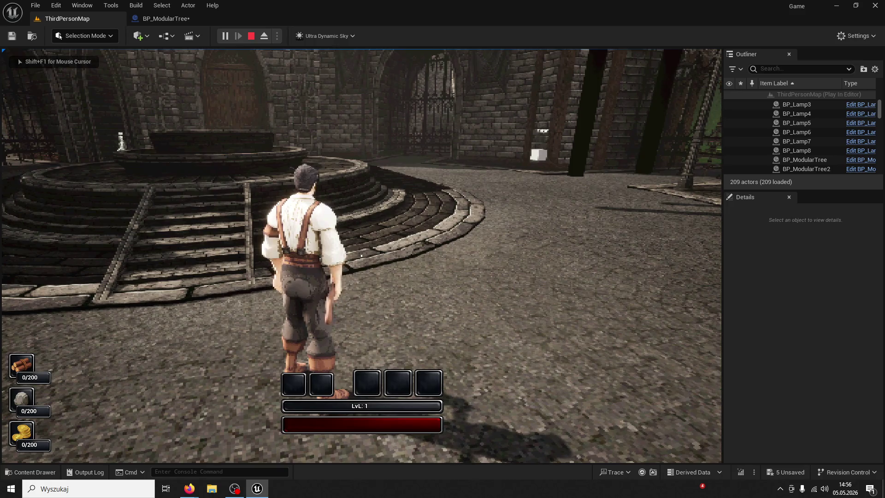
{"action": "key", "text": "w"}
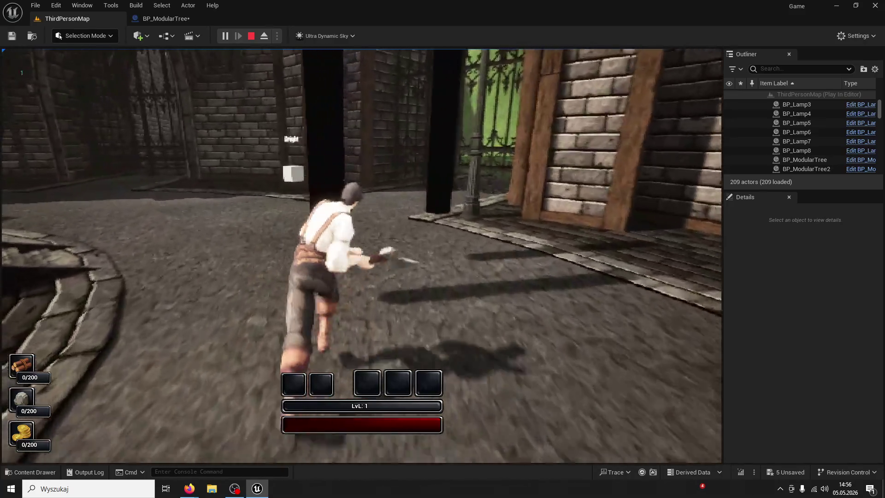
{"action": "left_click", "coordinate": [362, 255]}
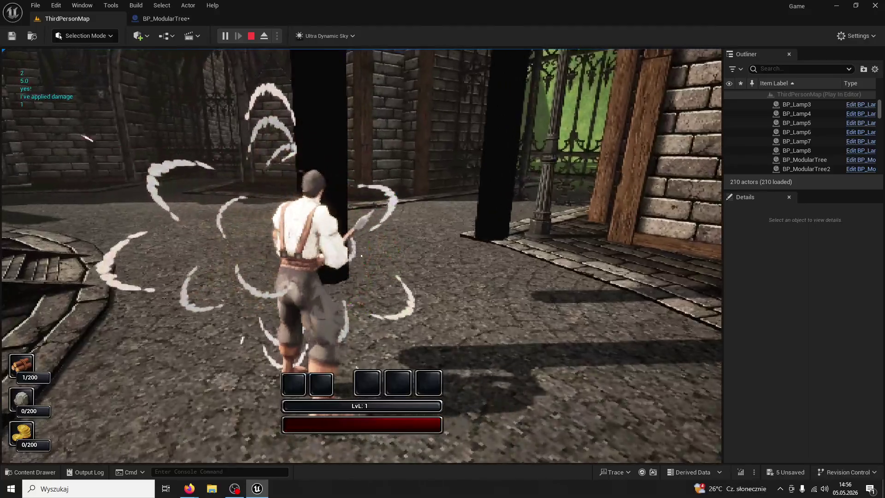
{"action": "left_click", "coordinate": [361, 256]}
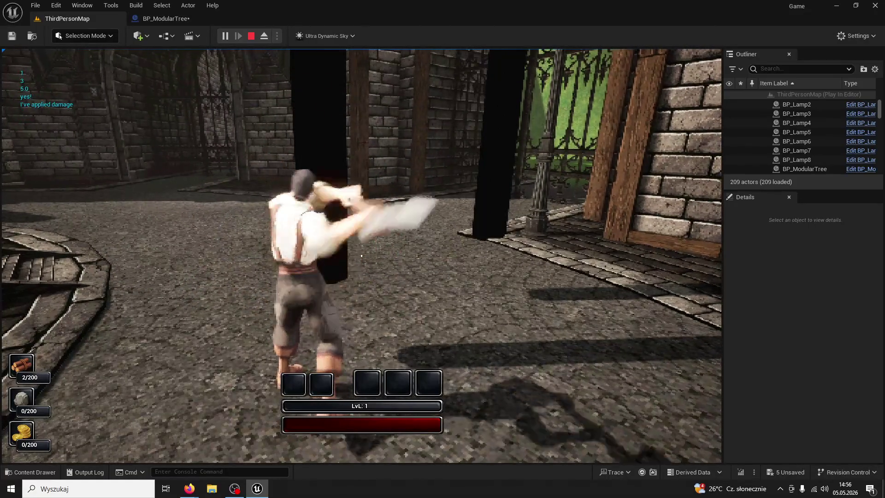
{"action": "left_click", "coordinate": [361, 255]}
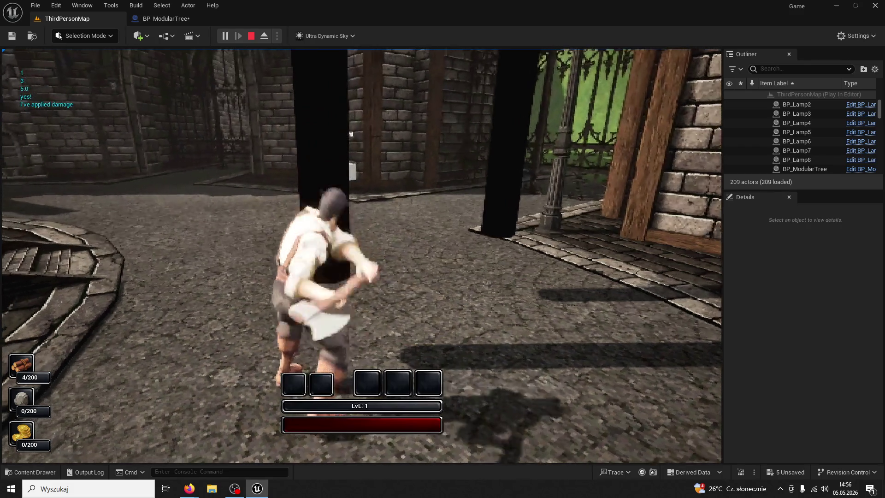
{"action": "left_click", "coordinate": [361, 255]}
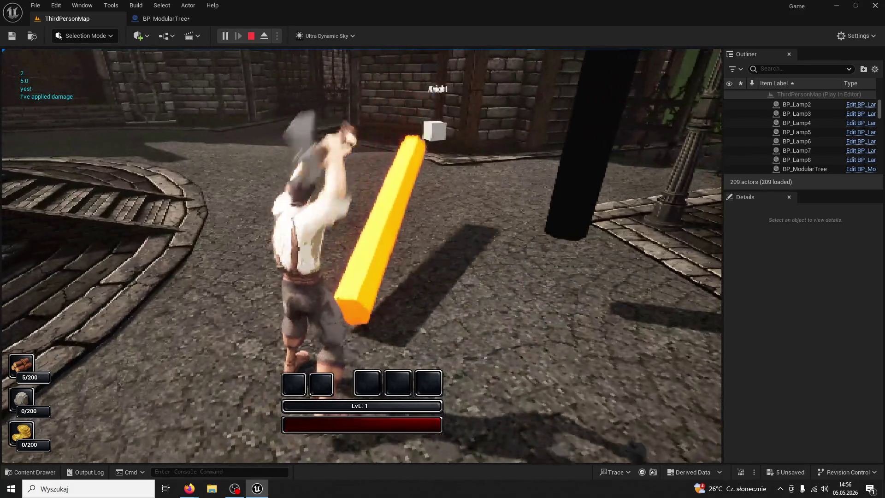
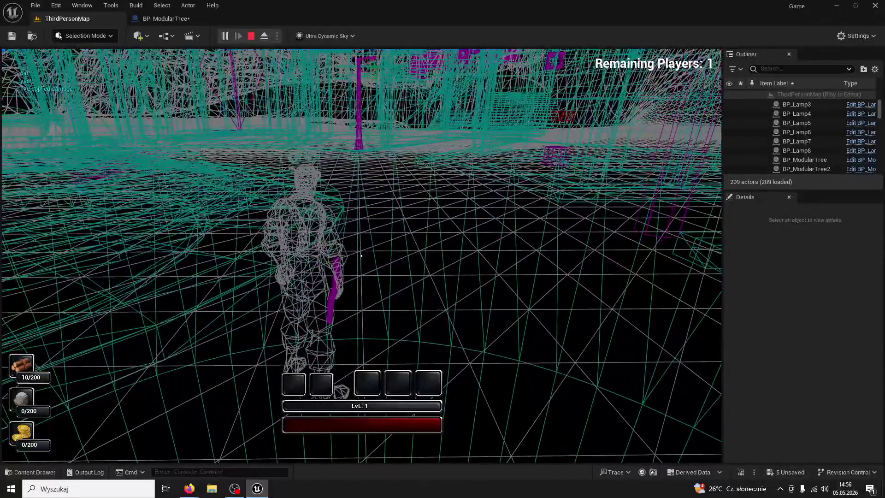
Run the character up the steps, end Play In Editor, and return to BP_ModularTree's Event Graph
{"action": "key", "text": "w"}
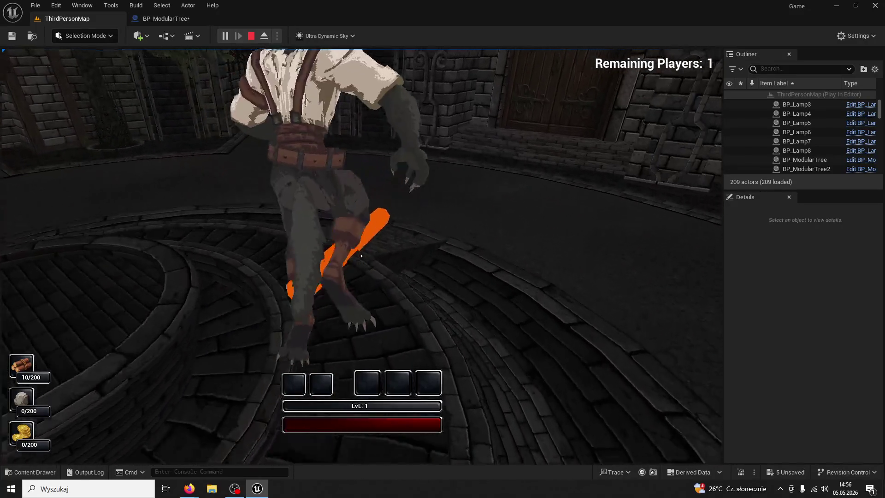
{"action": "key", "text": "Escape"}
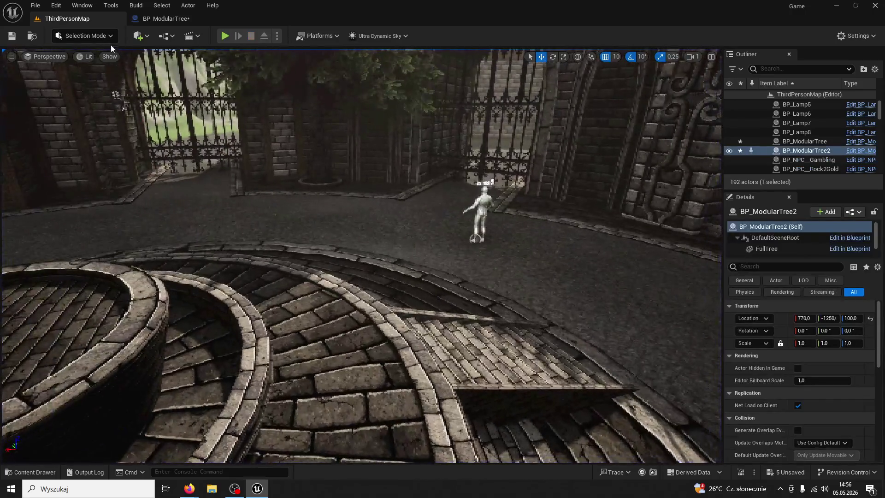
{"action": "left_click", "coordinate": [158, 19]}
Delete the old Set Relative Location and Set Relative Rotation nodes on True Tree
{"action": "left_click", "coordinate": [407, 102]}
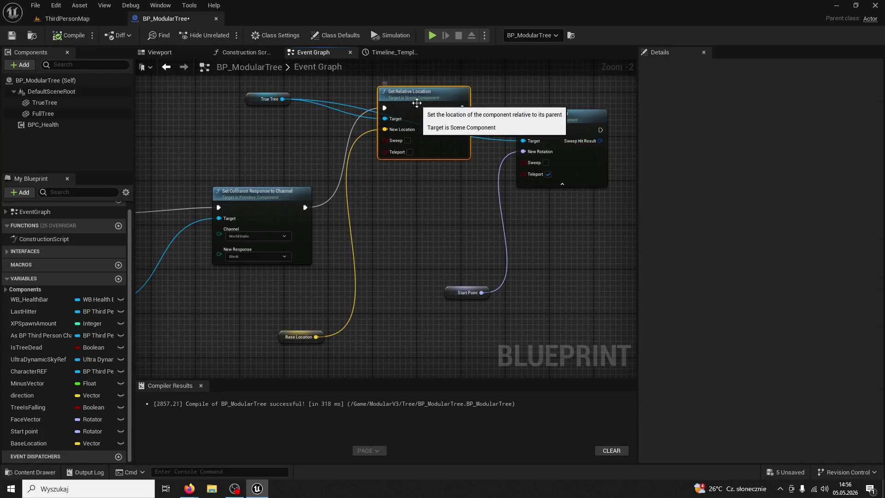
{"action": "key", "text": "Delete"}
{"action": "left_click", "coordinate": [524, 123]}
{"action": "key", "text": "Delete"}
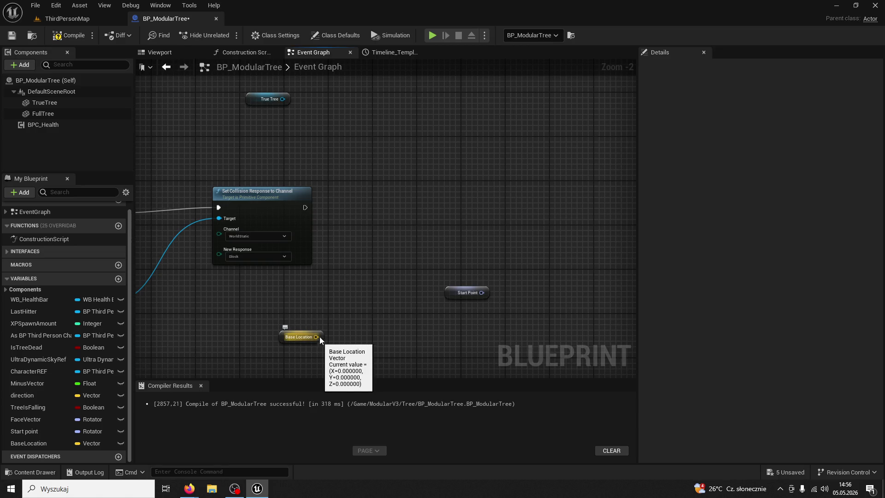
Add Set World Location And Rotation on True Tree, fed by Base Location and Start Point, and compile
{"action": "left_click_drag", "start_coordinate": [284, 102], "coordinate": [329, 151]}
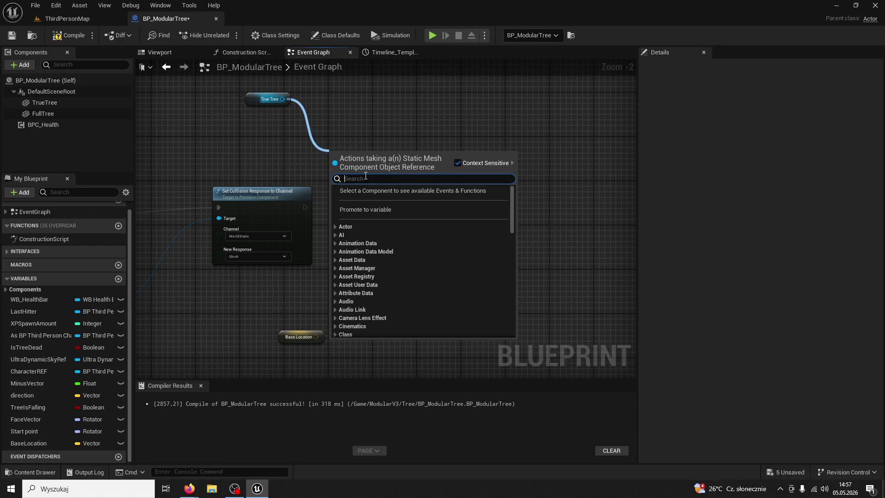
{"action": "type", "text": "set rotat"}
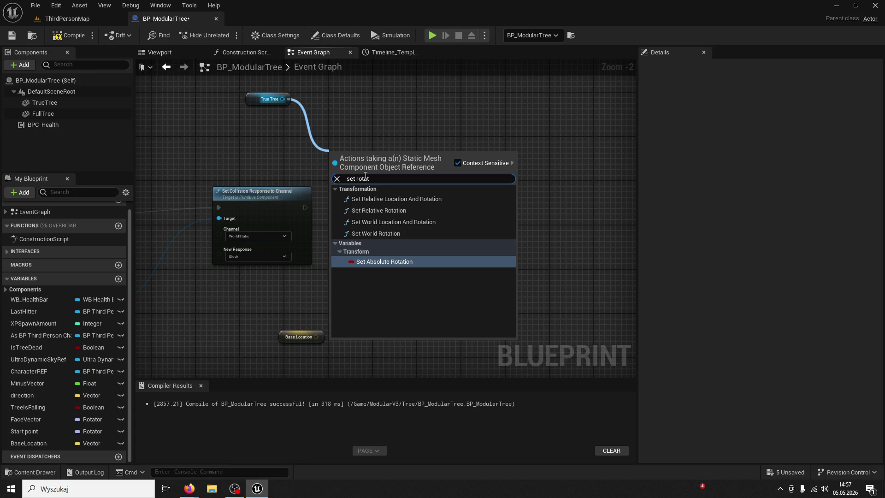
{"action": "left_click", "coordinate": [393, 223]}
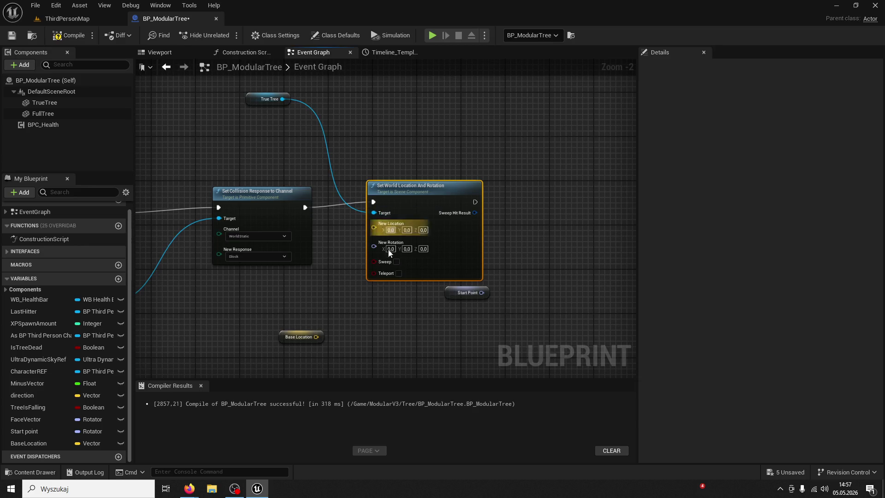
{"action": "left_click_drag", "start_coordinate": [316, 337], "coordinate": [374, 227]}
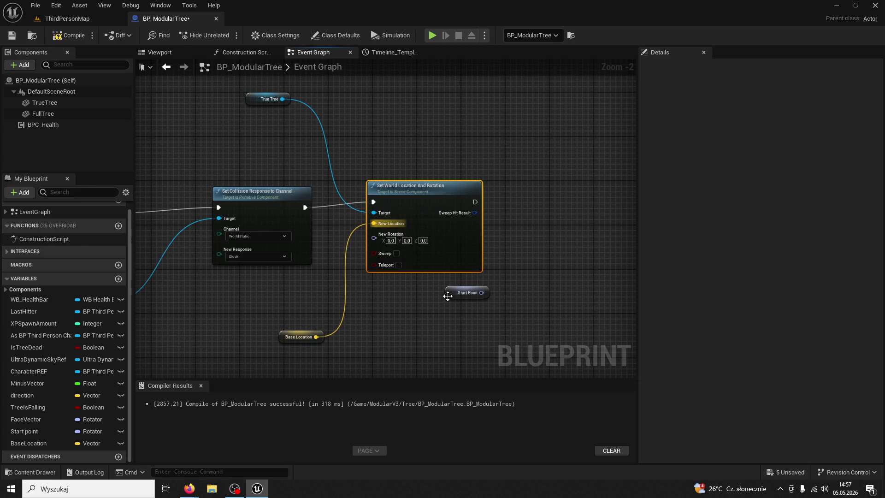
{"action": "mouse_move", "coordinate": [448, 296]}
{"action": "left_mouse_down"}
{"action": "mouse_move", "coordinate": [353, 368]}
{"action": "mouse_move", "coordinate": [398, 370]}
{"action": "mouse_move", "coordinate": [374, 230]}
{"action": "left_mouse_up"}
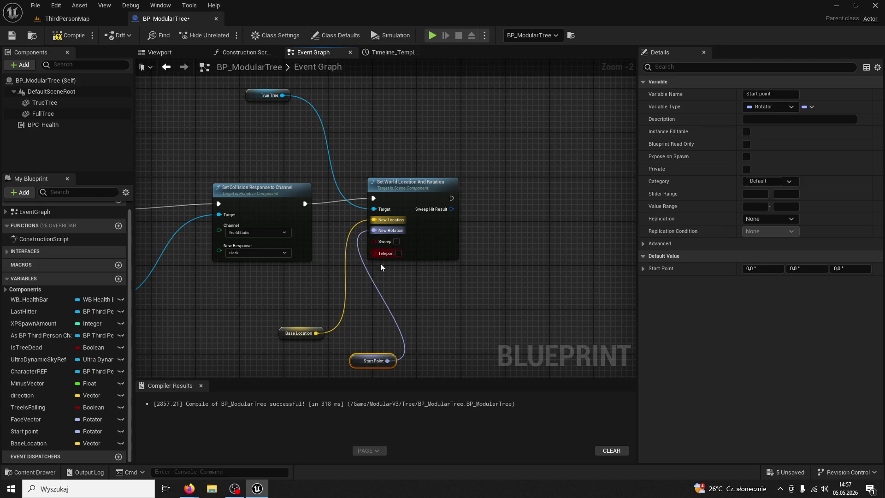
{"action": "left_click_drag", "start_coordinate": [362, 361], "coordinate": [317, 344]}
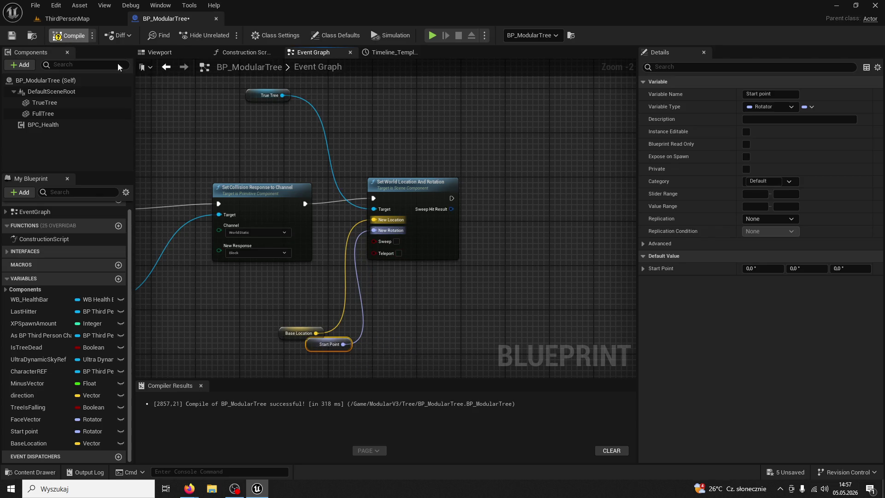
{"action": "key", "text": "F7"}
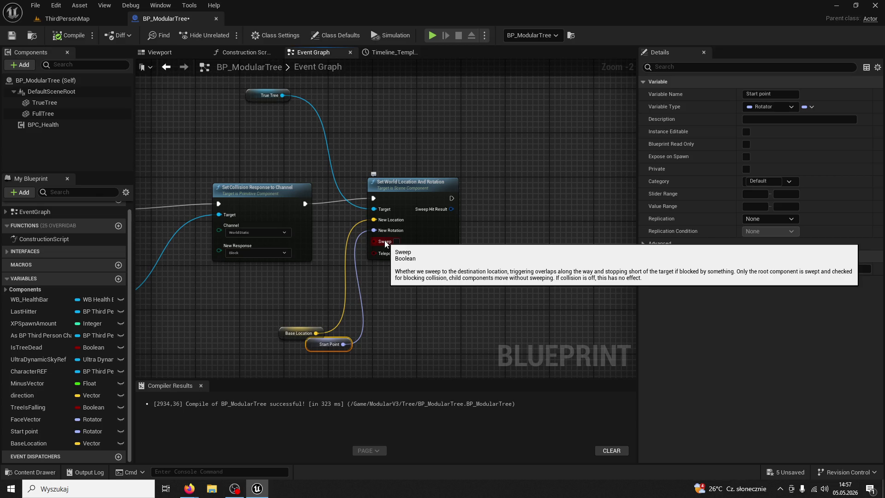
{"action": "left_click", "coordinate": [93, 18]}
{"action": "key", "text": "alt+p"}
{"action": "key", "text": "F1"}
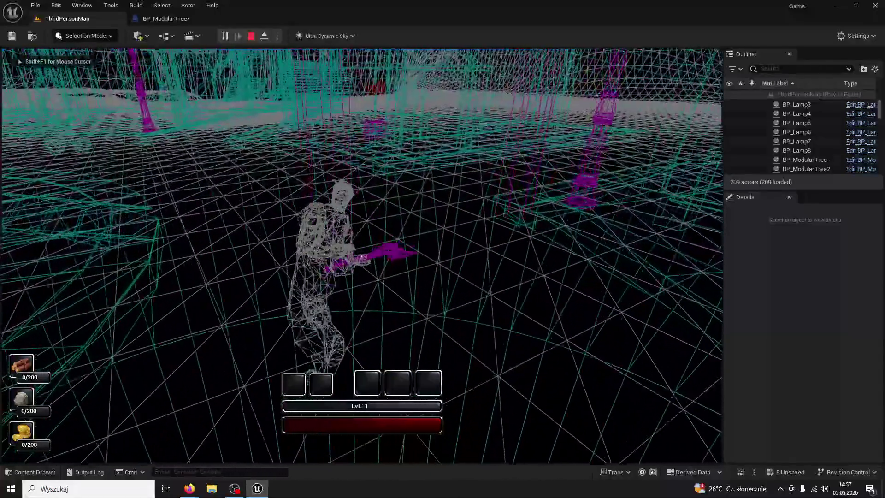
{"action": "left_click", "coordinate": [361, 255]}
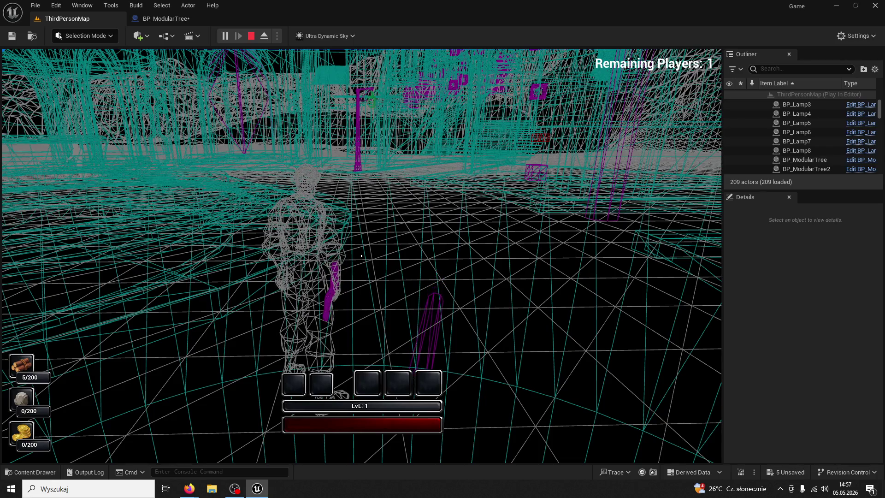
{"action": "key", "text": "f"}
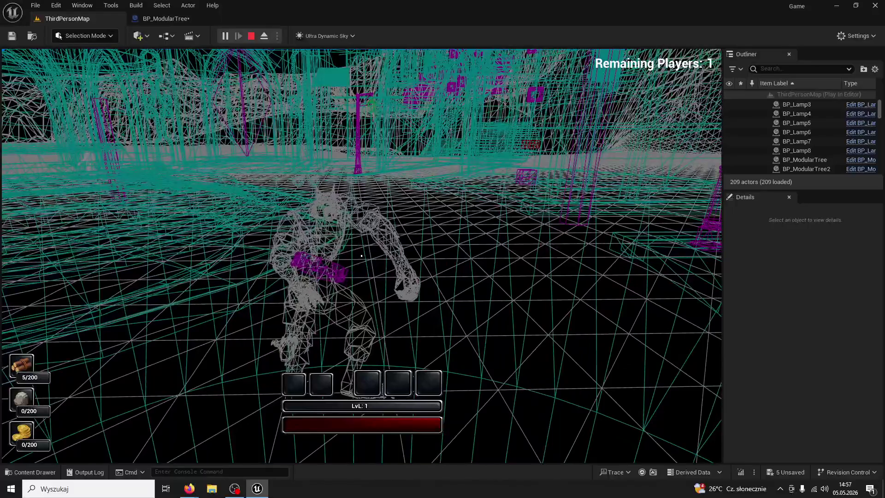
{"action": "key", "text": "w"}
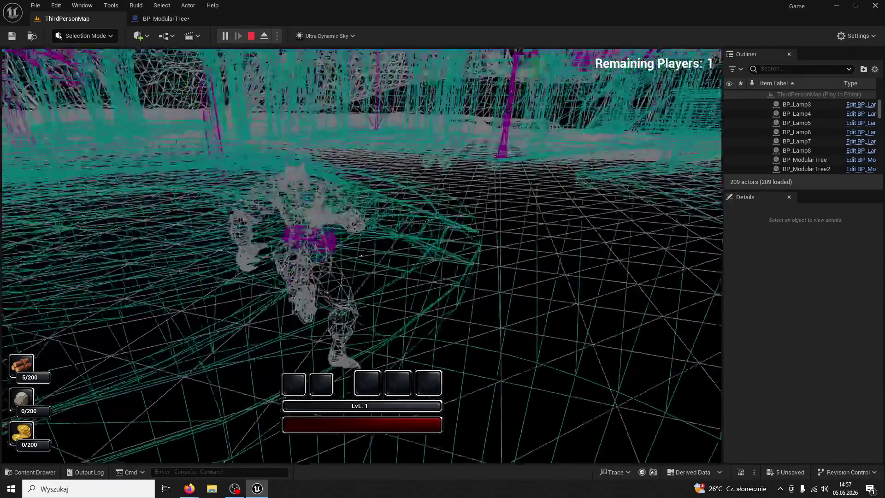
{"action": "key", "text": "Escape"}
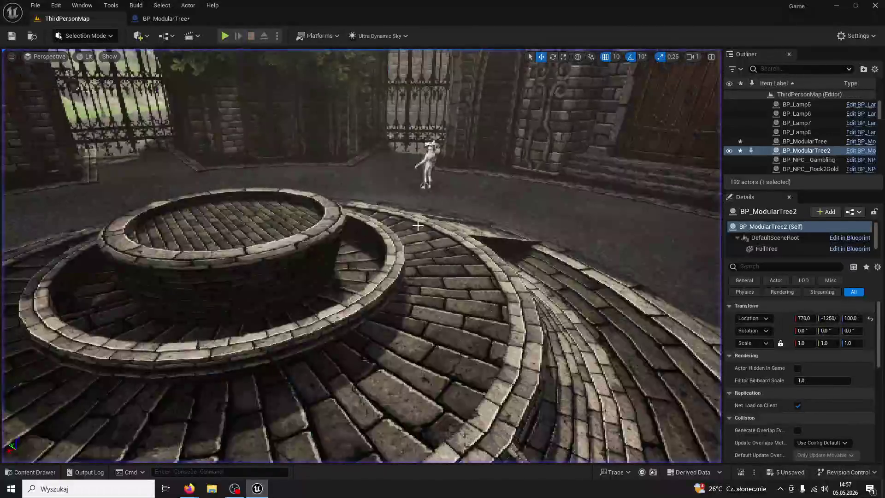
In BP_ModularTree, locate the Set World Location And Rotation node near Event BeginPlay
{"action": "left_click", "coordinate": [367, 219]}
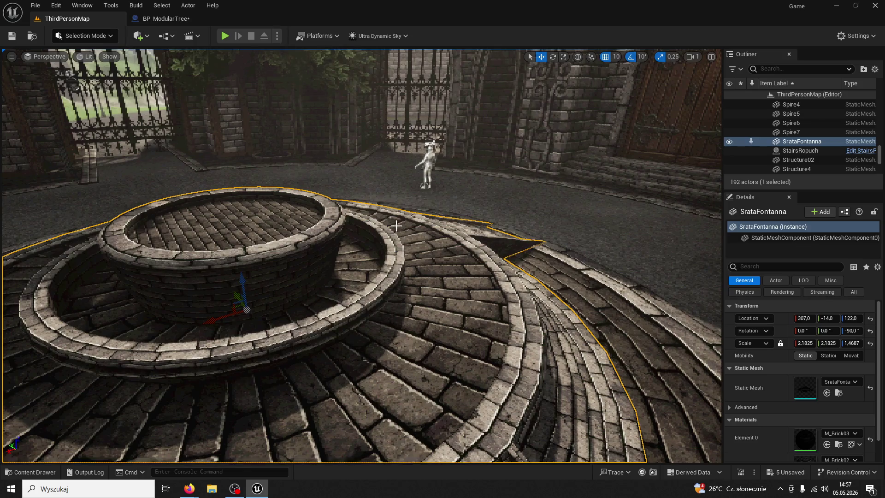
{"action": "left_click", "coordinate": [167, 21]}
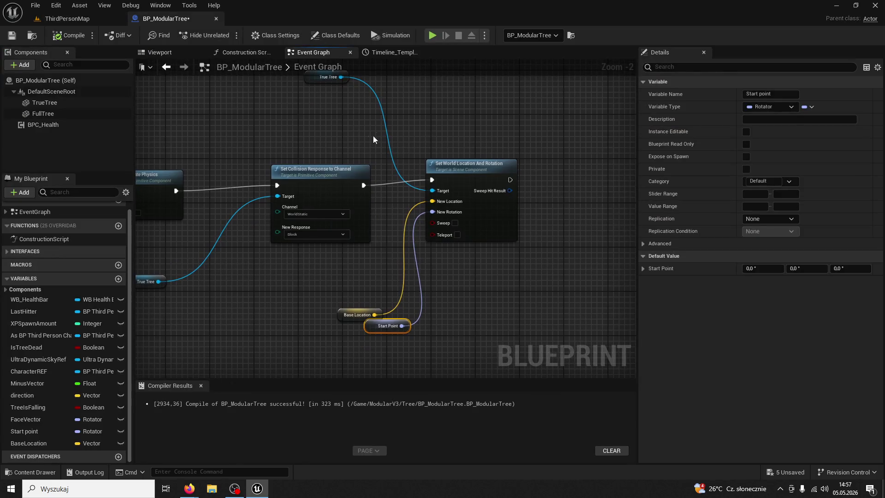
{"action": "left_click", "coordinate": [466, 161]}
{"action": "left_click_drag", "start_coordinate": [203, 134], "coordinate": [366, 170]}
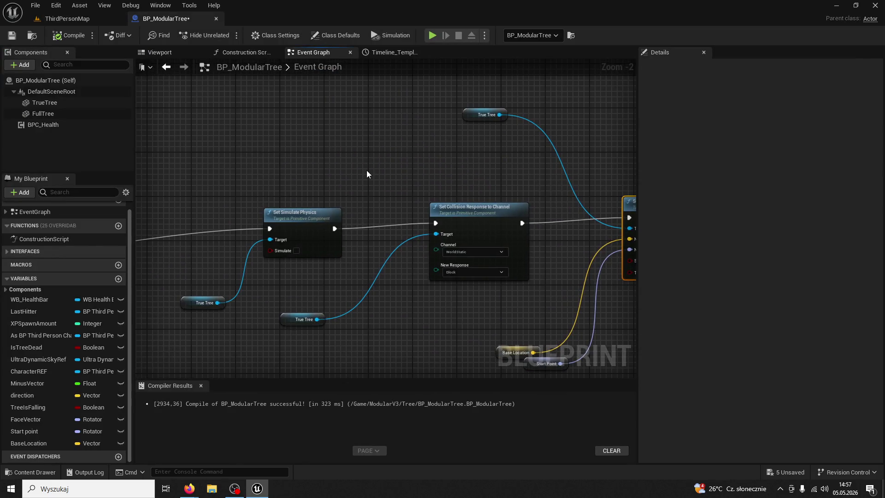
{"action": "scroll", "coordinate": [366, 170], "scroll_direction": "down", "scroll_amount": 3}
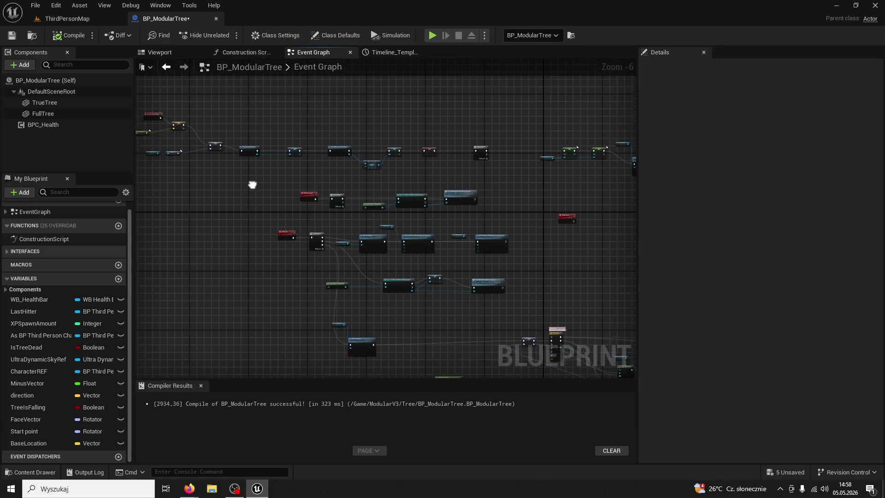
{"action": "scroll", "coordinate": [407, 252], "scroll_direction": "up", "scroll_amount": 4}
{"action": "scroll", "coordinate": [408, 252], "scroll_direction": "up", "scroll_amount": 1}
Move the True Tree Relative Location and Relative Rotation getters beside Set World Location And Rotation
{"action": "mouse_move", "coordinate": [261, 130]}
{"action": "left_mouse_down"}
{"action": "mouse_move", "coordinate": [429, 246]}
{"action": "mouse_move", "coordinate": [471, 264]}
{"action": "left_mouse_up"}
{"action": "left_click", "coordinate": [528, 225], "text": "shift"}
{"action": "scroll", "coordinate": [516, 284], "scroll_direction": "down", "scroll_amount": 2}
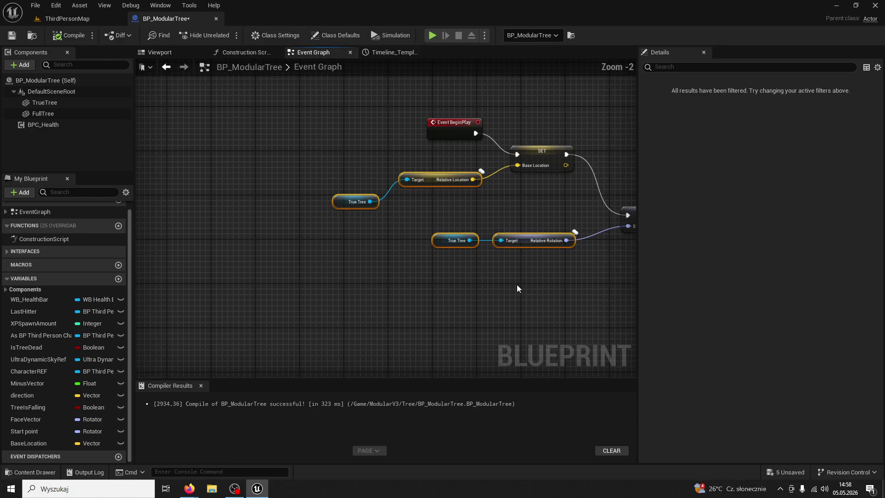
{"action": "mouse_move", "coordinate": [517, 288]}
{"action": "left_mouse_down"}
{"action": "mouse_move", "coordinate": [336, 234]}
{"action": "mouse_move", "coordinate": [348, 245]}
{"action": "left_mouse_up"}
{"action": "scroll", "coordinate": [349, 245], "scroll_direction": "down", "scroll_amount": 4}
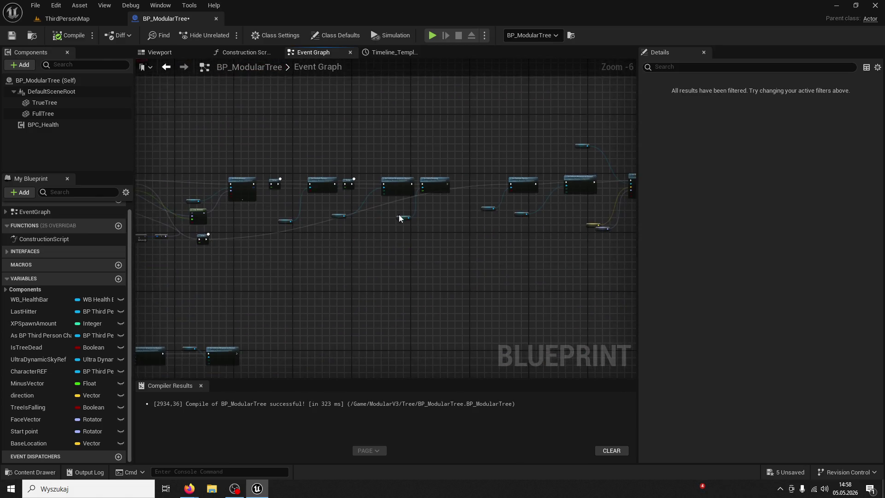
{"action": "scroll", "coordinate": [399, 226], "scroll_direction": "up", "scroll_amount": 3}
{"action": "mouse_move", "coordinate": [372, 174]}
{"action": "left_mouse_down"}
{"action": "mouse_move", "coordinate": [370, 269]}
{"action": "mouse_move", "coordinate": [451, 108]}
{"action": "left_mouse_up"}
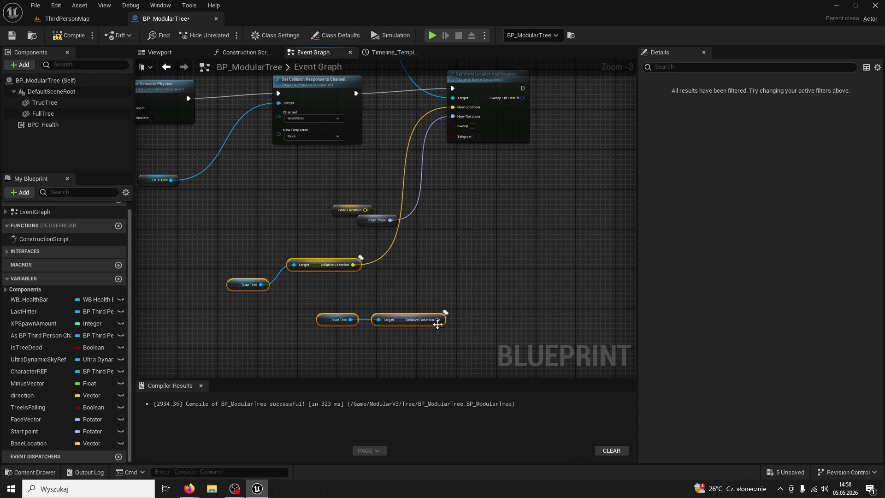
{"action": "mouse_move", "coordinate": [437, 324]}
{"action": "left_mouse_down"}
{"action": "mouse_move", "coordinate": [405, 336]}
{"action": "mouse_move", "coordinate": [451, 243]}
{"action": "mouse_move", "coordinate": [424, 309]}
{"action": "mouse_move", "coordinate": [454, 115]}
{"action": "left_mouse_up"}
{"action": "left_click", "coordinate": [405, 331]}
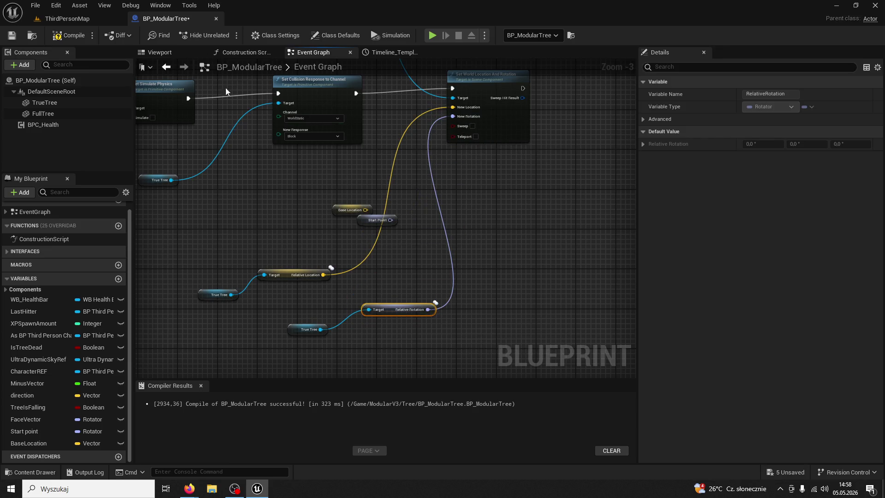
{"action": "left_click", "coordinate": [82, 21]}
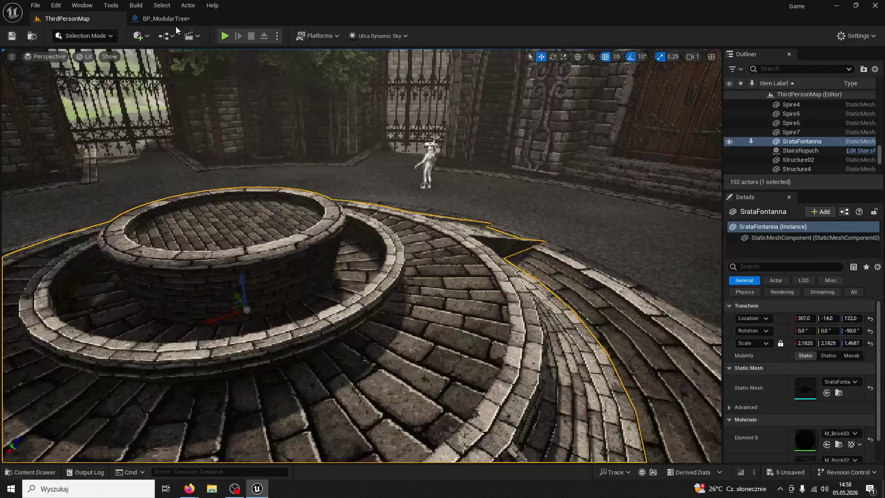
Start a play test and run the character past the fountain toward the brick alley
{"action": "left_click", "coordinate": [225, 36]}
{"action": "key", "text": "a"}
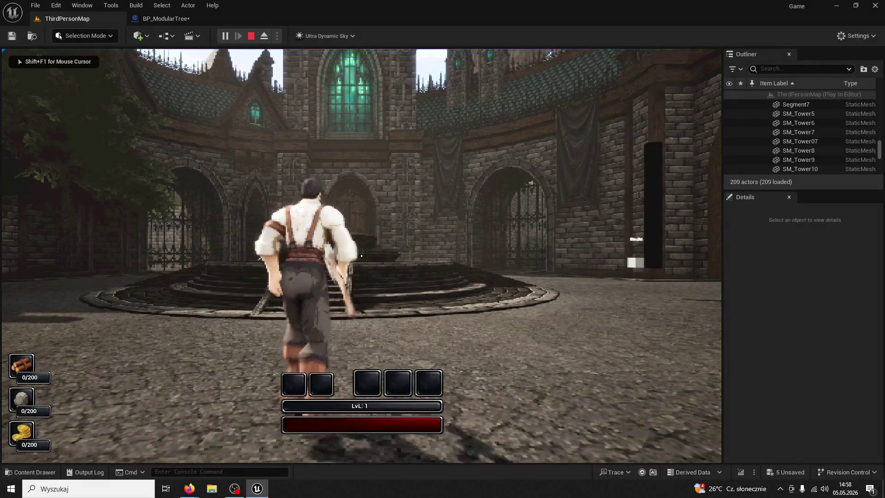
{"action": "key", "text": "d"}
{"action": "key", "text": "a"}
{"action": "key", "text": "w"}
{"action": "key", "text": "a"}
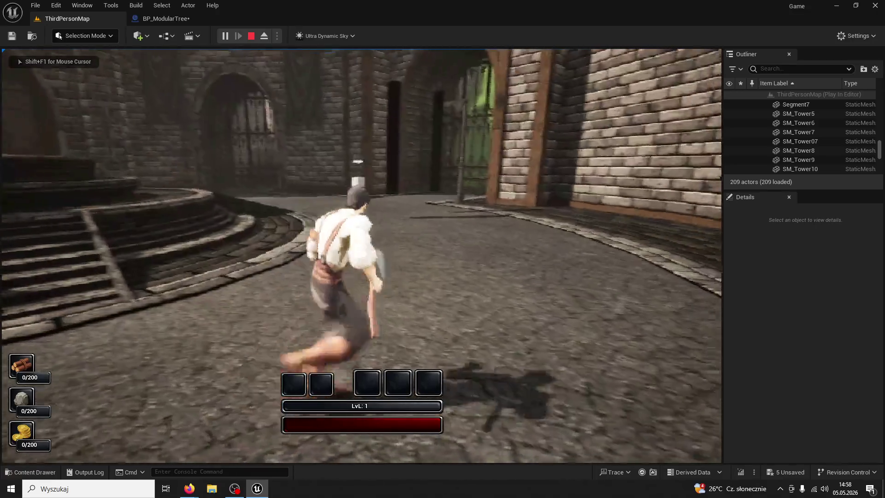
{"action": "key", "text": "w"}
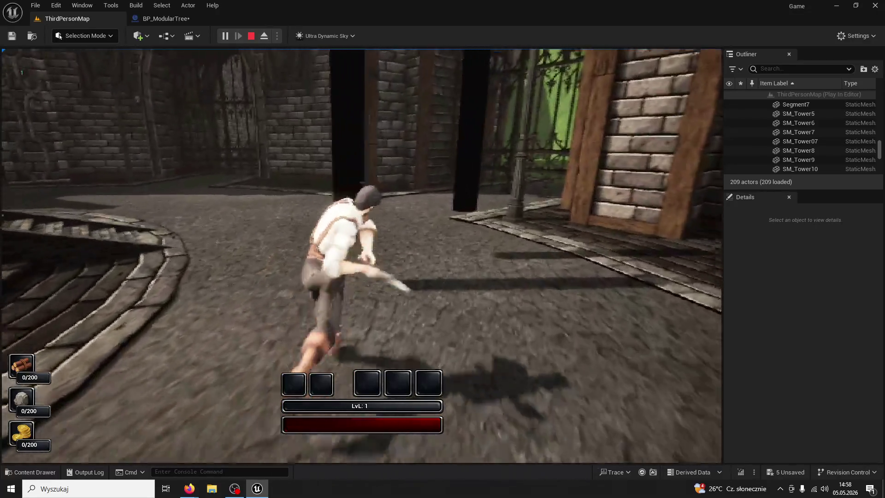
Chop the tree for wood, toggle wireframe view, and transform into the werewolf form
{"action": "left_click", "coordinate": [361, 255]}
{"action": "left_click", "coordinate": [361, 255]}
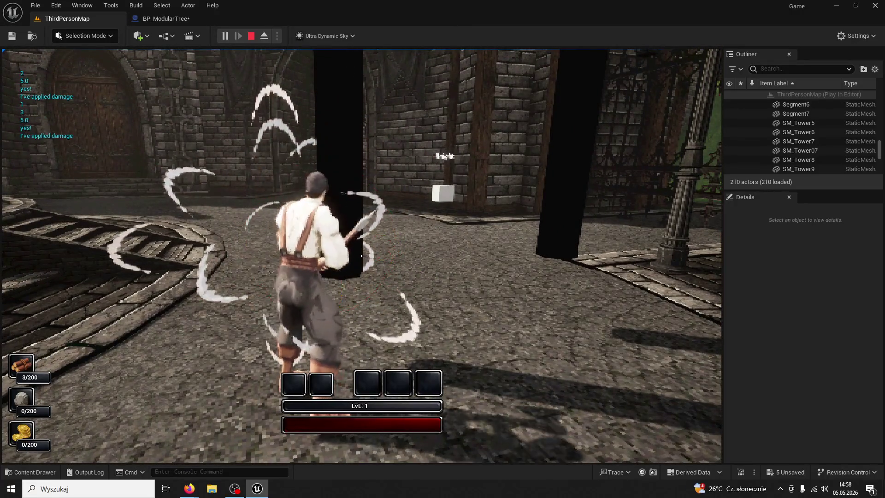
{"action": "left_click", "coordinate": [361, 256]}
{"action": "key", "text": "F1"}
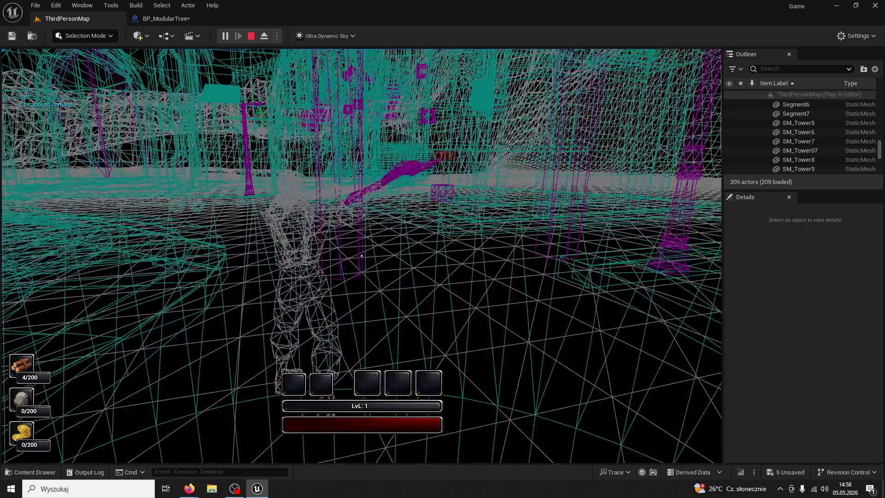
{"action": "left_click", "coordinate": [361, 255]}
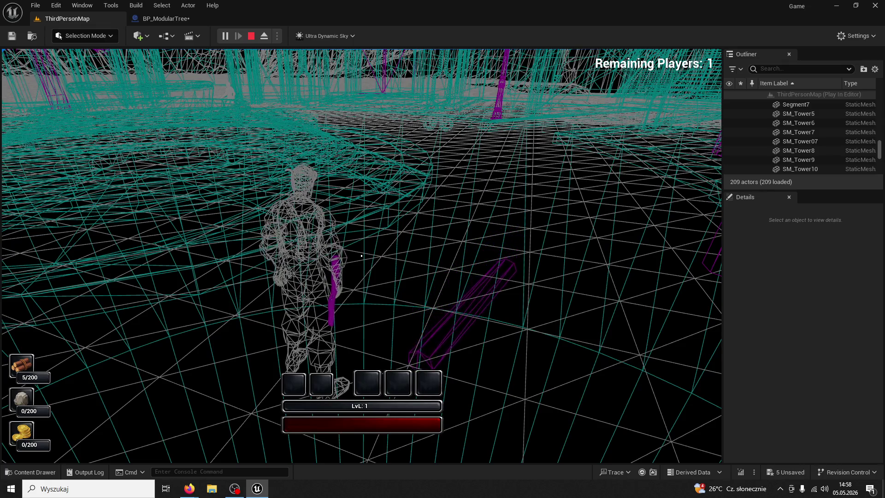
{"action": "key", "text": "r"}
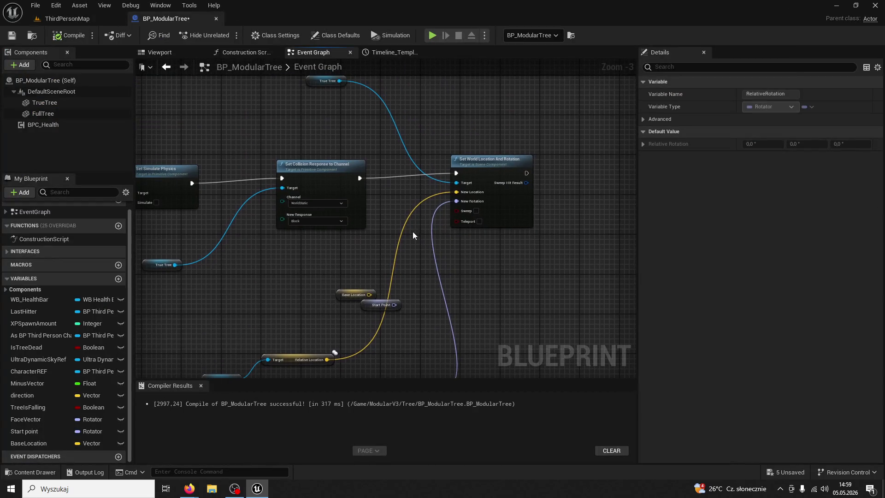
Delete Set World Location And Rotation along with its leftover location and rotation getters
{"action": "mouse_move", "coordinate": [418, 313]}
{"action": "left_mouse_down"}
{"action": "mouse_move", "coordinate": [500, 248]}
{"action": "mouse_move", "coordinate": [544, 194]}
{"action": "mouse_move", "coordinate": [452, 247]}
{"action": "mouse_move", "coordinate": [388, 259]}
{"action": "mouse_move", "coordinate": [507, 257]}
{"action": "left_mouse_up"}
{"action": "scroll", "coordinate": [499, 247], "scroll_direction": "down", "scroll_amount": 2}
{"action": "scroll", "coordinate": [480, 308], "scroll_direction": "up", "scroll_amount": 3}
{"action": "mouse_move", "coordinate": [480, 312]}
{"action": "left_mouse_down"}
{"action": "mouse_move", "coordinate": [425, 332]}
{"action": "mouse_move", "coordinate": [373, 310]}
{"action": "mouse_move", "coordinate": [314, 306]}
{"action": "mouse_move", "coordinate": [326, 306]}
{"action": "mouse_move", "coordinate": [201, 278]}
{"action": "mouse_move", "coordinate": [404, 276]}
{"action": "mouse_move", "coordinate": [536, 256]}
{"action": "mouse_move", "coordinate": [414, 233]}
{"action": "mouse_move", "coordinate": [472, 173]}
{"action": "mouse_move", "coordinate": [373, 284]}
{"action": "mouse_move", "coordinate": [455, 272]}
{"action": "mouse_move", "coordinate": [227, 310]}
{"action": "mouse_move", "coordinate": [463, 259]}
{"action": "mouse_move", "coordinate": [269, 219]}
{"action": "left_mouse_up"}
{"action": "scroll", "coordinate": [325, 305], "scroll_direction": "down", "scroll_amount": 2}
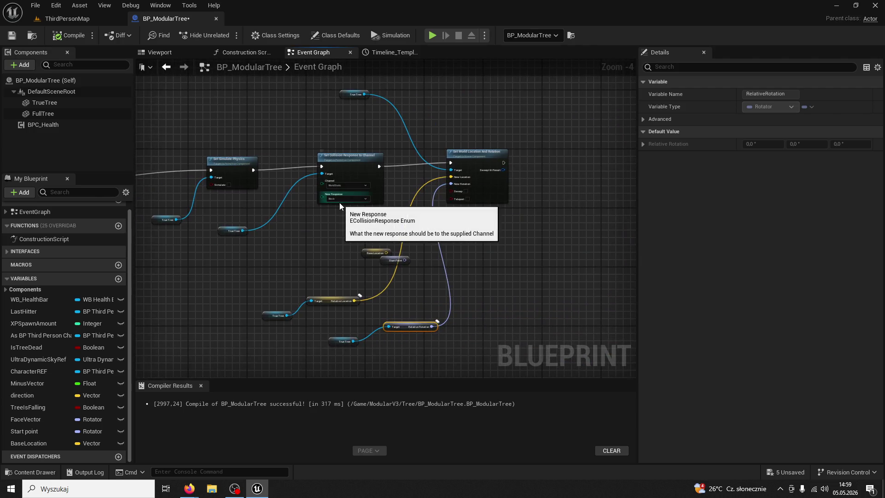
{"action": "left_click_drag", "start_coordinate": [417, 278], "coordinate": [417, 279]}
{"action": "key", "text": "Delete"}
{"action": "left_click_drag", "start_coordinate": [477, 237], "coordinate": [294, 353]}
{"action": "key", "text": "Delete"}
Reposition the Set Simulate Physics and Set Collision nodes with their True Tree getters
{"action": "mouse_move", "coordinate": [369, 136]}
{"action": "left_mouse_down"}
{"action": "mouse_move", "coordinate": [373, 126]}
{"action": "mouse_move", "coordinate": [381, 132]}
{"action": "left_mouse_up"}
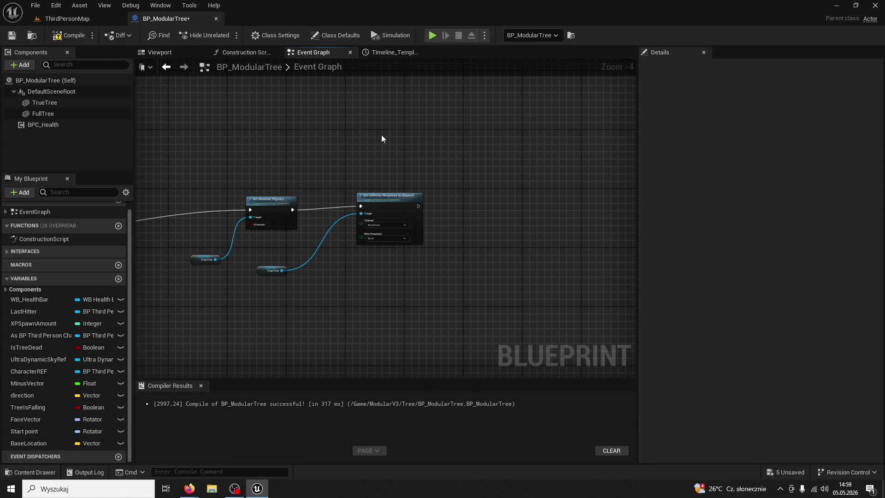
{"action": "mouse_move", "coordinate": [409, 133]}
{"action": "left_mouse_down"}
{"action": "mouse_move", "coordinate": [444, 164]}
{"action": "mouse_move", "coordinate": [535, 158]}
{"action": "mouse_move", "coordinate": [238, 334]}
{"action": "mouse_move", "coordinate": [340, 306]}
{"action": "left_mouse_up"}
{"action": "left_click_drag", "start_coordinate": [435, 167], "coordinate": [381, 204]}
{"action": "left_click", "coordinate": [373, 171]}
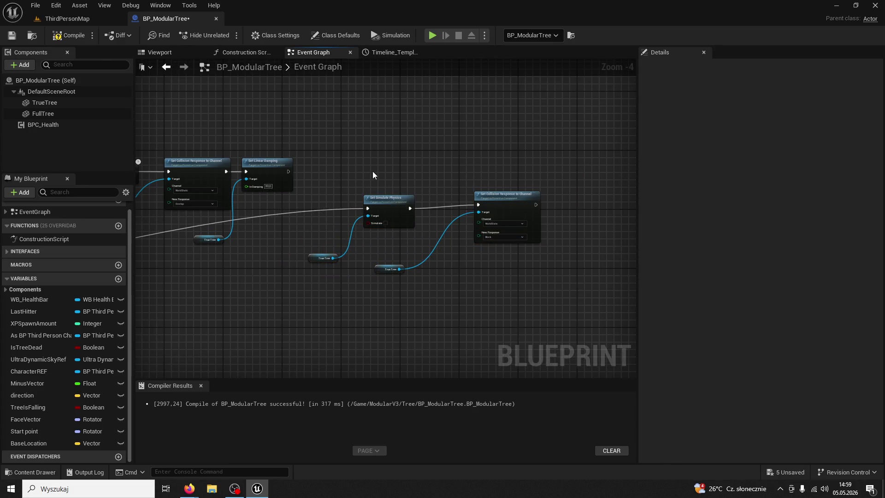
{"action": "scroll", "coordinate": [373, 173], "scroll_direction": "up", "scroll_amount": 2}
{"action": "scroll", "coordinate": [442, 241], "scroll_direction": "down", "scroll_amount": 3}
{"action": "scroll", "coordinate": [380, 247], "scroll_direction": "up", "scroll_amount": 2}
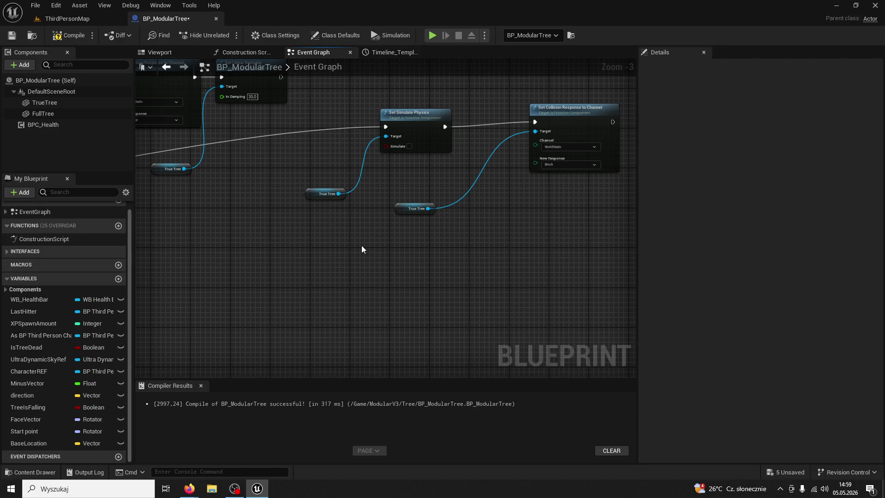
{"action": "scroll", "coordinate": [440, 297], "scroll_direction": "down", "scroll_amount": 2}
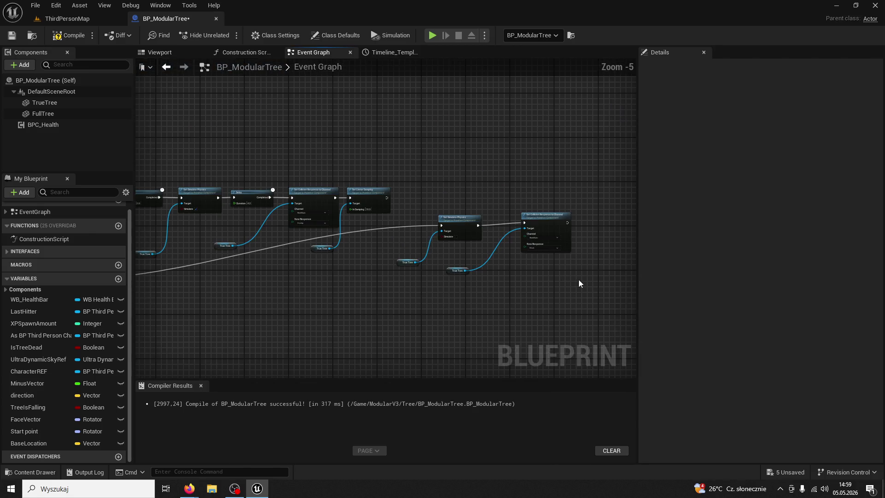
{"action": "left_click_drag", "start_coordinate": [579, 279], "coordinate": [414, 208]}
{"action": "mouse_move", "coordinate": [459, 225]}
{"action": "left_mouse_down"}
{"action": "mouse_move", "coordinate": [330, 258]}
{"action": "mouse_move", "coordinate": [316, 253]}
{"action": "mouse_move", "coordinate": [362, 231]}
{"action": "left_mouse_up"}
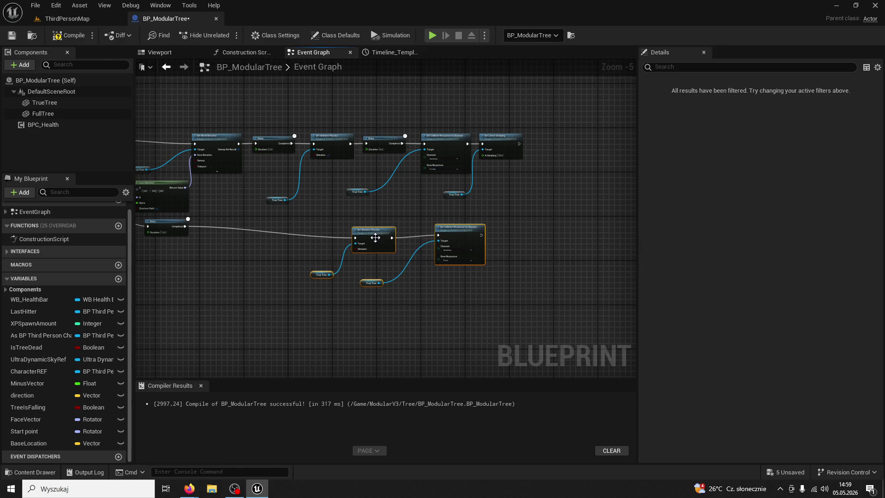
{"action": "left_click", "coordinate": [363, 216]}
{"action": "scroll", "coordinate": [363, 216], "scroll_direction": "up", "scroll_amount": 2}
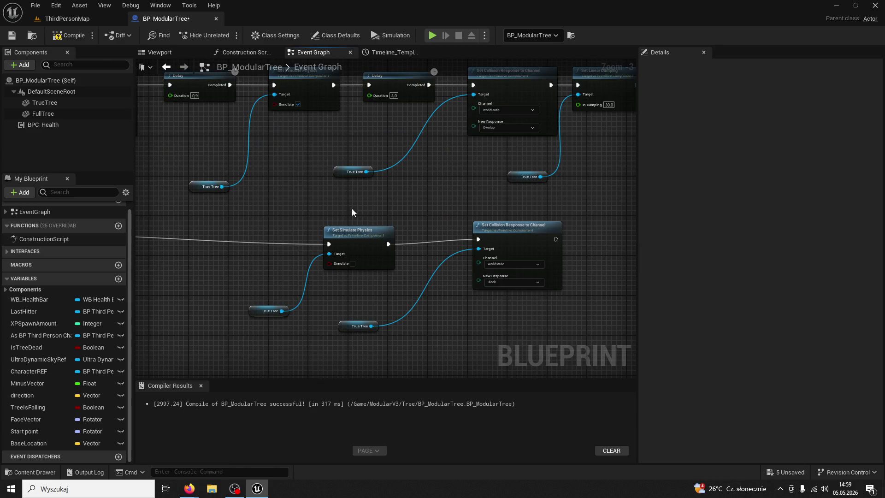
Inspect the Timeline, second Delay, Set Collision Response to Channel and True Tree getter nodes
{"action": "mouse_move", "coordinate": [352, 208]}
{"action": "left_mouse_down"}
{"action": "mouse_move", "coordinate": [418, 248]}
{"action": "mouse_move", "coordinate": [508, 283]}
{"action": "mouse_move", "coordinate": [569, 285]}
{"action": "mouse_move", "coordinate": [372, 284]}
{"action": "left_mouse_up"}
{"action": "left_click_drag", "start_coordinate": [452, 192], "coordinate": [373, 186]}
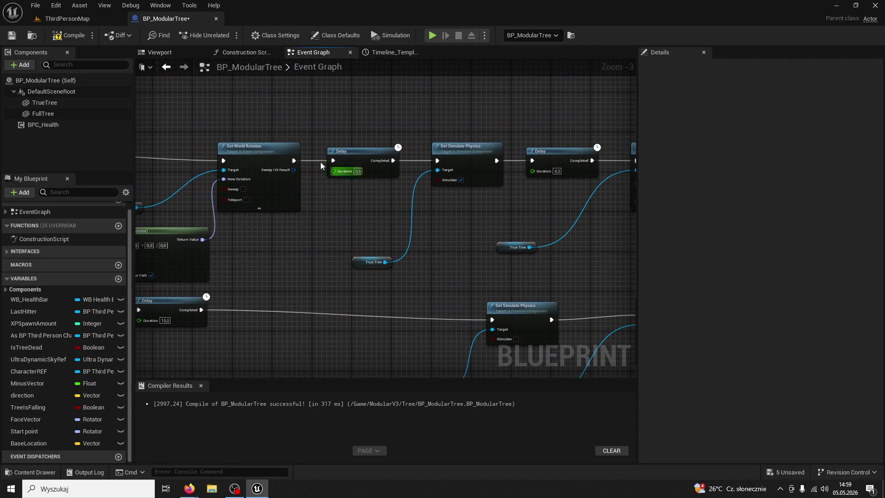
{"action": "scroll", "coordinate": [468, 195], "scroll_direction": "up", "scroll_amount": 2}
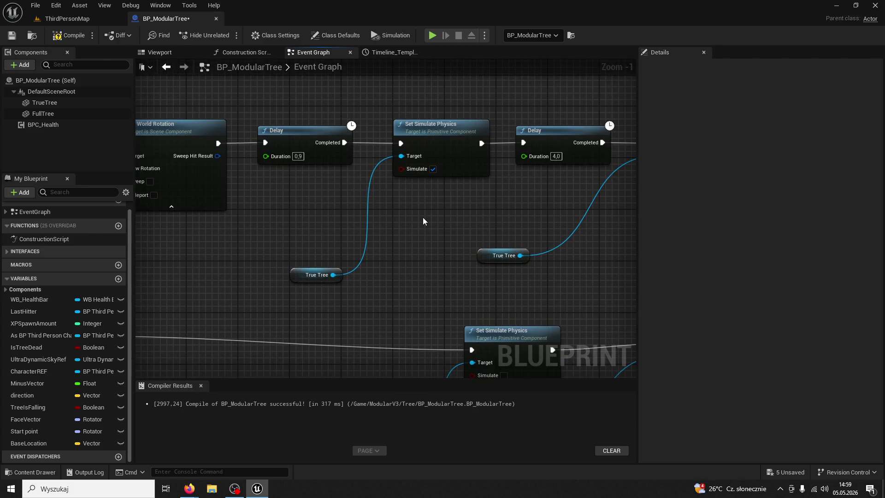
{"action": "mouse_move", "coordinate": [422, 217]}
{"action": "left_mouse_down"}
{"action": "mouse_move", "coordinate": [397, 190]}
{"action": "mouse_move", "coordinate": [410, 185]}
{"action": "mouse_move", "coordinate": [330, 181]}
{"action": "left_mouse_up"}
{"action": "left_click", "coordinate": [530, 118]}
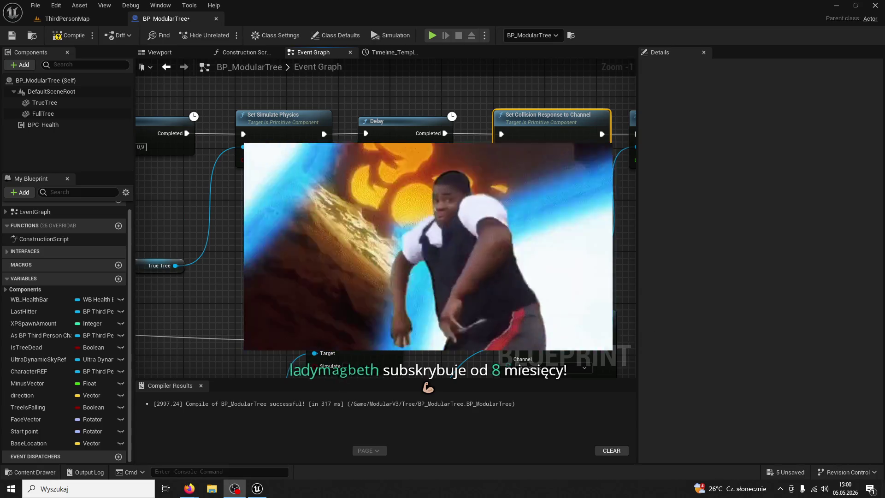
{"action": "left_click_drag", "start_coordinate": [203, 92], "coordinate": [156, 90]}
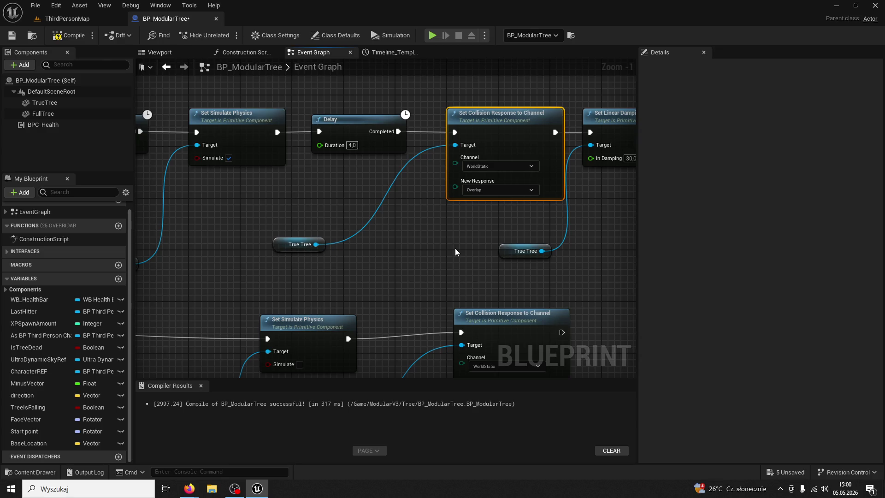
{"action": "left_click_drag", "start_coordinate": [443, 236], "coordinate": [540, 222]}
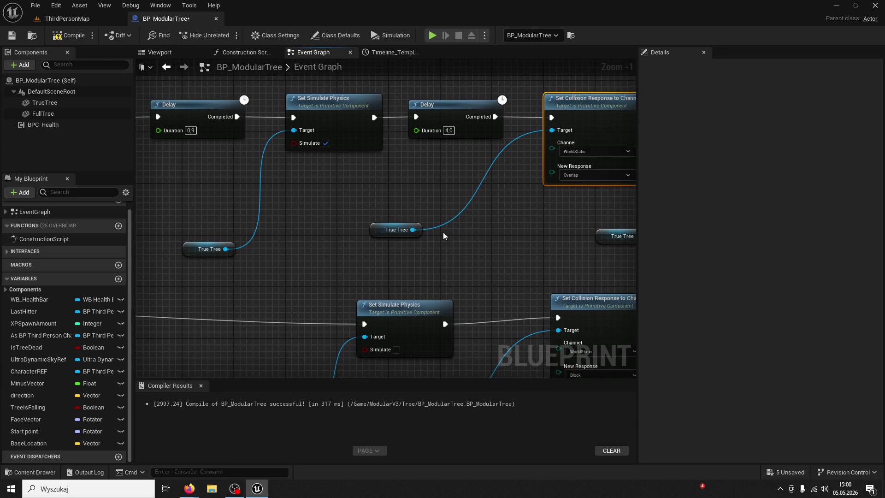
{"action": "left_click", "coordinate": [205, 249]}
{"action": "left_click_drag", "start_coordinate": [321, 221], "coordinate": [290, 235]}
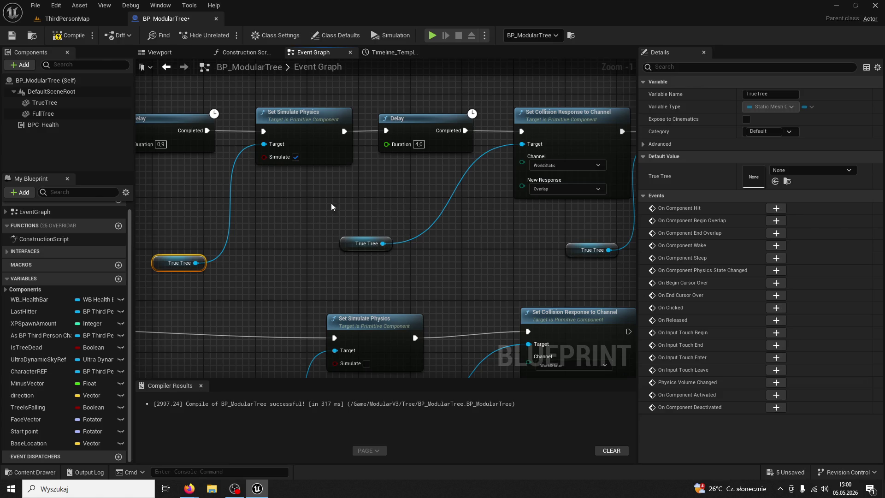
{"action": "left_click_drag", "start_coordinate": [330, 203], "coordinate": [339, 206]}
{"action": "left_click_drag", "start_coordinate": [182, 263], "coordinate": [183, 225]}
{"action": "left_click", "coordinate": [248, 233]}
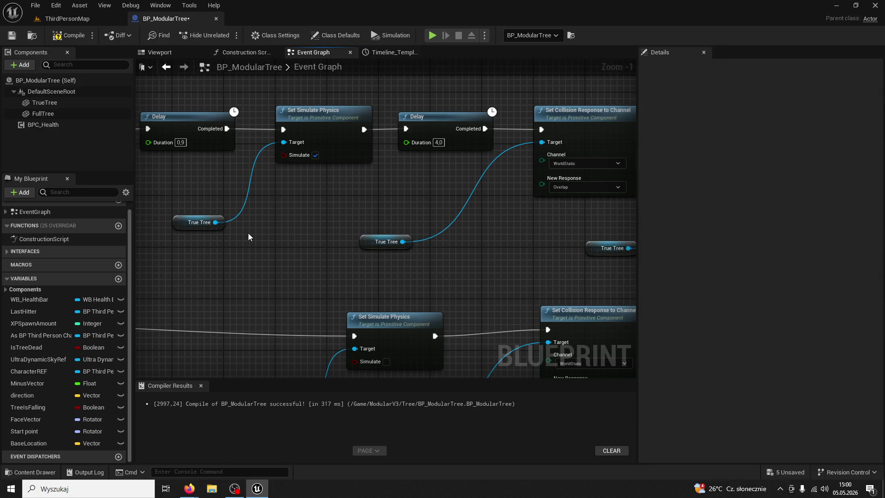
{"action": "left_click", "coordinate": [340, 146]}
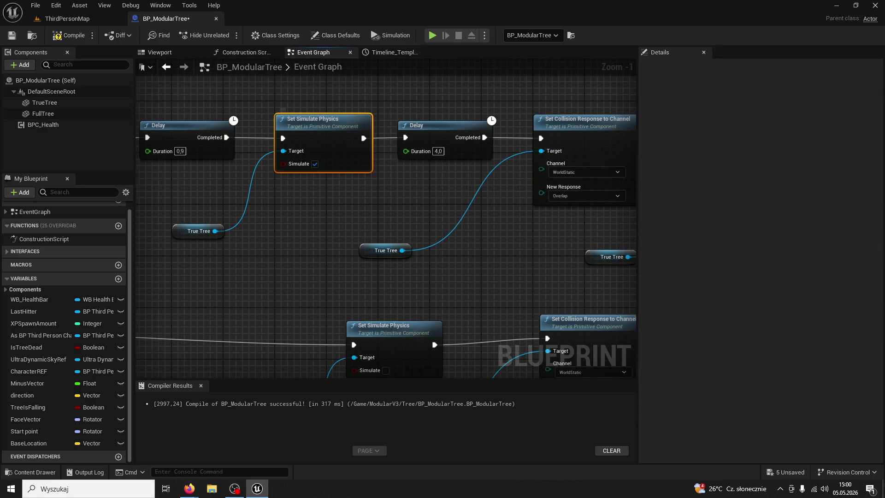
{"action": "left_click_drag", "start_coordinate": [449, 139], "coordinate": [371, 152]}
{"action": "left_click", "coordinate": [370, 152]}
{"action": "left_click_drag", "start_coordinate": [400, 177], "coordinate": [387, 182]}
{"action": "left_click", "coordinate": [391, 182]}
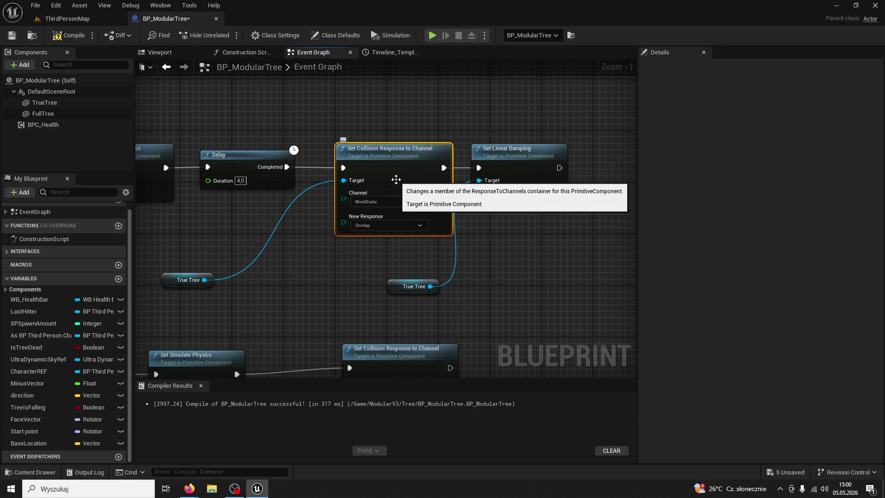
{"action": "left_click_drag", "start_coordinate": [339, 262], "coordinate": [361, 267]}
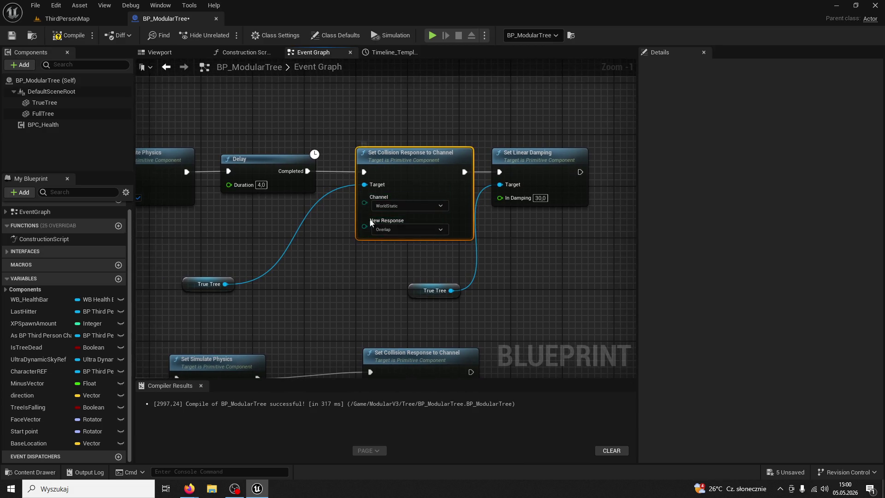
{"action": "mouse_move", "coordinate": [360, 291]}
{"action": "left_mouse_down"}
{"action": "mouse_move", "coordinate": [404, 187]}
{"action": "mouse_move", "coordinate": [394, 250]}
{"action": "left_mouse_up"}
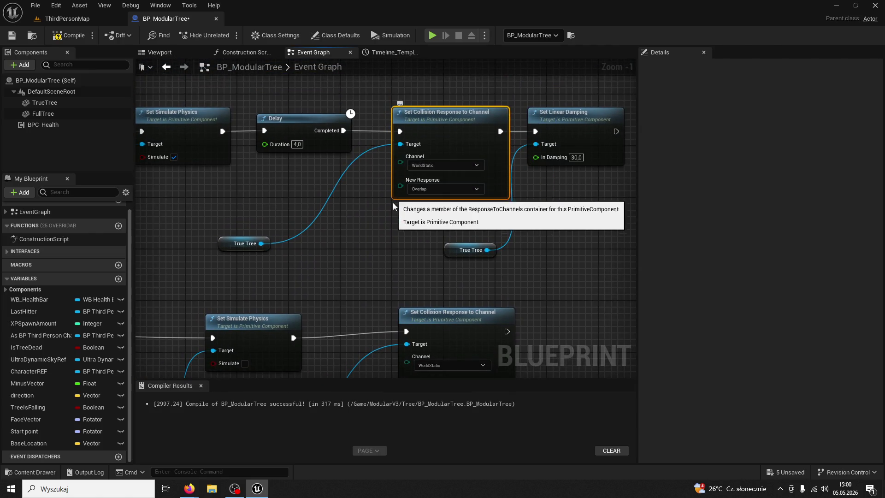
{"action": "left_click_drag", "start_coordinate": [570, 178], "coordinate": [506, 195]}
{"action": "left_click", "coordinate": [517, 127]}
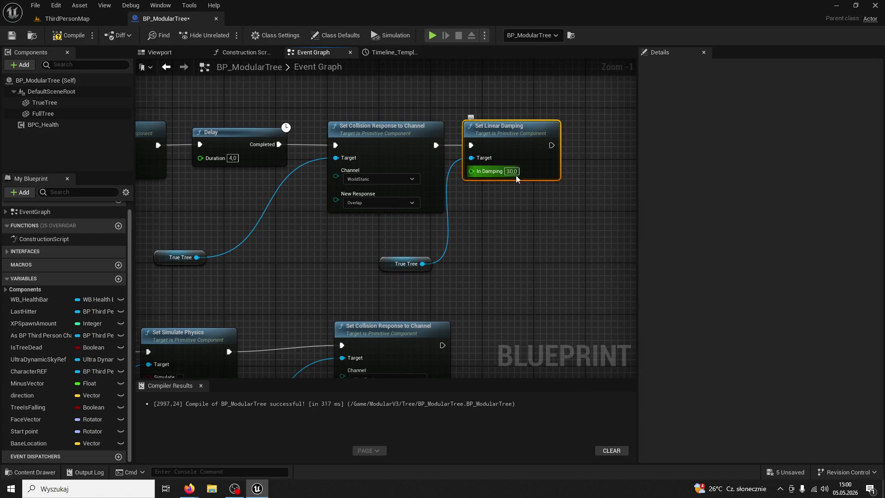
{"action": "left_click", "coordinate": [501, 211]}
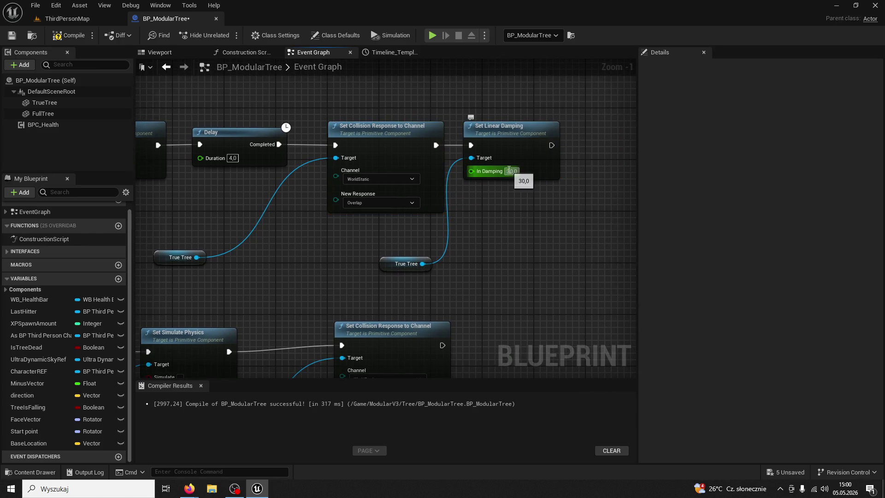
{"action": "scroll", "coordinate": [524, 225], "scroll_direction": "down", "scroll_amount": 1}
{"action": "left_click_drag", "start_coordinate": [523, 222], "coordinate": [531, 206]}
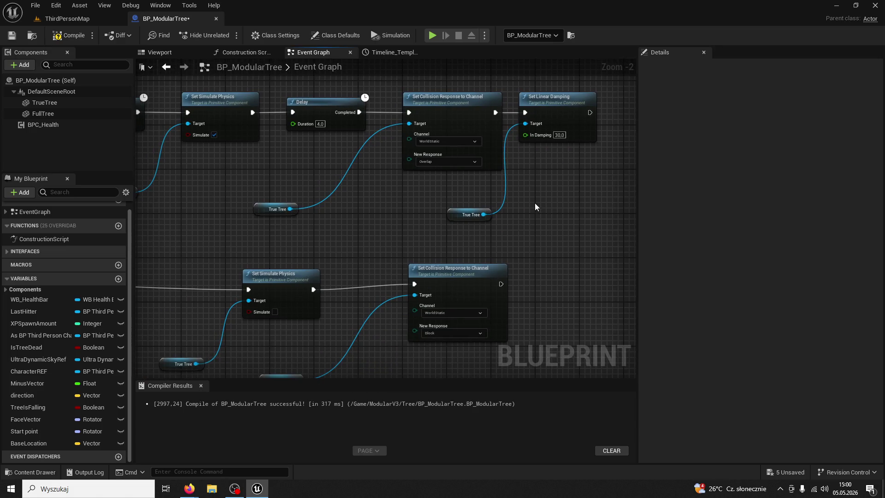
{"action": "mouse_move", "coordinate": [534, 203]}
{"action": "left_mouse_down"}
{"action": "mouse_move", "coordinate": [565, 145]}
{"action": "mouse_move", "coordinate": [613, 209]}
{"action": "mouse_move", "coordinate": [454, 253]}
{"action": "mouse_move", "coordinate": [382, 190]}
{"action": "left_mouse_up"}
{"action": "left_click", "coordinate": [360, 116]}
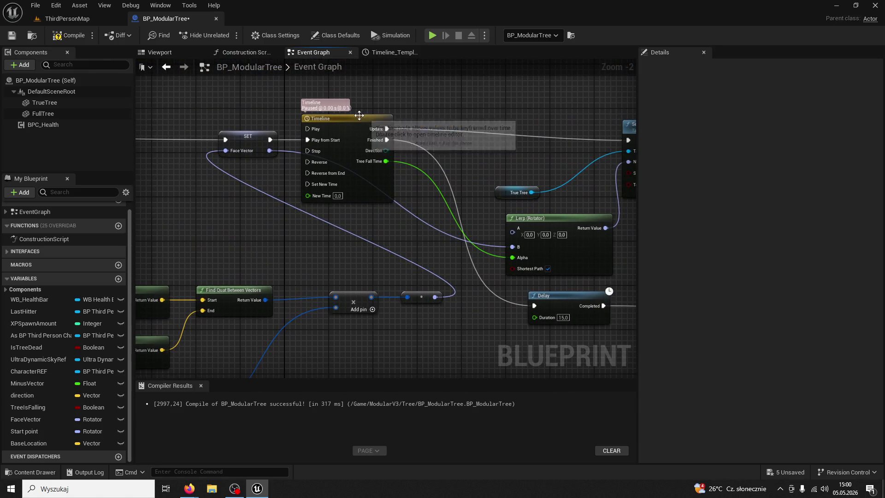
{"action": "mouse_move", "coordinate": [411, 137]}
{"action": "left_mouse_down"}
{"action": "mouse_move", "coordinate": [310, 109]}
{"action": "mouse_move", "coordinate": [292, 89]}
{"action": "mouse_move", "coordinate": [506, 277]}
{"action": "mouse_move", "coordinate": [430, 260]}
{"action": "mouse_move", "coordinate": [212, 264]}
{"action": "left_mouse_up"}
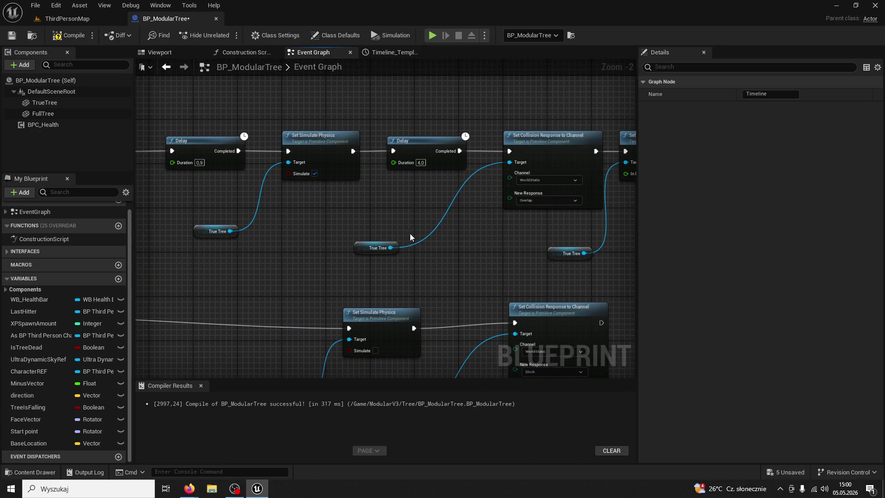
{"action": "mouse_move", "coordinate": [410, 234]}
{"action": "left_mouse_down"}
{"action": "mouse_move", "coordinate": [511, 134]}
{"action": "mouse_move", "coordinate": [313, 174]}
{"action": "left_mouse_up"}
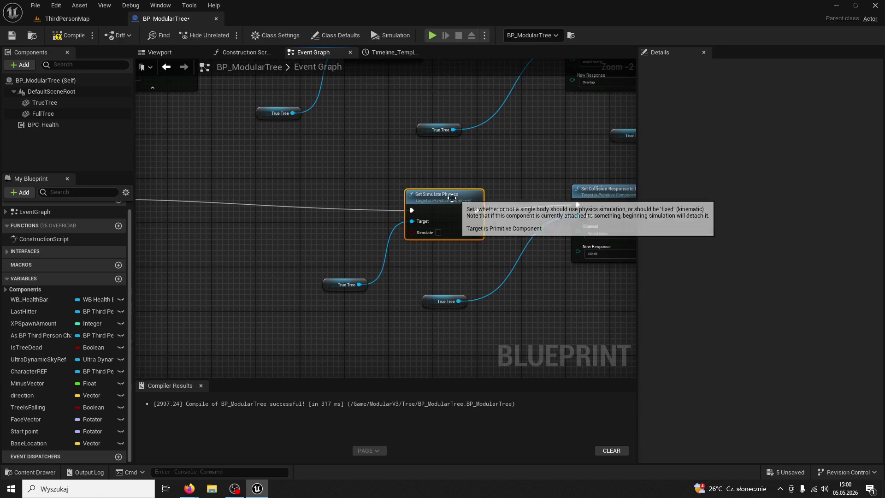
{"action": "left_click", "coordinate": [344, 285]}
{"action": "left_click_drag", "start_coordinate": [463, 272], "coordinate": [403, 263]}
{"action": "left_click", "coordinate": [387, 206]}
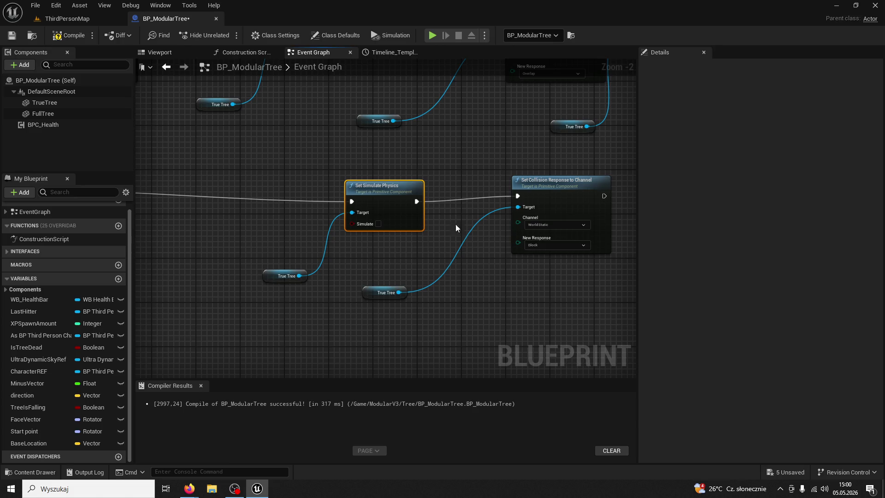
{"action": "left_click", "coordinate": [538, 189]}
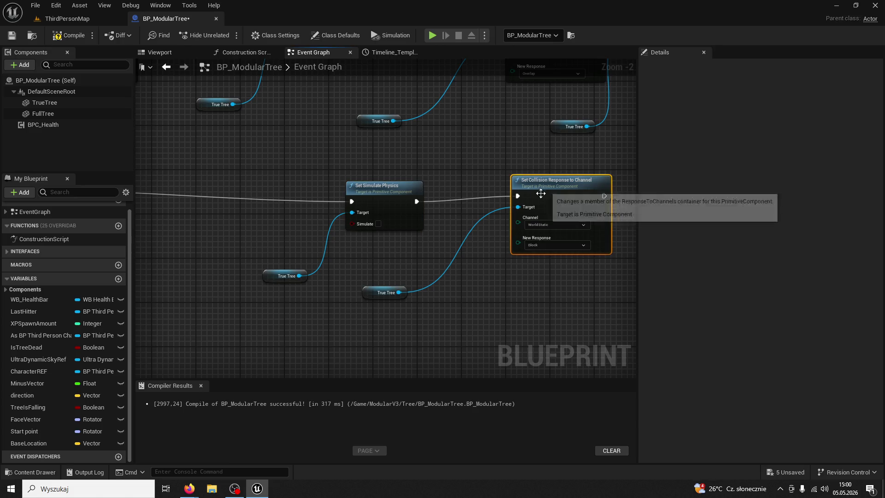
{"action": "left_click", "coordinate": [497, 314]}
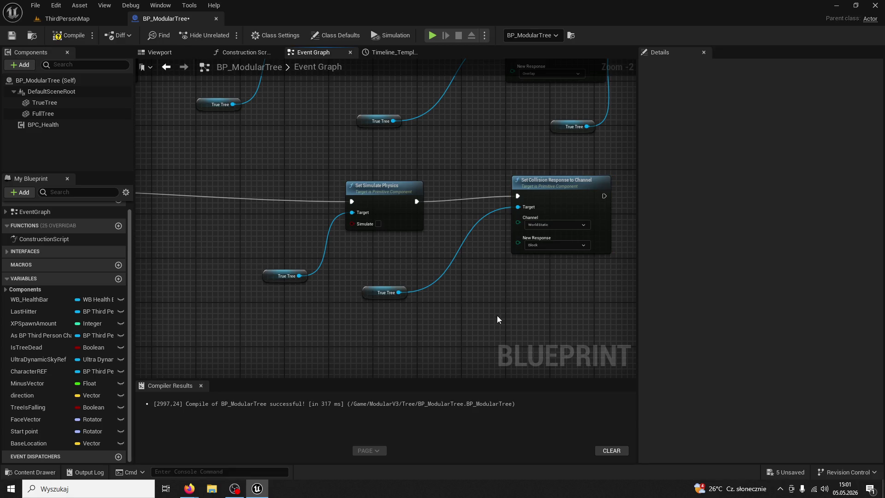
{"action": "scroll", "coordinate": [496, 315], "scroll_direction": "down", "scroll_amount": 4}
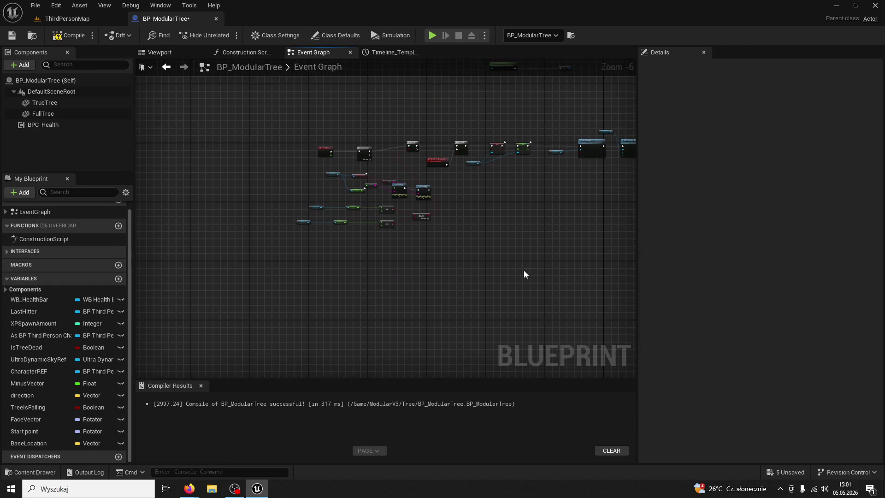
Add a Reset Relative Transform node on TrueTree, chained after the Pawn collision response
{"action": "scroll", "coordinate": [523, 274], "scroll_direction": "up", "scroll_amount": 4}
{"action": "mouse_move", "coordinate": [491, 264]}
{"action": "left_mouse_down"}
{"action": "mouse_move", "coordinate": [458, 301]}
{"action": "mouse_move", "coordinate": [137, 206]}
{"action": "left_mouse_up"}
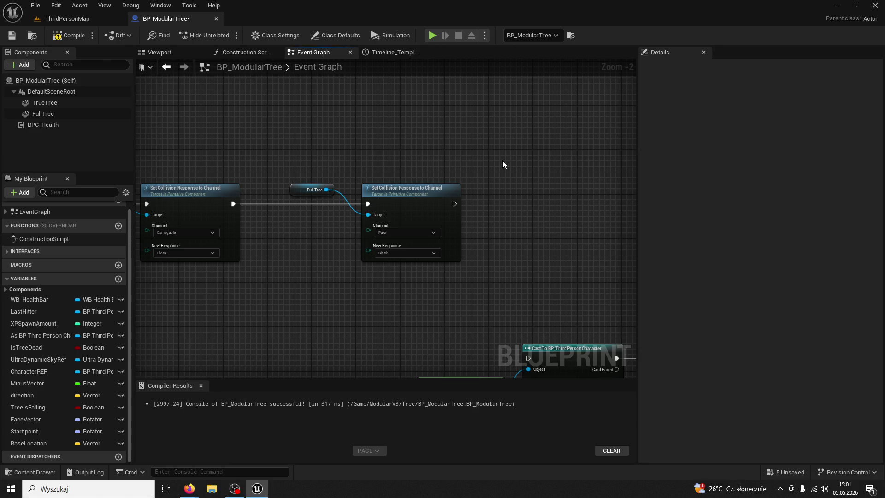
{"action": "left_click", "coordinate": [57, 103]}
{"action": "mouse_move", "coordinate": [52, 103]}
{"action": "left_mouse_down"}
{"action": "mouse_move", "coordinate": [379, 85]}
{"action": "mouse_move", "coordinate": [469, 125]}
{"action": "left_mouse_up"}
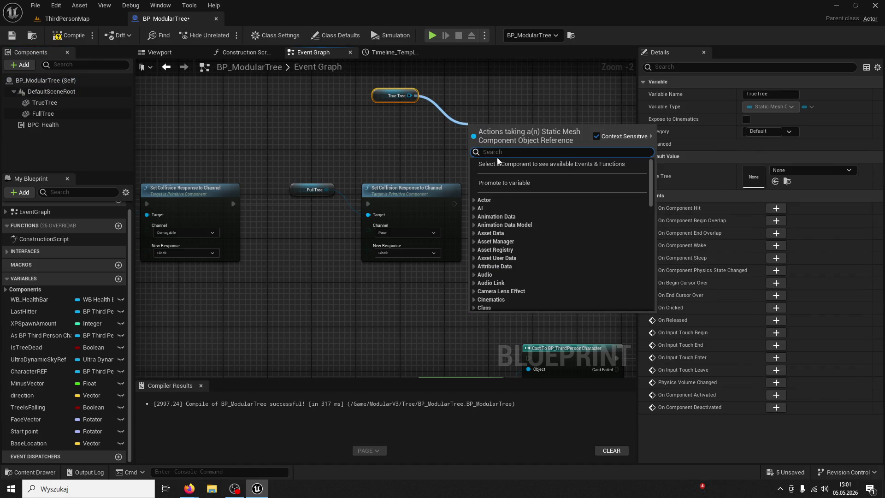
{"action": "type", "text": "set relative"}
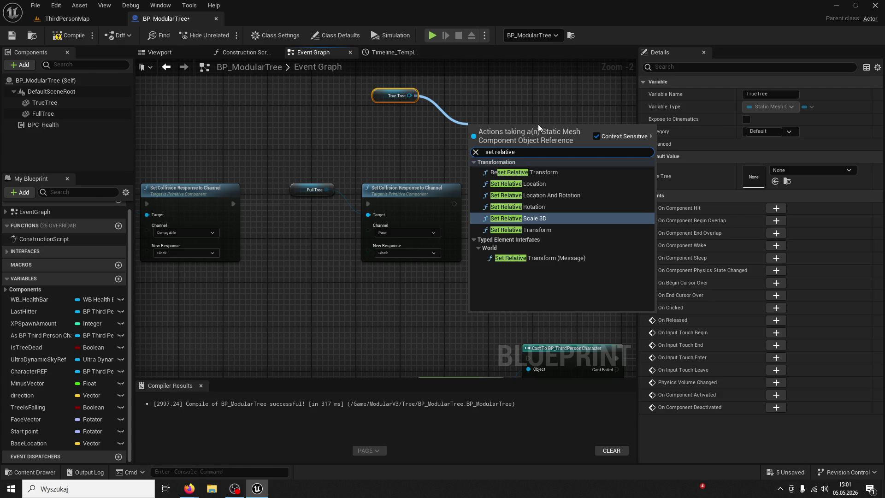
{"action": "left_click", "coordinate": [537, 172]}
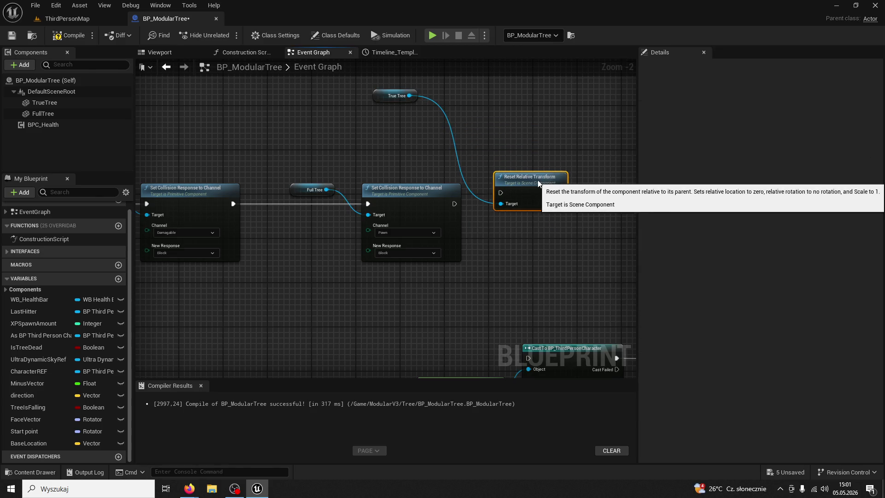
{"action": "left_click_drag", "start_coordinate": [539, 183], "coordinate": [527, 194]}
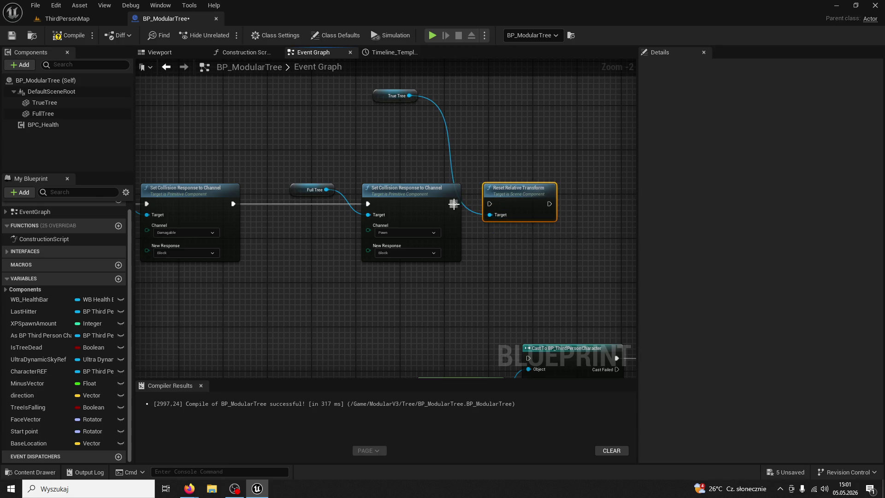
{"action": "left_click_drag", "start_coordinate": [453, 204], "coordinate": [478, 208]}
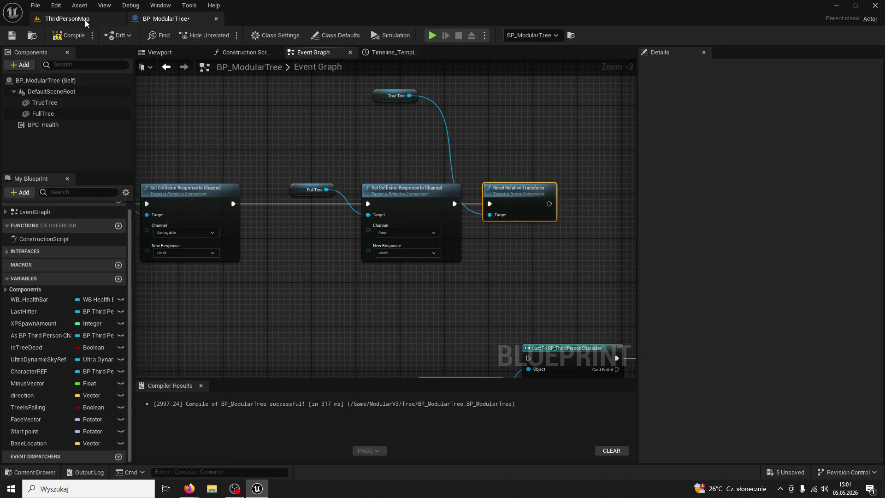
{"action": "left_click", "coordinate": [65, 18]}
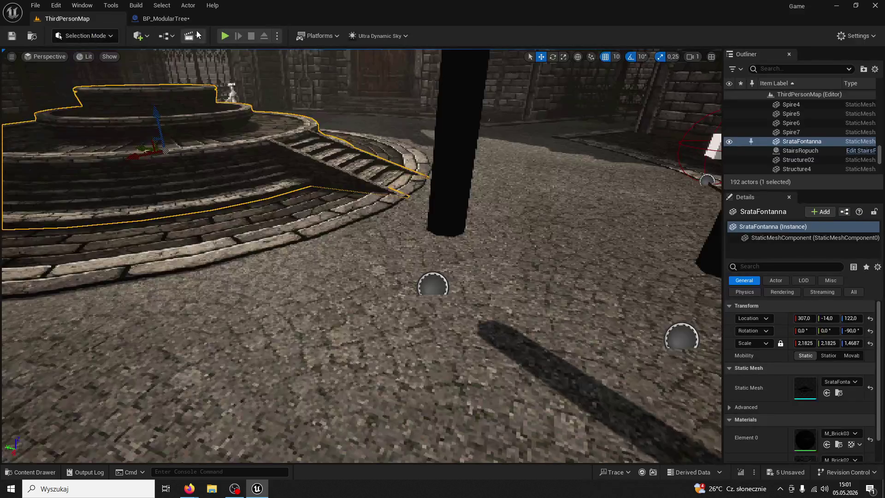
Play-test in wireframe, chopping the tree repeatedly for wood, then stop the session
{"action": "left_click", "coordinate": [224, 36]}
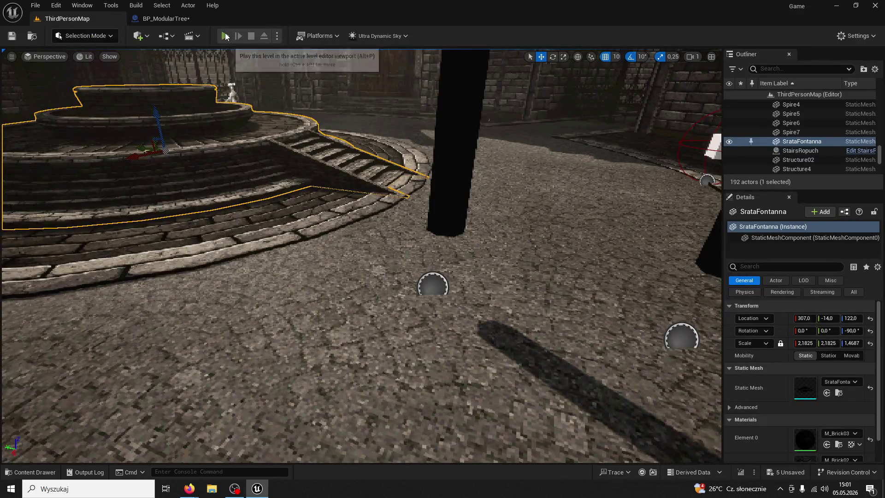
{"action": "key", "text": "w"}
{"action": "key", "text": "F1"}
{"action": "key", "text": "w"}
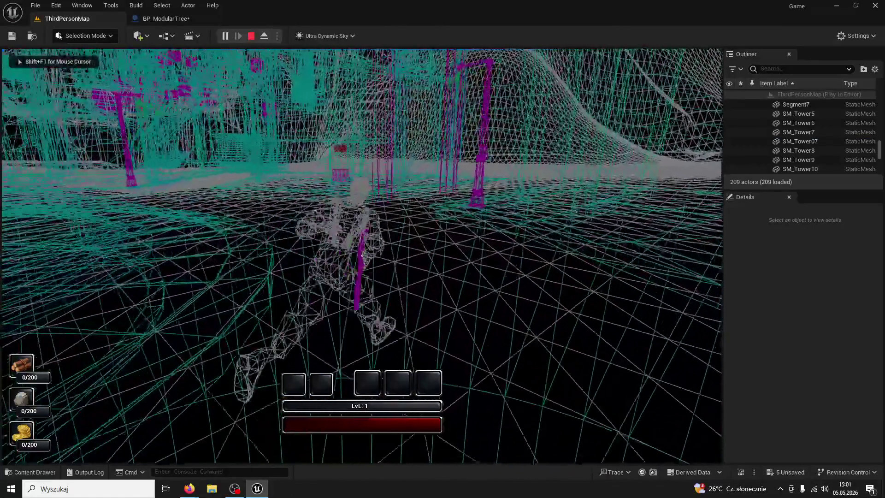
{"action": "left_click", "coordinate": [361, 255]}
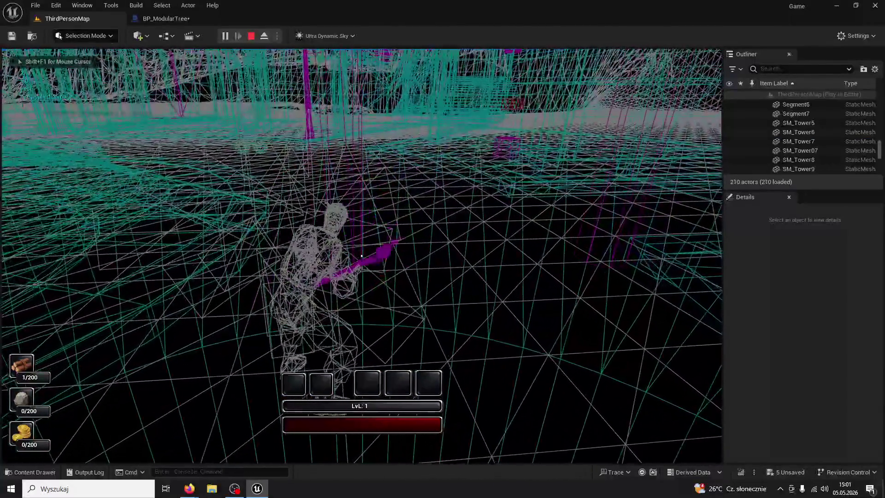
{"action": "left_click", "coordinate": [361, 255]}
{"action": "left_click", "coordinate": [361, 255]}
{"action": "left_click", "coordinate": [361, 255]}
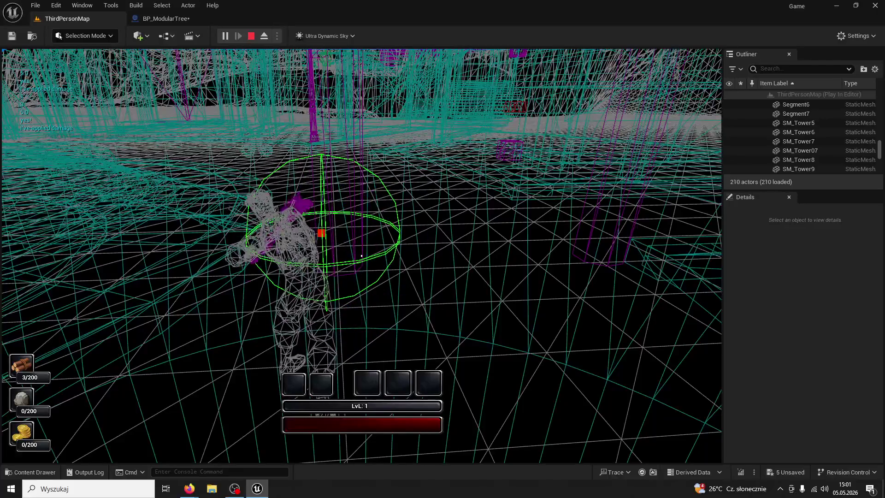
{"action": "left_click", "coordinate": [362, 255]}
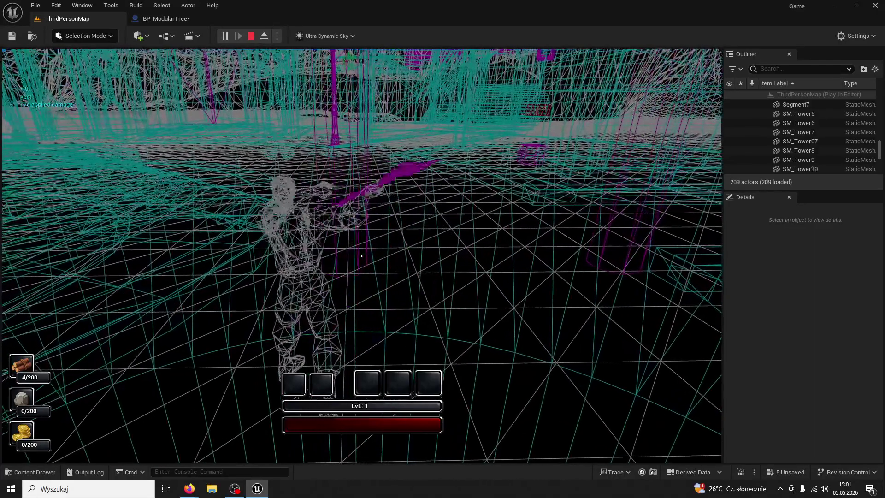
{"action": "left_click", "coordinate": [361, 256]}
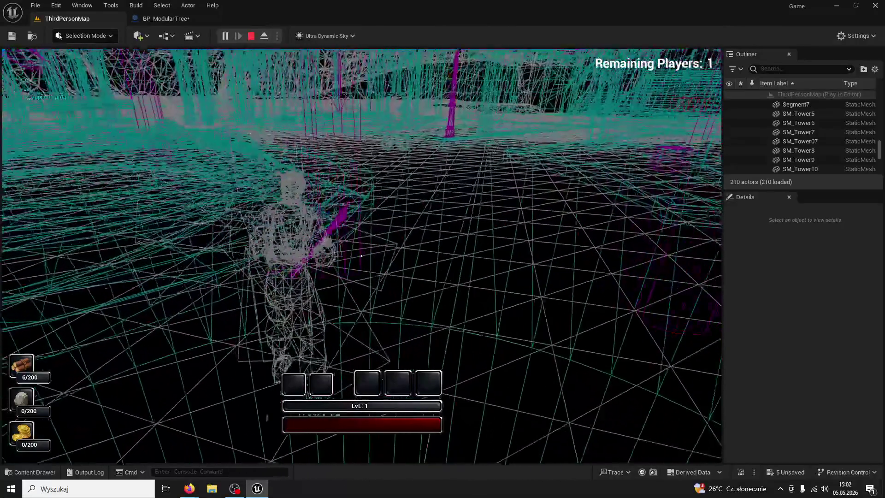
{"action": "left_click", "coordinate": [361, 255]}
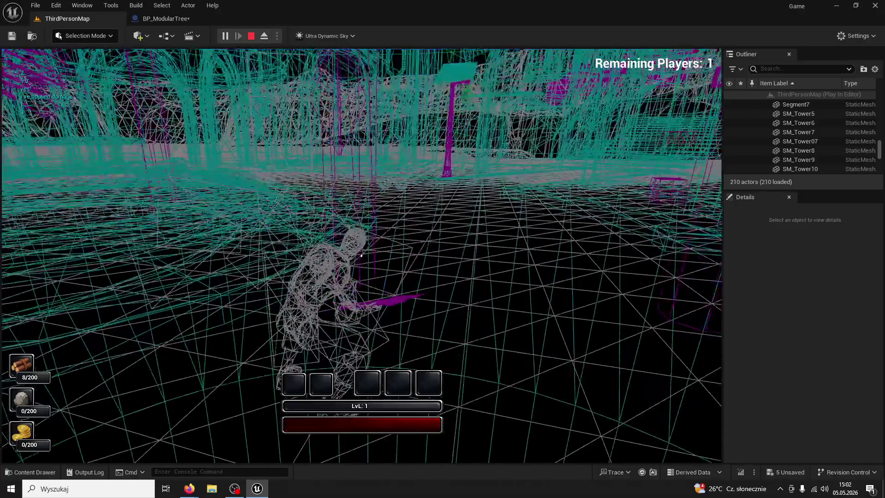
{"action": "left_click", "coordinate": [361, 255]}
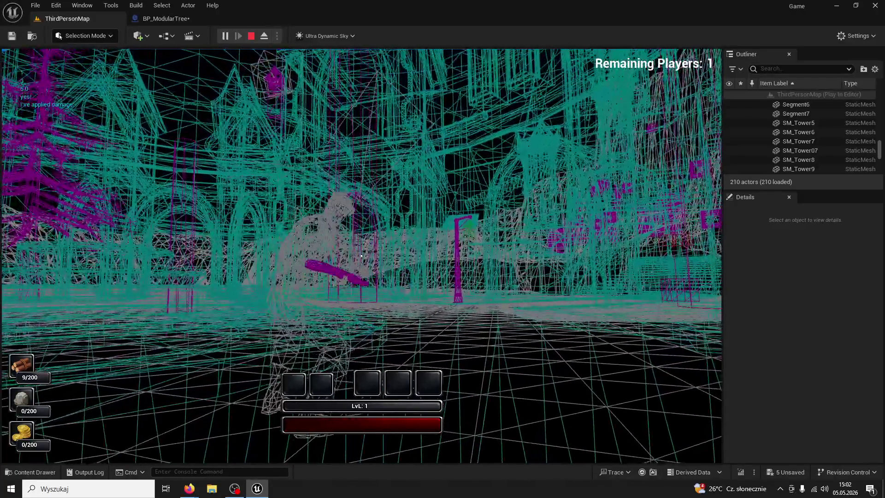
{"action": "left_click", "coordinate": [361, 256]}
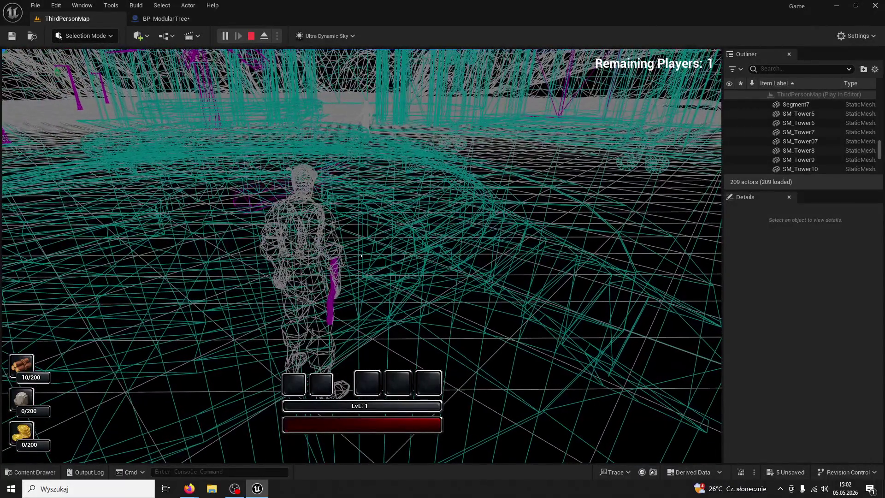
{"action": "key", "text": "Escape"}
Run a second play test: fell the tree, then run up the curved stairs
{"action": "left_click", "coordinate": [172, 18]}
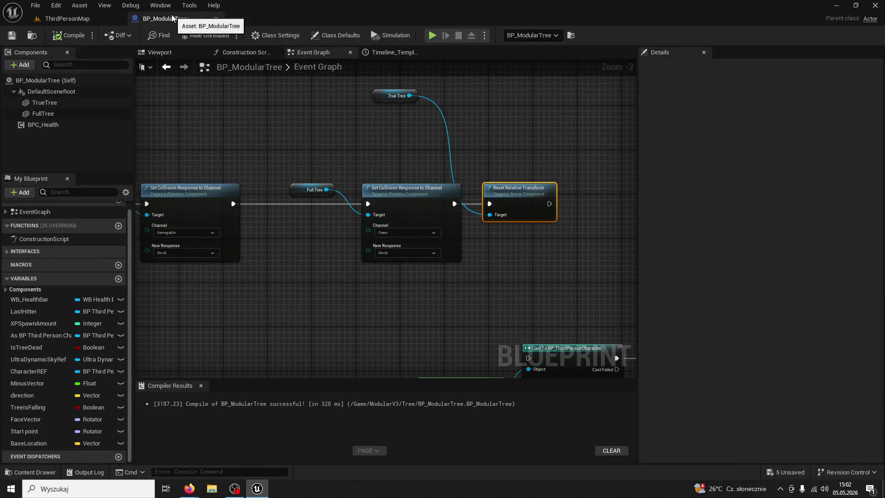
{"action": "left_click", "coordinate": [89, 19]}
{"action": "left_click", "coordinate": [225, 36]}
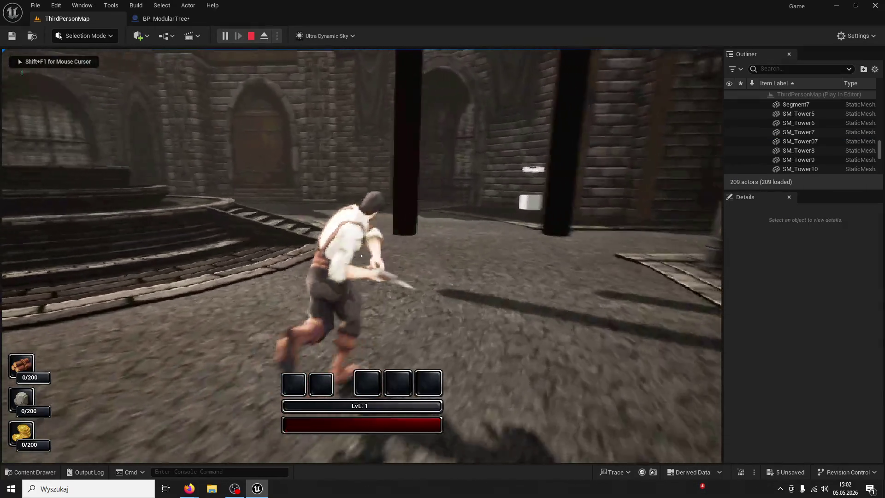
{"action": "left_click", "coordinate": [361, 256]}
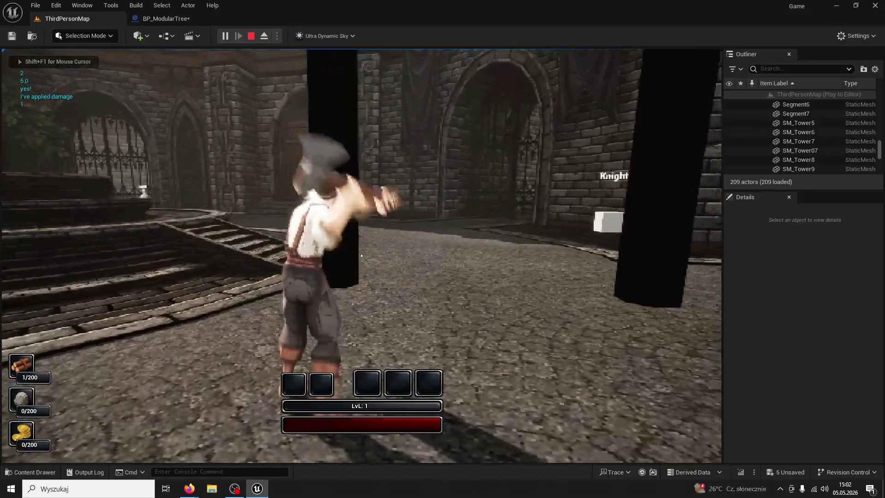
{"action": "left_click", "coordinate": [362, 256]}
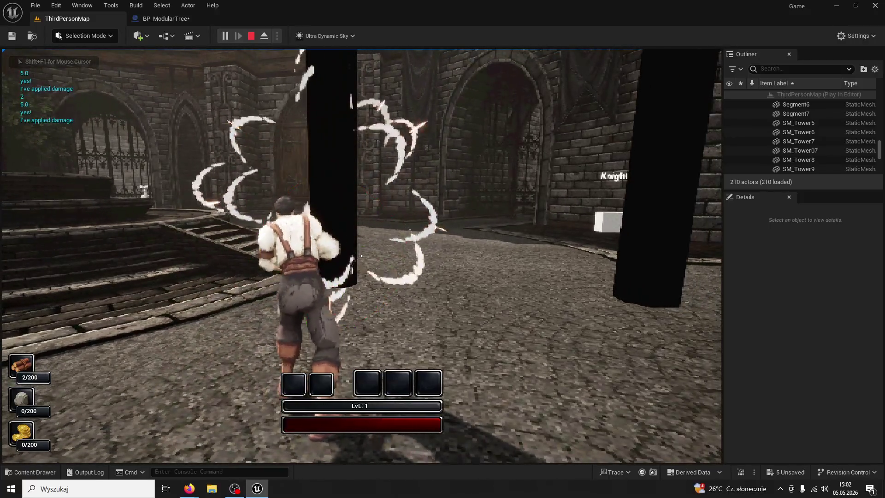
{"action": "left_click", "coordinate": [361, 256]}
{"action": "left_click", "coordinate": [362, 255]}
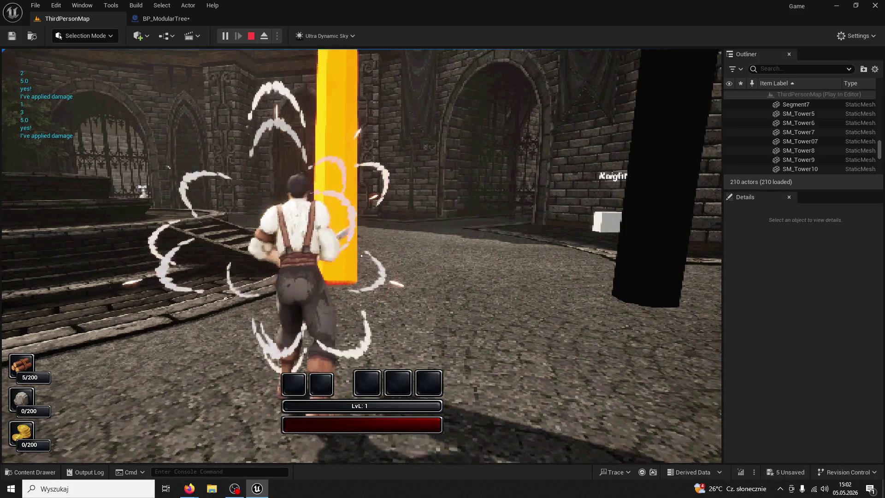
{"action": "left_click", "coordinate": [362, 256]}
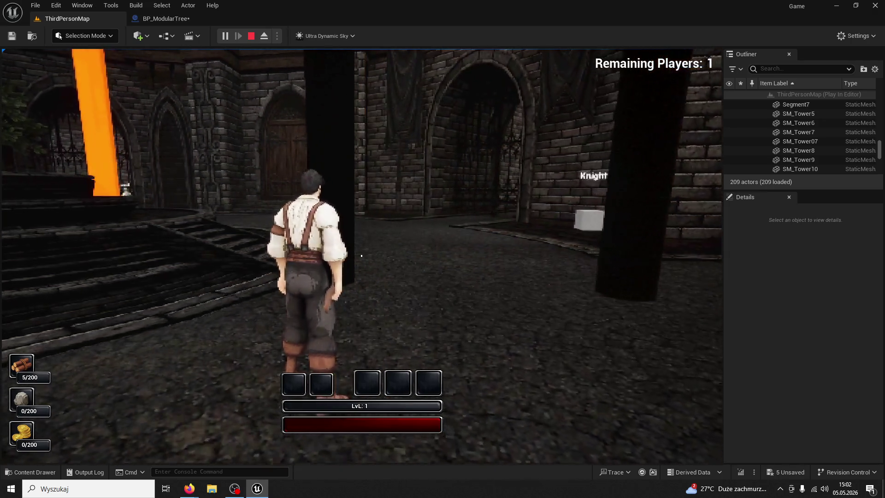
{"action": "key", "text": "w"}
{"action": "key", "text": "w"}
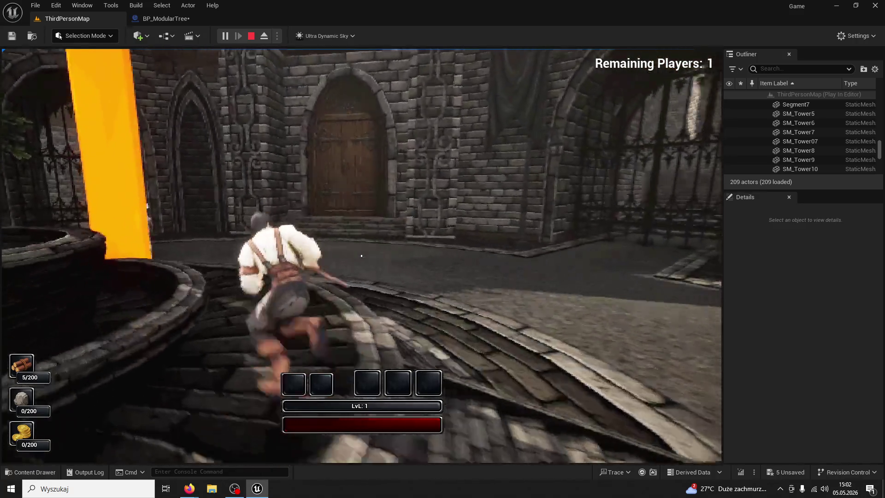
{"action": "key", "text": "w"}
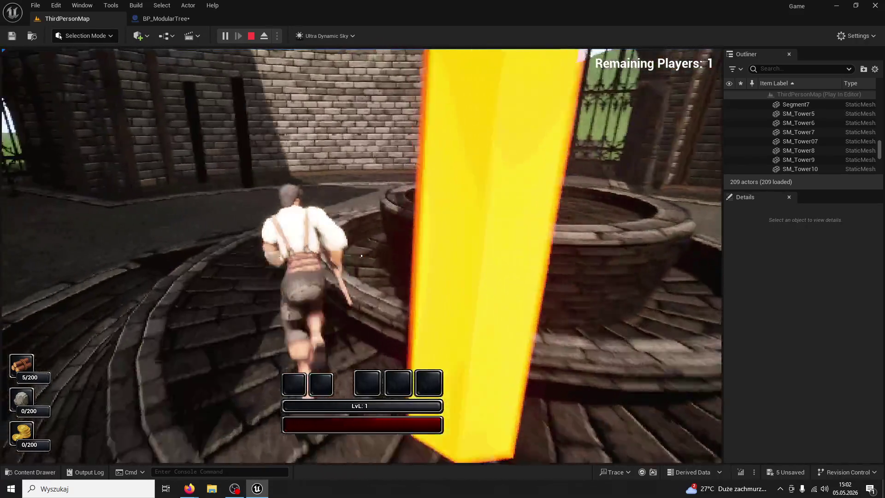
{"action": "key", "text": "w"}
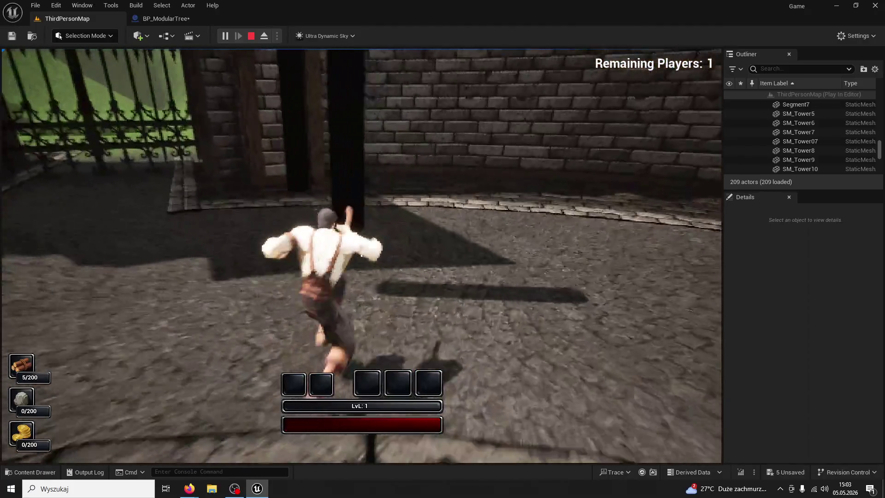
{"action": "key", "text": "Escape"}
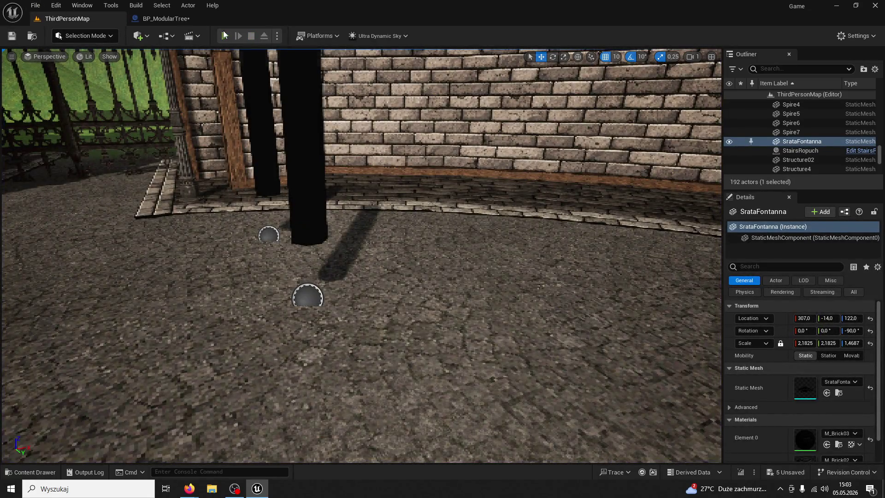
Play-test again, chop the tree until felled, and return to BP_ModularTree
{"action": "left_click", "coordinate": [224, 35]}
{"action": "key", "text": "w"}
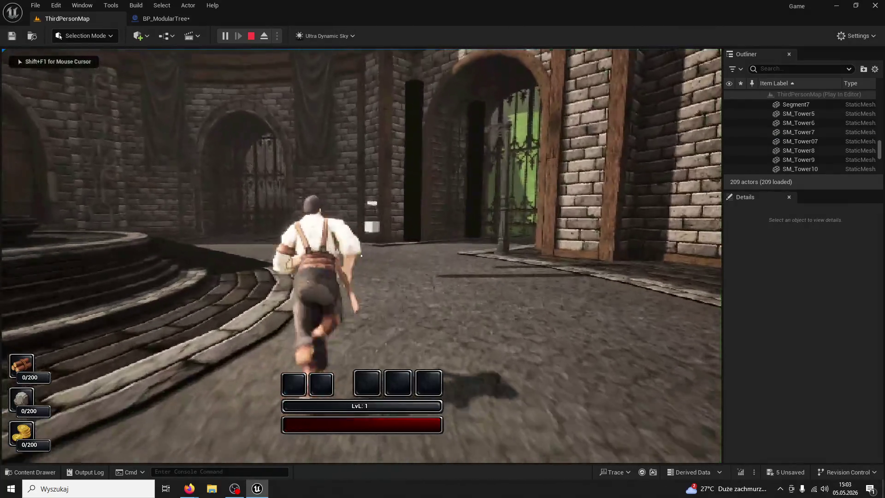
{"action": "left_click", "coordinate": [361, 255]}
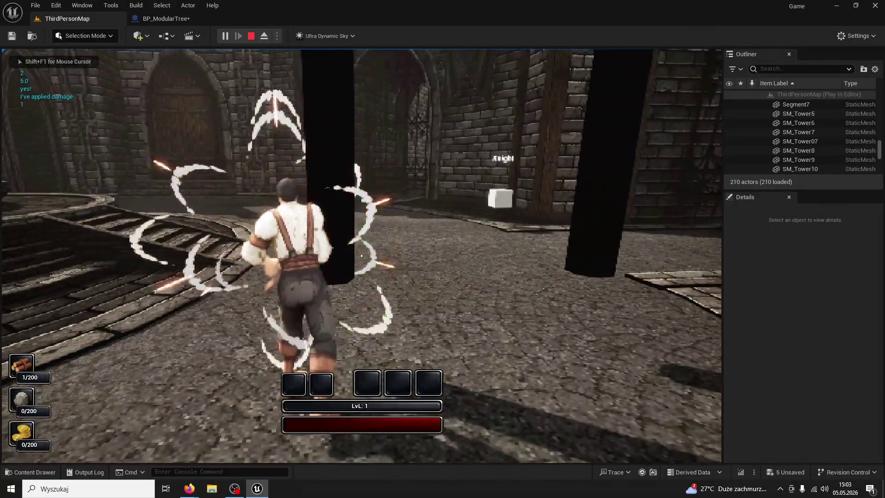
{"action": "left_click", "coordinate": [361, 255]}
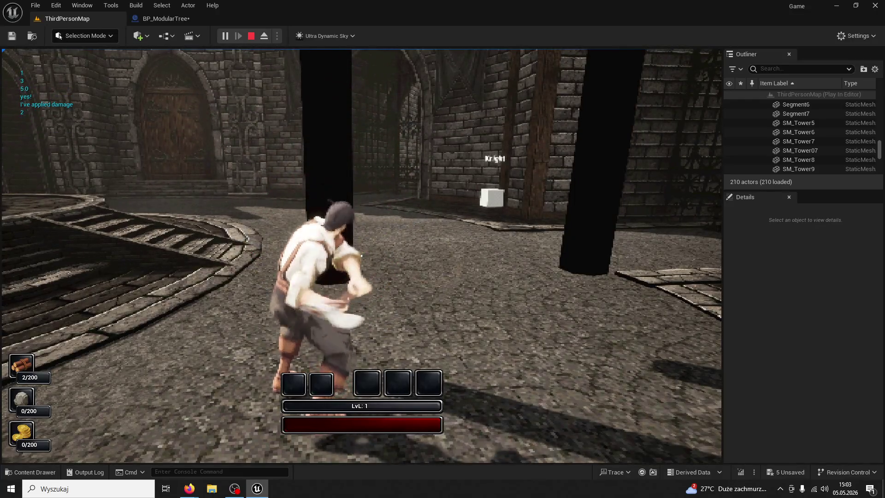
{"action": "left_click", "coordinate": [361, 255]}
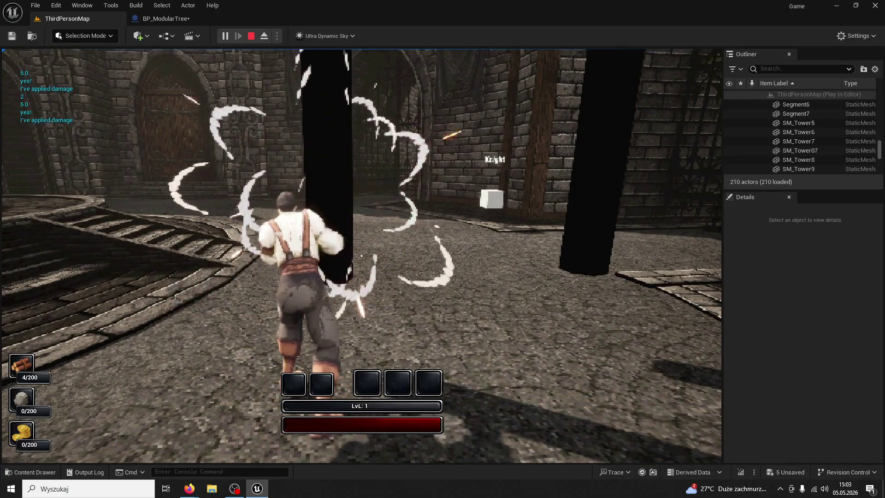
{"action": "left_click", "coordinate": [361, 256]}
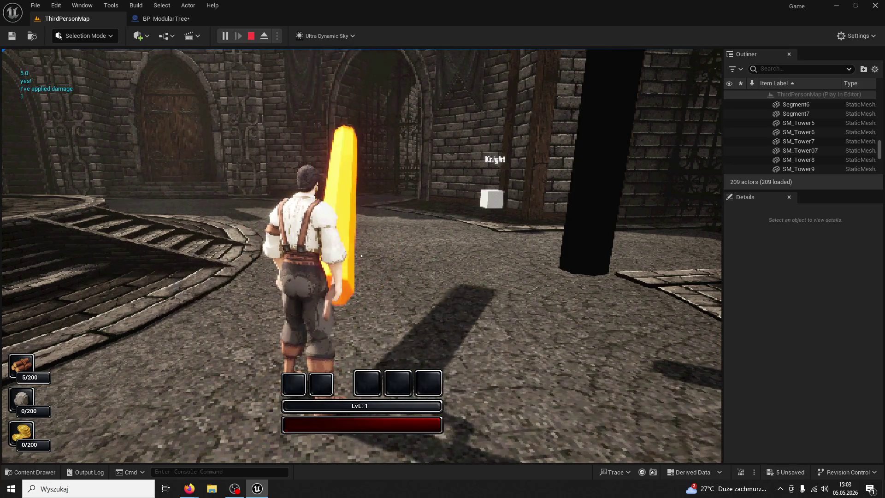
{"action": "key", "text": "Escape"}
{"action": "left_click", "coordinate": [176, 23]}
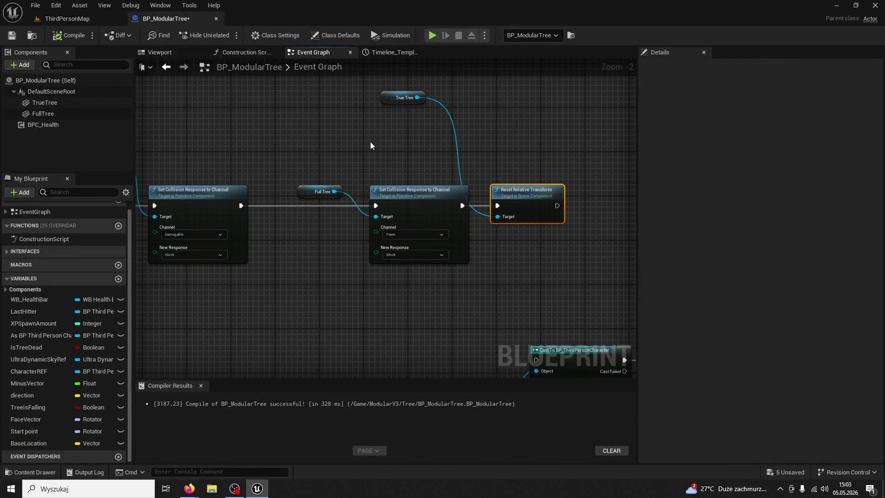
Delete the BeginPlay location/rotation nodes, SET Start Point, and the BaseLocation and Start point variables
{"action": "scroll", "coordinate": [562, 239], "scroll_direction": "down", "scroll_amount": 4}
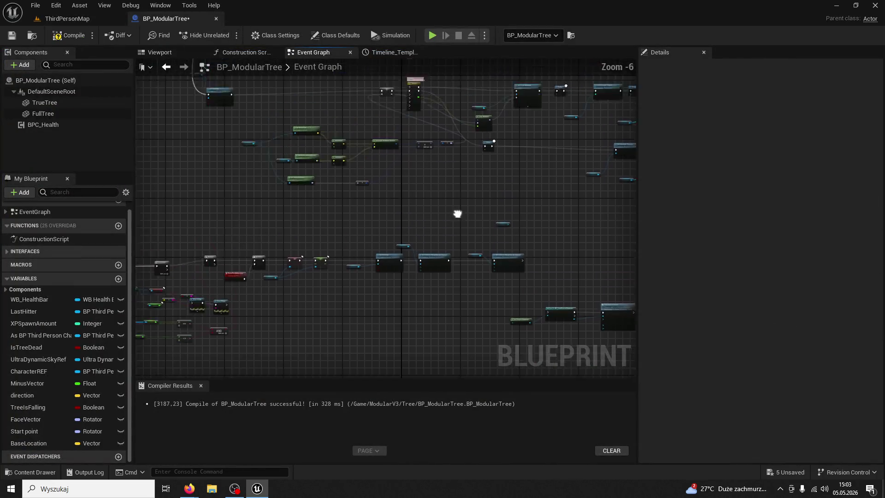
{"action": "scroll", "coordinate": [431, 272], "scroll_direction": "up", "scroll_amount": 4}
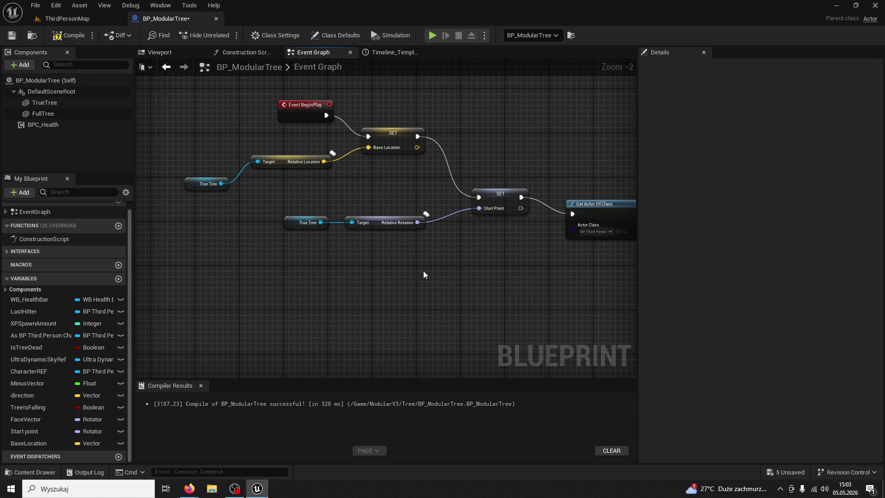
{"action": "left_click_drag", "start_coordinate": [423, 270], "coordinate": [189, 150]}
{"action": "key", "text": "Delete"}
{"action": "left_click", "coordinate": [507, 198]}
{"action": "key", "text": "Delete"}
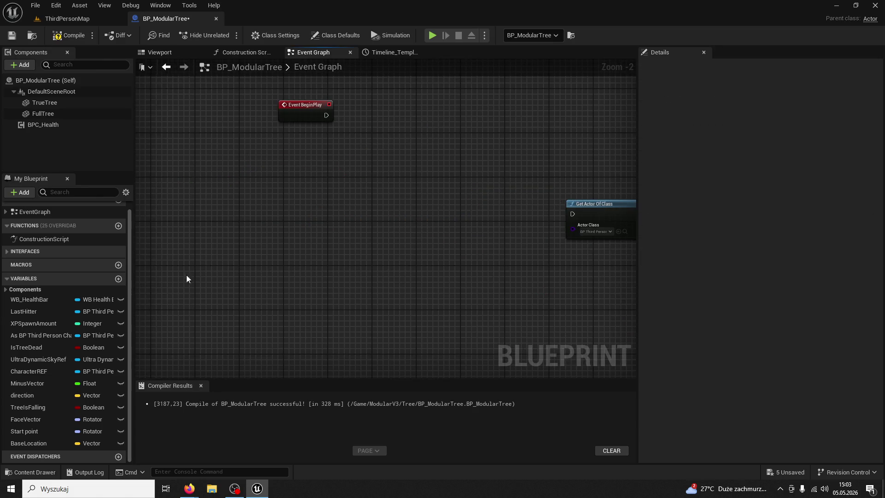
{"action": "left_click", "coordinate": [21, 443]}
{"action": "key", "text": "Delete"}
{"action": "left_click", "coordinate": [45, 439]}
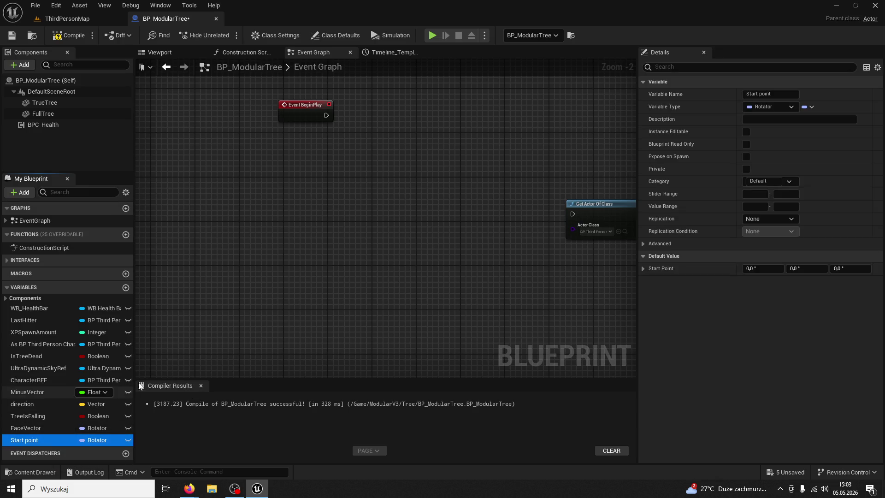
{"action": "key", "text": "Delete"}
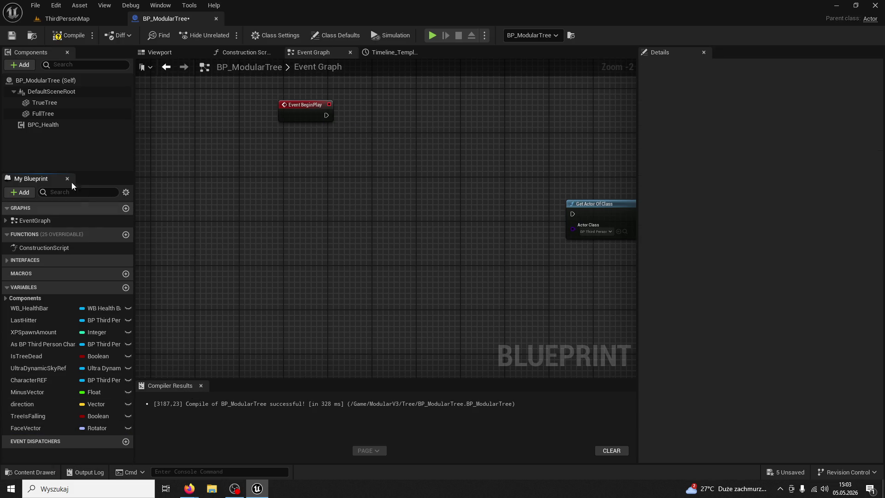
Drag TrueTree into the graph and add a Set Relative Location node for it
{"action": "mouse_move", "coordinate": [44, 102]}
{"action": "left_mouse_down"}
{"action": "mouse_move", "coordinate": [228, 207]}
{"action": "mouse_move", "coordinate": [249, 189]}
{"action": "mouse_move", "coordinate": [325, 169]}
{"action": "left_mouse_up"}
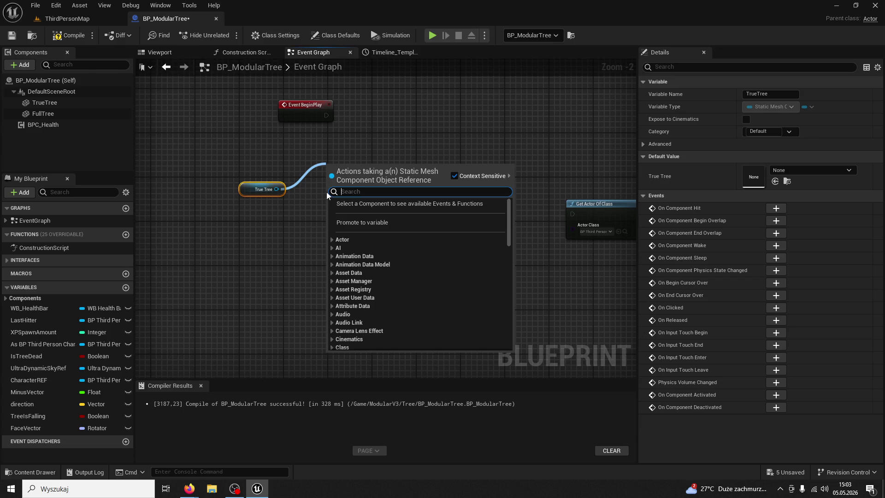
{"action": "type", "text": "set re"}
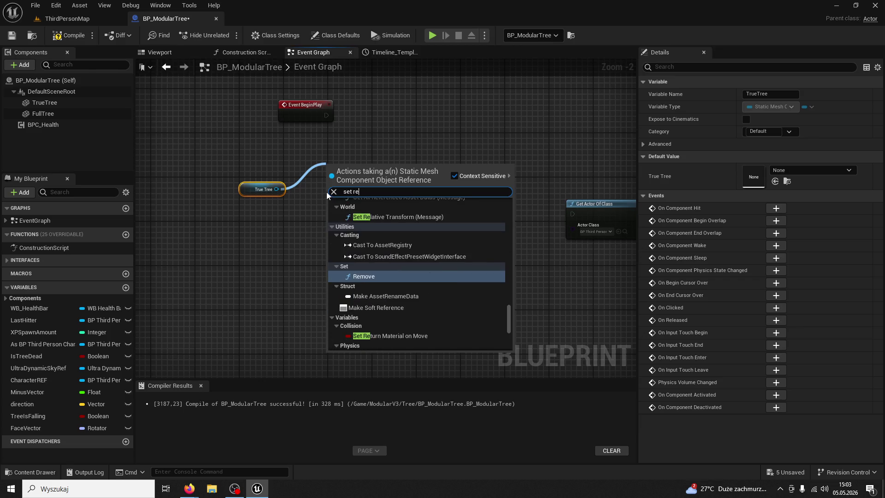
{"action": "type", "text": "lative"}
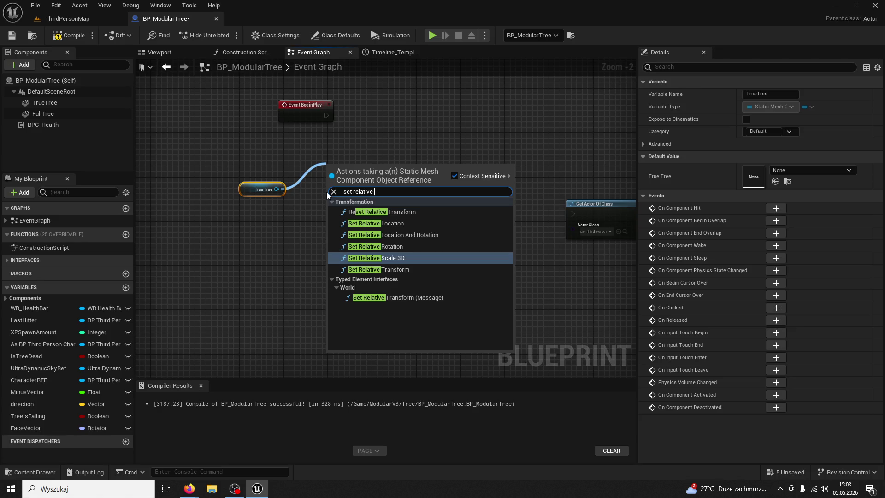
{"action": "left_click", "coordinate": [392, 224]}
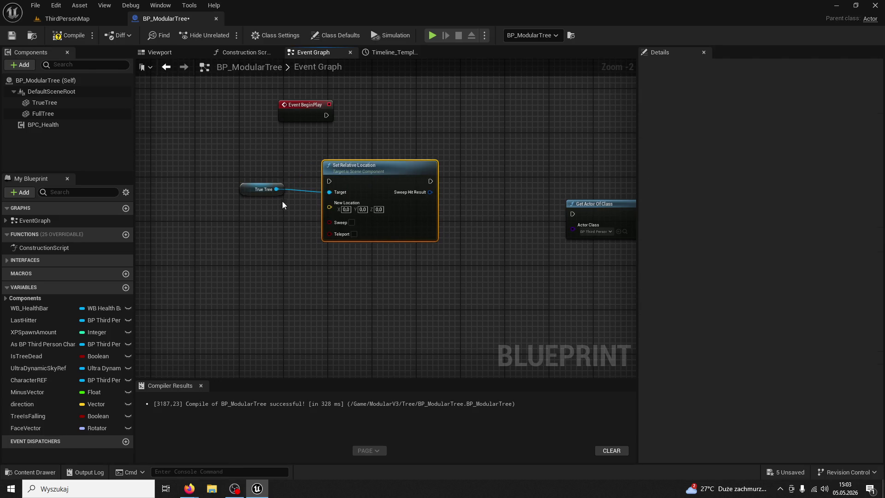
Add Get Relative Location and Get Relative Rotation nodes for True Tree
{"action": "left_click_drag", "start_coordinate": [276, 189], "coordinate": [305, 173]}
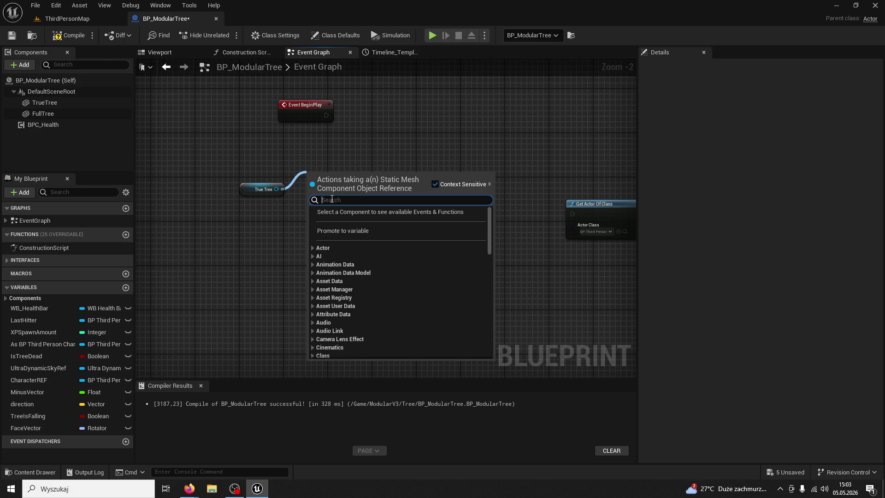
{"action": "type", "text": "get location"}
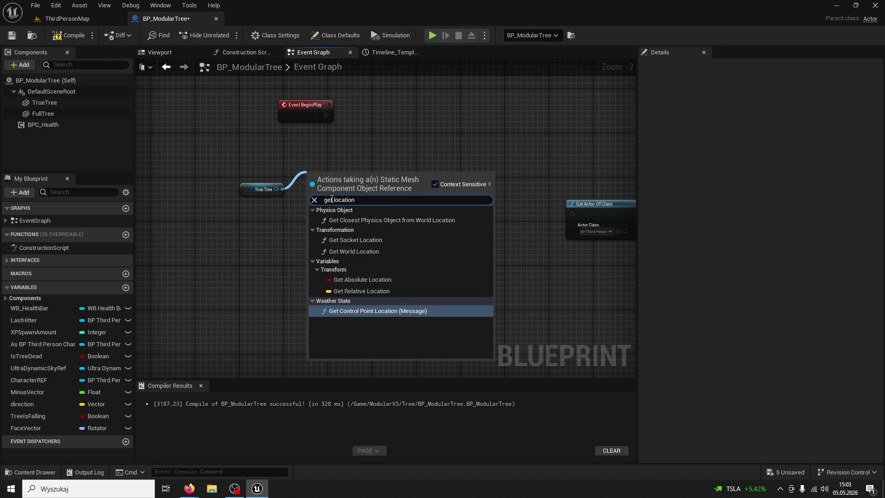
{"action": "left_click", "coordinate": [369, 291]}
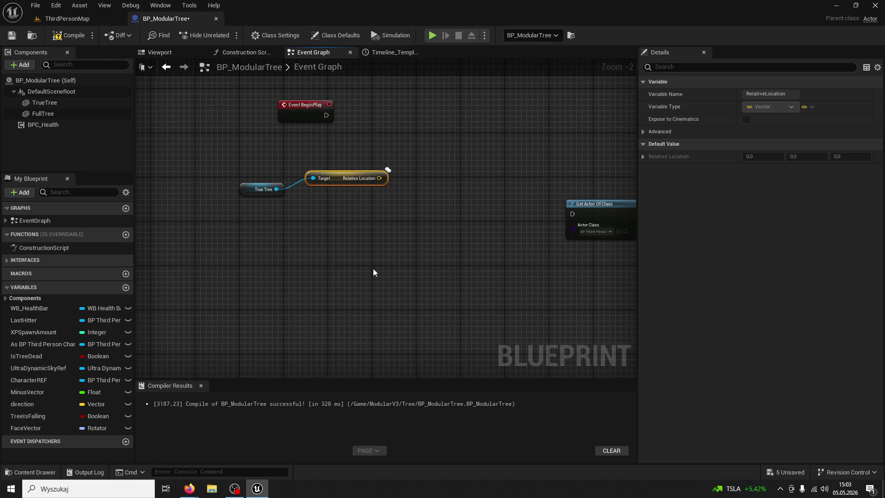
{"action": "left_click_drag", "start_coordinate": [348, 187], "coordinate": [331, 198]}
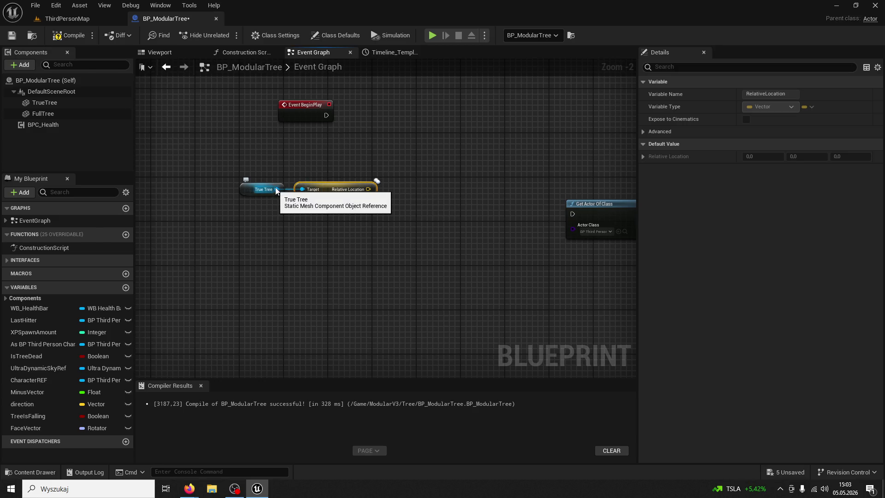
{"action": "left_click_drag", "start_coordinate": [276, 189], "coordinate": [303, 217]}
{"action": "type", "text": "get relative rotatio"}
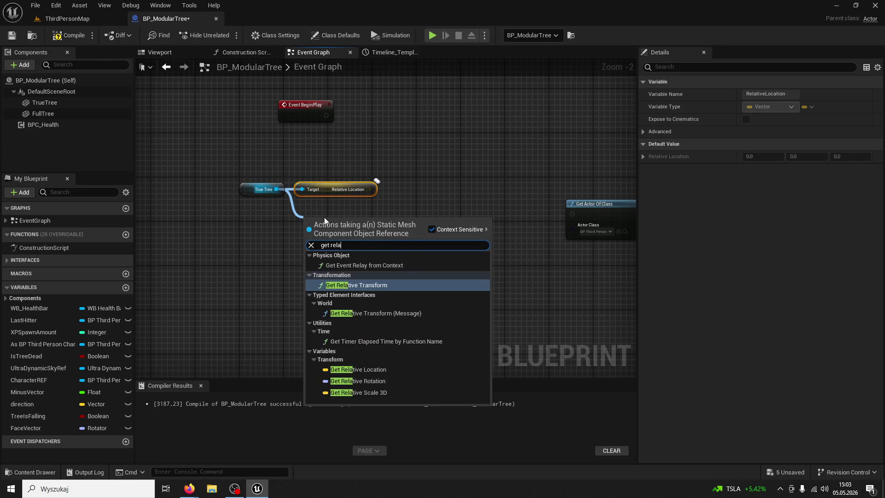
{"action": "key", "text": "Return"}
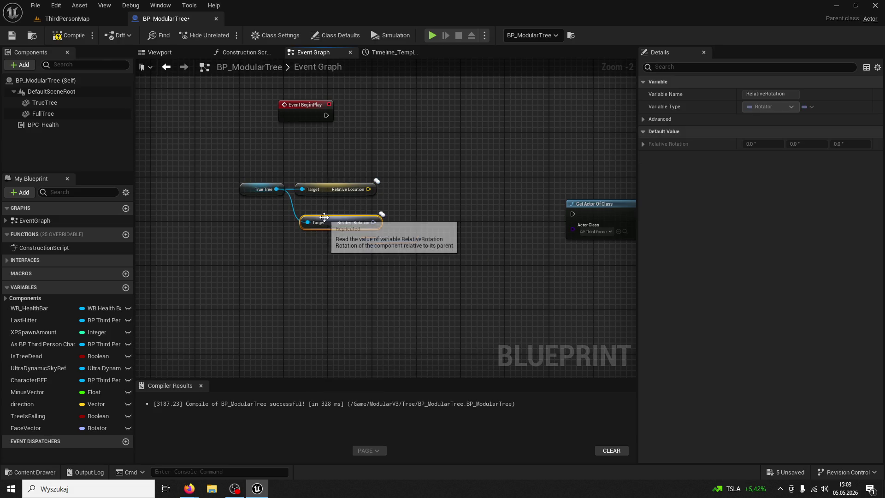
{"action": "left_click_drag", "start_coordinate": [327, 223], "coordinate": [322, 205]}
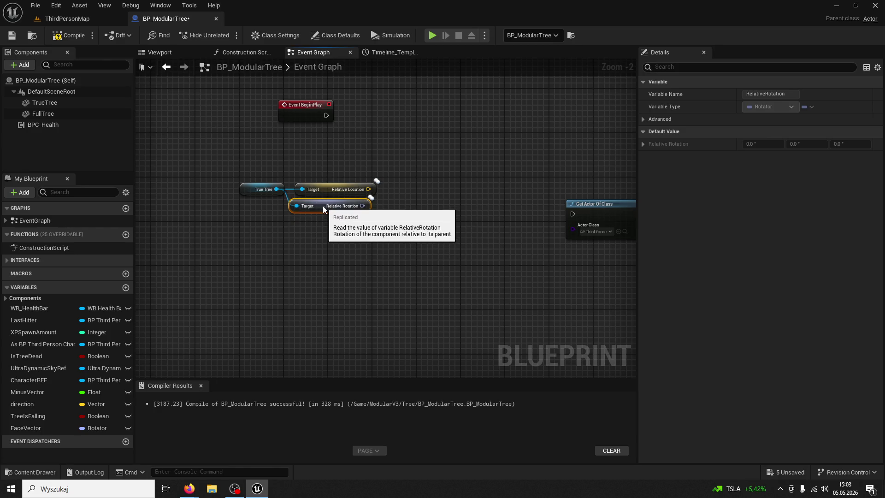
{"action": "left_click", "coordinate": [334, 242]}
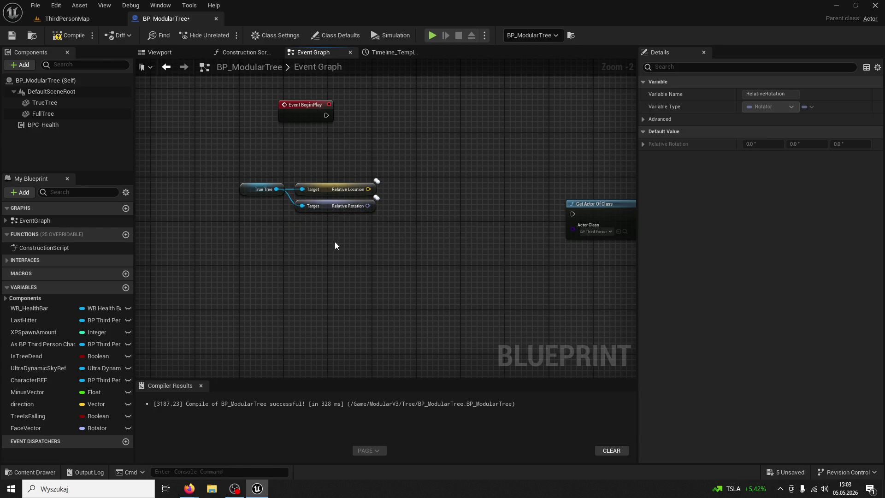
Promote both outputs to new Relative Location and Relative Rotation variables and chain the SET nodes
{"action": "right_click", "coordinate": [369, 190]}
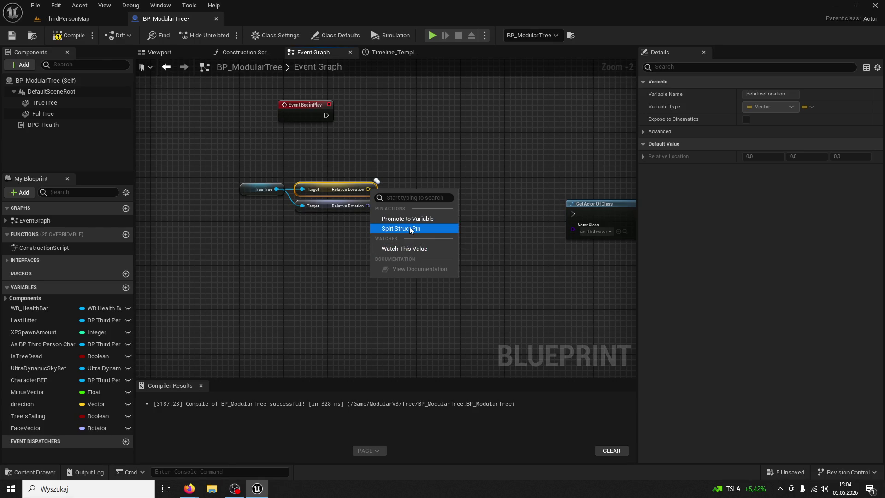
{"action": "left_click", "coordinate": [410, 218]}
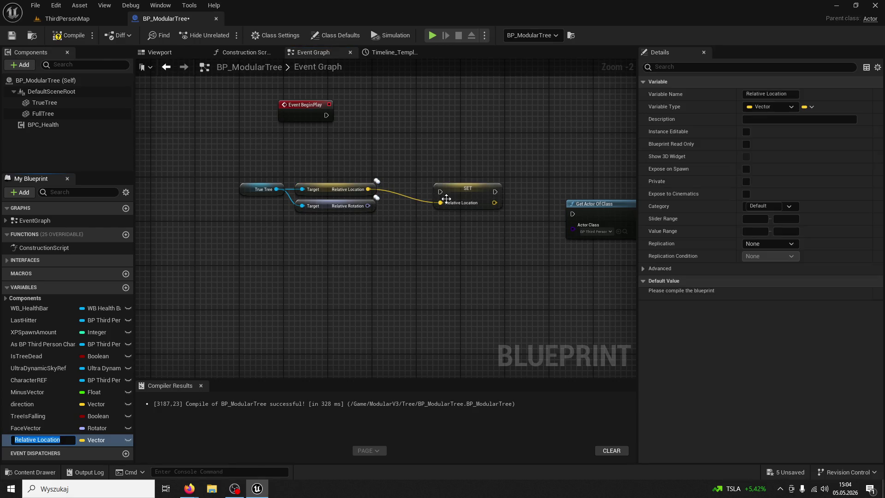
{"action": "left_click_drag", "start_coordinate": [446, 199], "coordinate": [411, 137]}
{"action": "right_click", "coordinate": [367, 206]}
{"action": "left_click", "coordinate": [409, 240]}
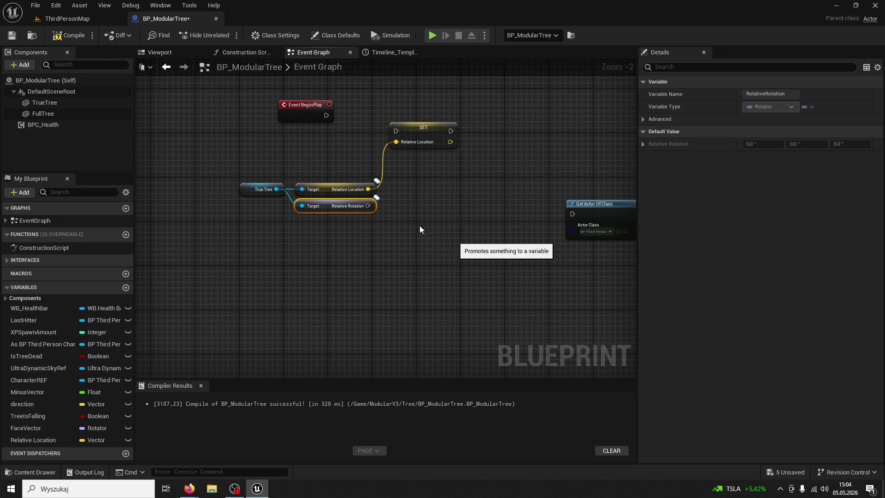
{"action": "left_click_drag", "start_coordinate": [449, 210], "coordinate": [489, 177]}
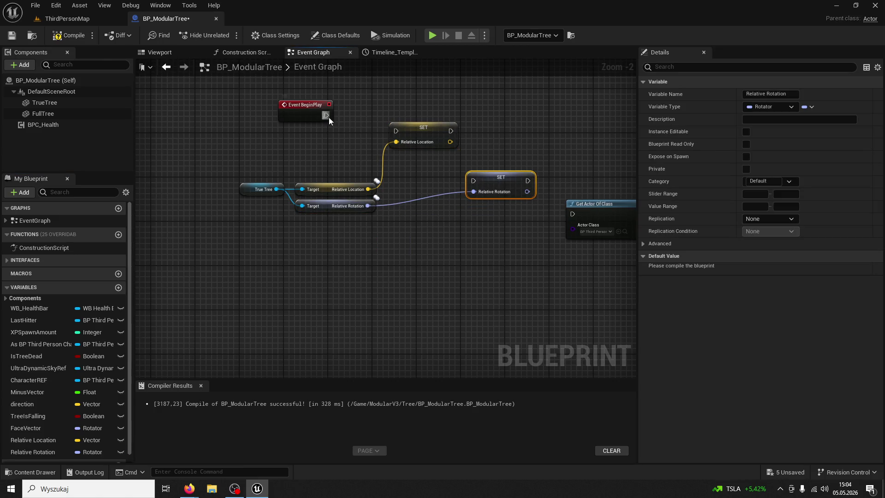
{"action": "left_click_drag", "start_coordinate": [451, 131], "coordinate": [473, 180]}
{"action": "left_click_drag", "start_coordinate": [528, 180], "coordinate": [565, 223]}
Select the TrueTree component and start editing its Location Z value of 77.0
{"action": "left_click", "coordinate": [247, 190]}
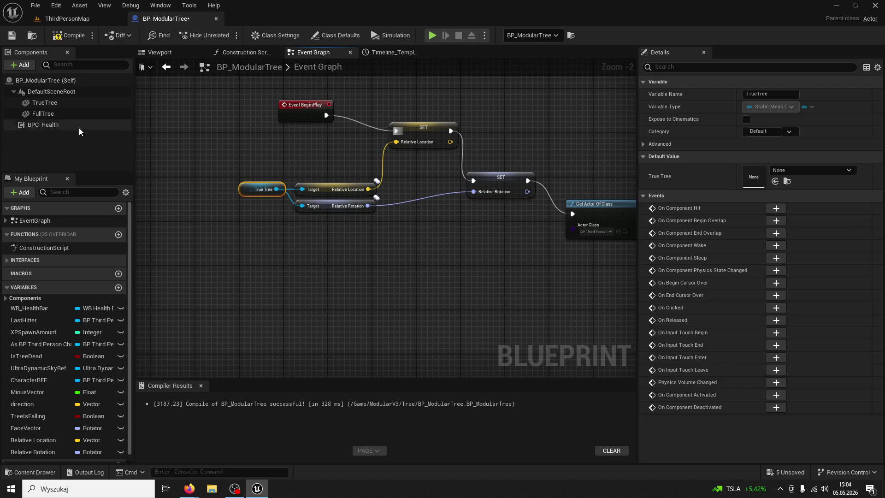
{"action": "left_click", "coordinate": [62, 103]}
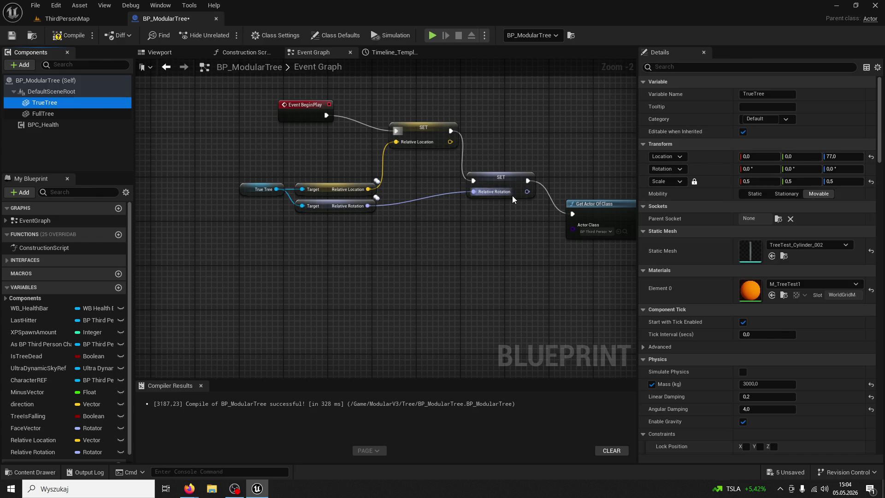
{"action": "left_click_drag", "start_coordinate": [513, 198], "coordinate": [370, 191]}
{"action": "left_click", "coordinate": [466, 203]}
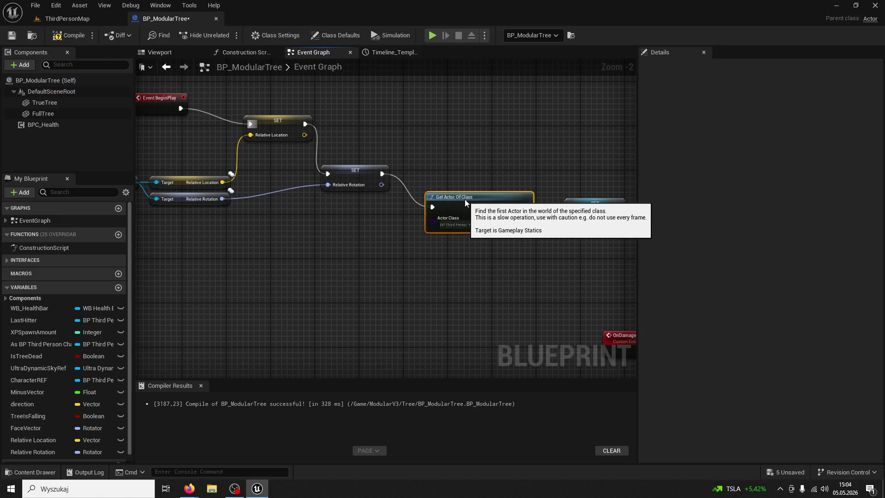
{"action": "left_click", "coordinate": [377, 172]}
{"action": "left_click", "coordinate": [288, 129]}
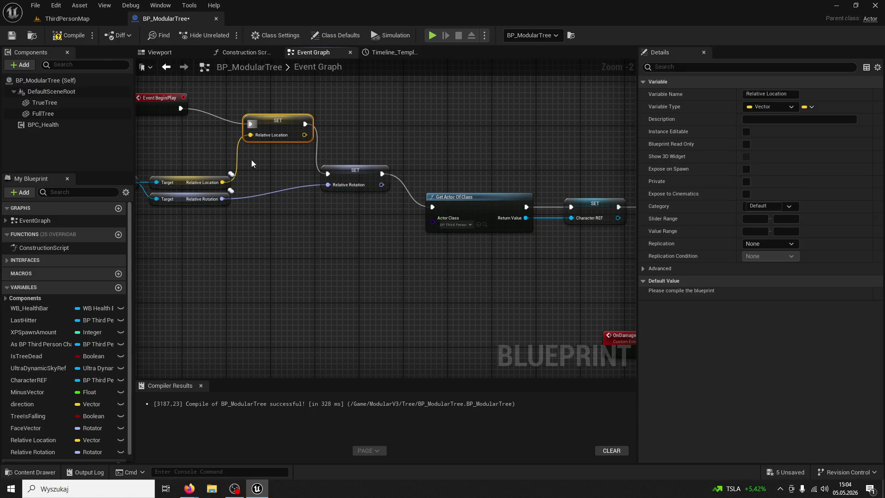
{"action": "left_click", "coordinate": [69, 106]}
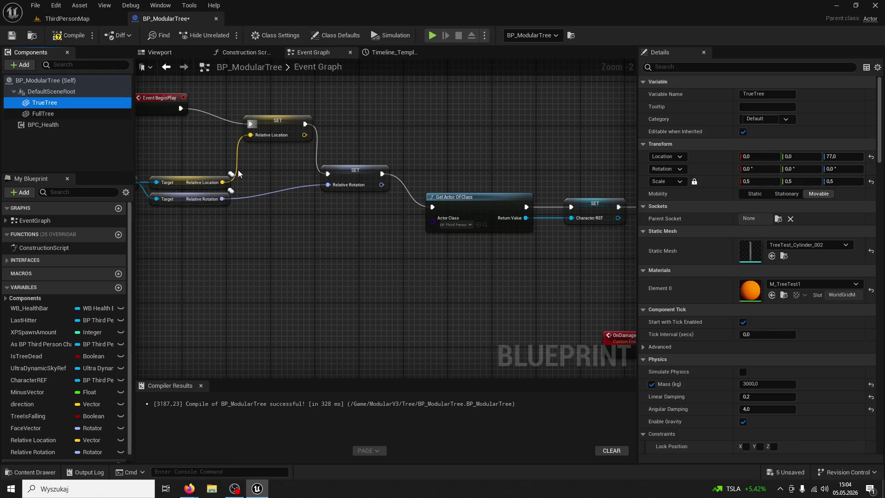
{"action": "left_click", "coordinate": [843, 157]}
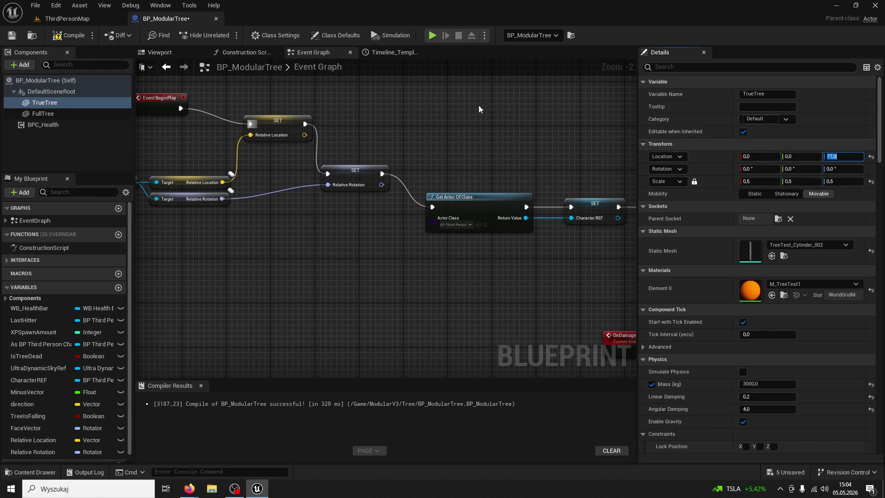
In the Viewport preview, try TrueTree's Location Z at 0, then undo back to 77
{"action": "left_click", "coordinate": [159, 52]}
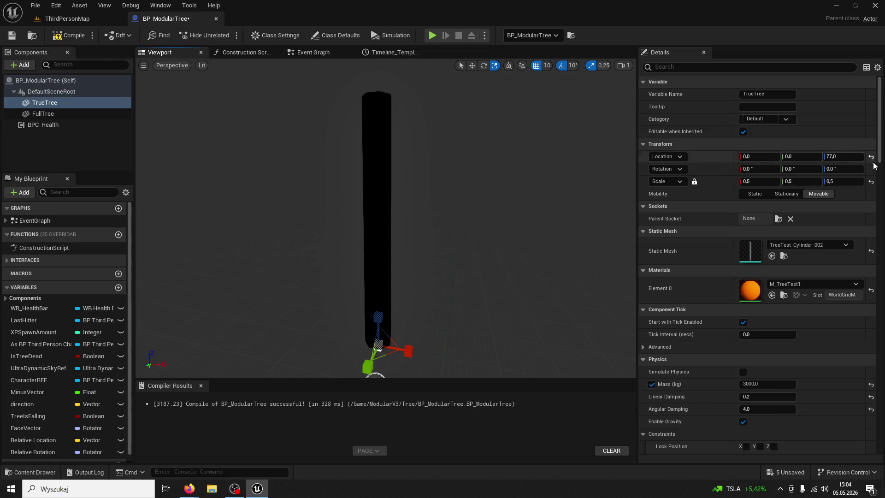
{"action": "type", "text": "0"}
{"action": "key", "text": "Return"}
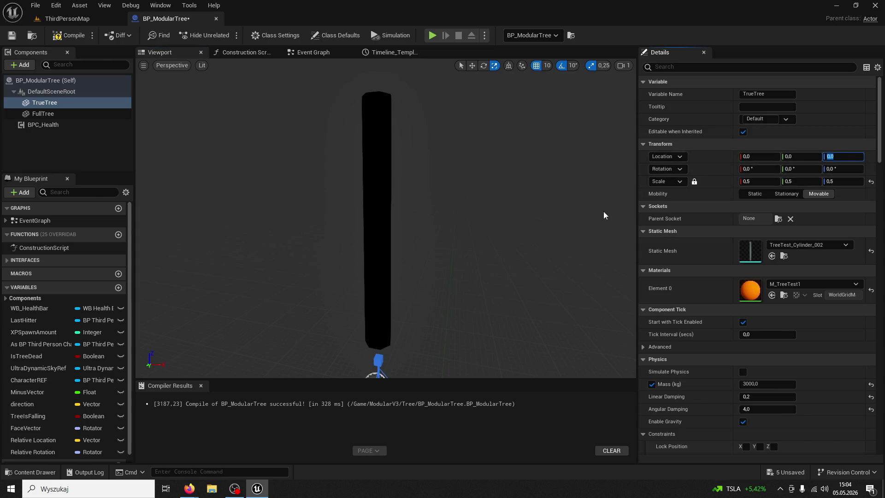
{"action": "key", "text": "f"}
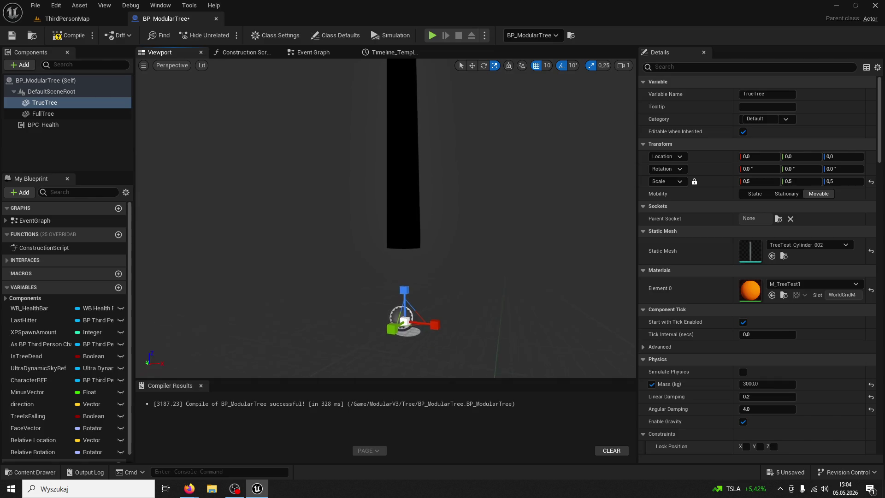
{"action": "key", "text": "ctrl+z"}
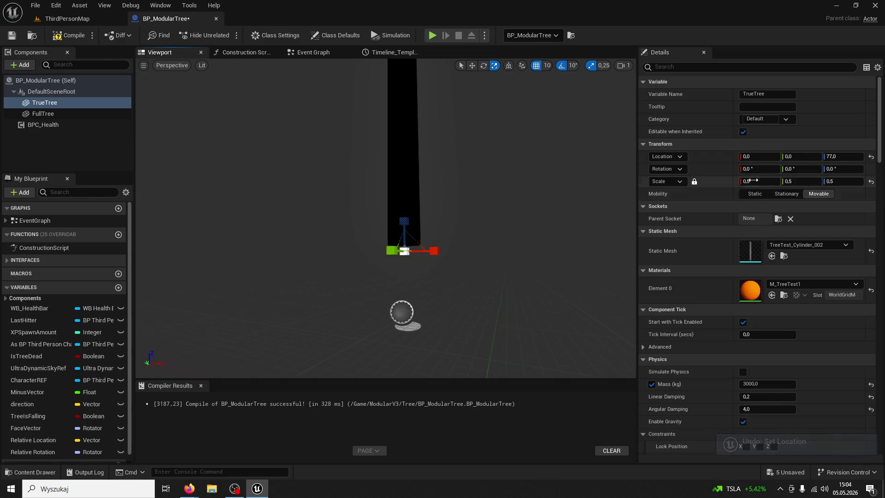
Toggle TrueTree's Visible on and off to leave it hidden, then compile BP_ModularTree
{"action": "type", "text": "visi"}
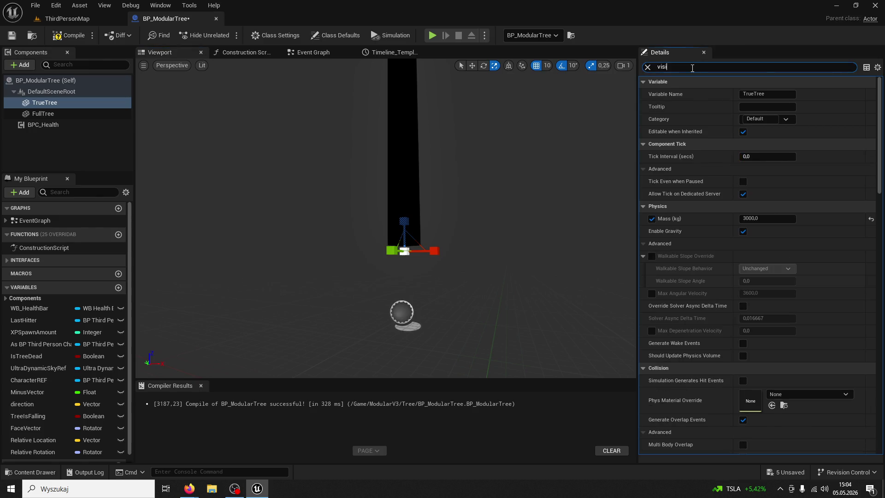
{"action": "left_click", "coordinate": [746, 132]}
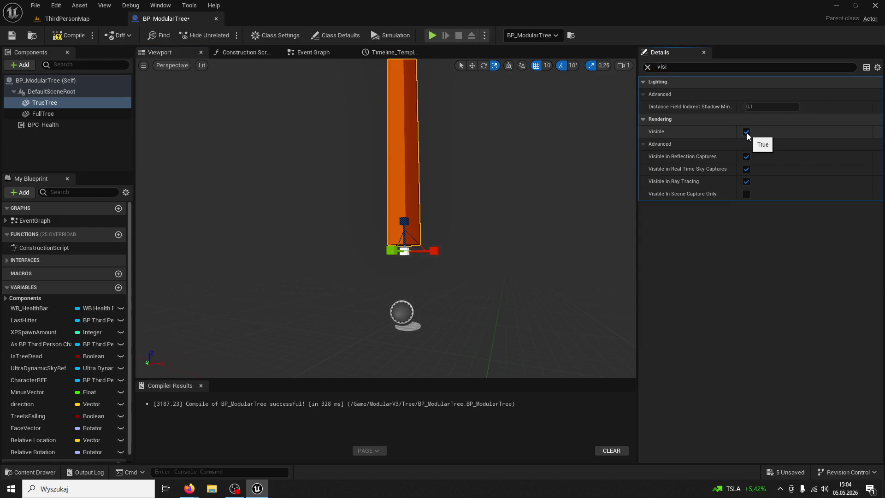
{"action": "left_click", "coordinate": [746, 133]}
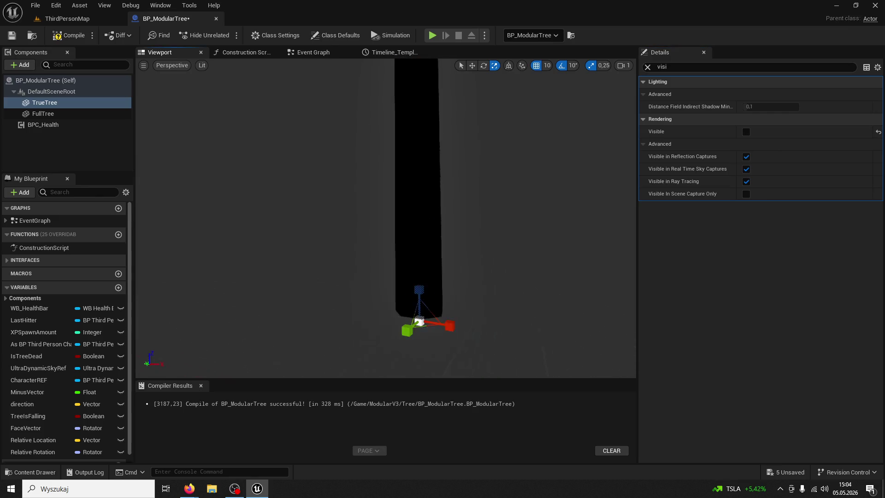
{"action": "left_click", "coordinate": [73, 40]}
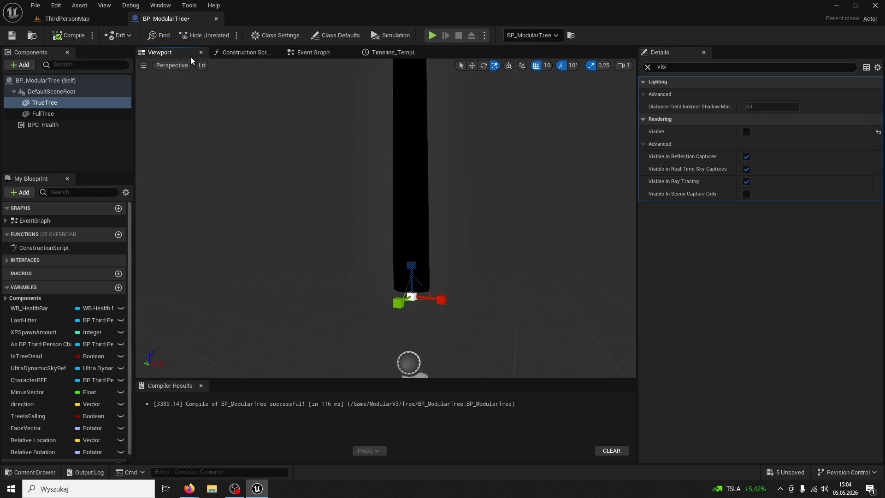
{"action": "left_click", "coordinate": [83, 20]}
Select the left tree in the level, then find the collision nodes in BP_ModularTree's event graph
{"action": "left_click", "coordinate": [358, 202]}
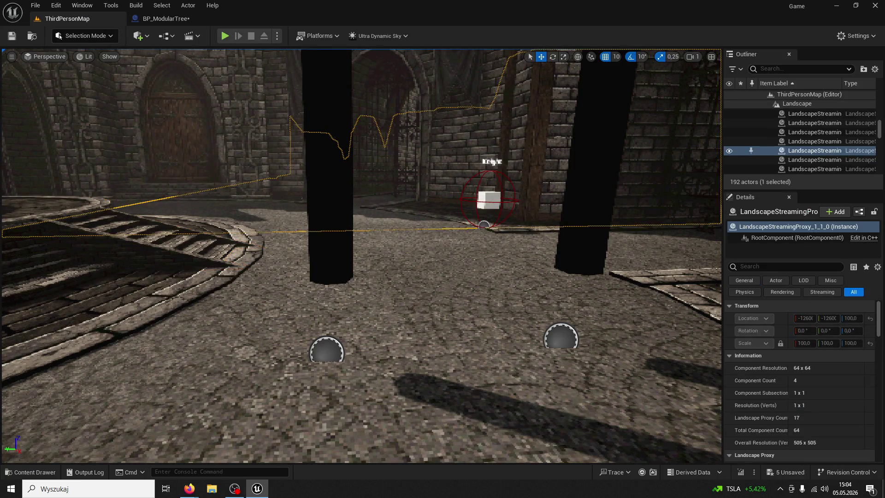
{"action": "left_click", "coordinate": [327, 175]}
{"action": "left_click", "coordinate": [174, 18]}
{"action": "left_click", "coordinate": [387, 52]}
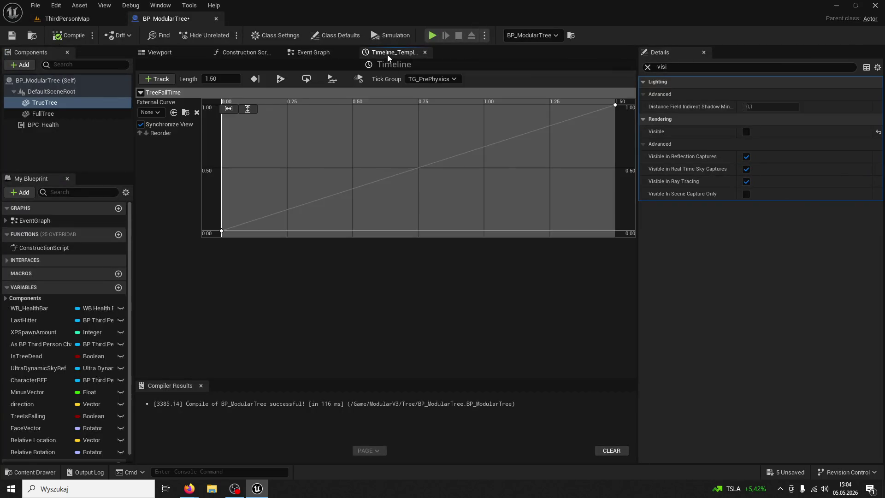
{"action": "left_click", "coordinate": [313, 52]}
{"action": "scroll", "coordinate": [397, 156], "scroll_direction": "up", "scroll_amount": 2}
{"action": "scroll", "coordinate": [243, 119], "scroll_direction": "down", "scroll_amount": 5}
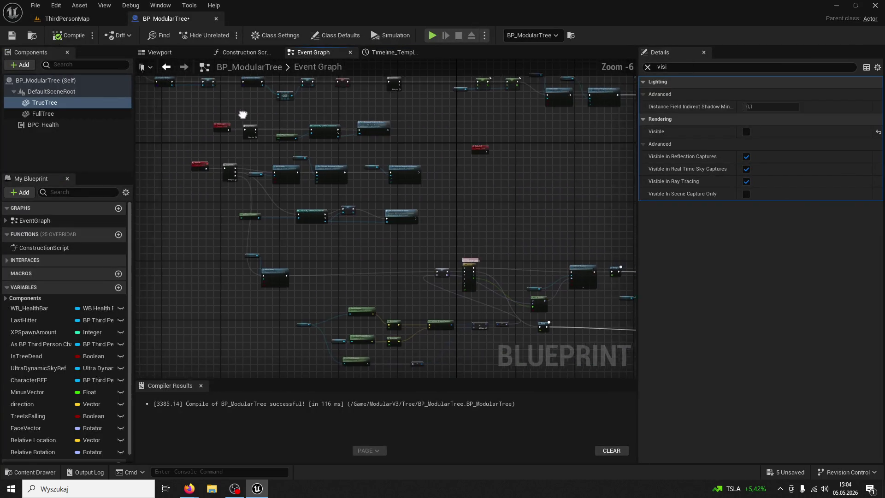
{"action": "scroll", "coordinate": [322, 114], "scroll_direction": "up", "scroll_amount": 3}
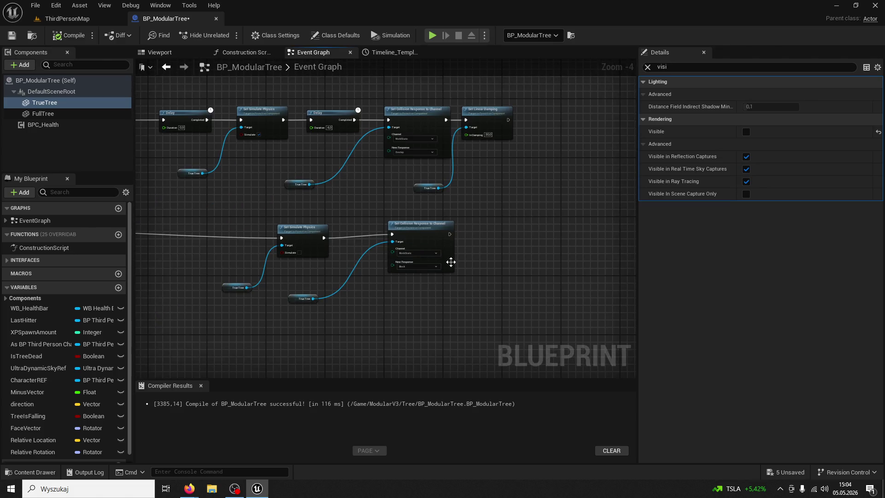
{"action": "mouse_move", "coordinate": [451, 261]}
{"action": "left_mouse_down"}
{"action": "mouse_move", "coordinate": [540, 120]}
{"action": "mouse_move", "coordinate": [472, 214]}
{"action": "left_mouse_up"}
{"action": "scroll", "coordinate": [489, 181], "scroll_direction": "down", "scroll_amount": 4}
{"action": "scroll", "coordinate": [466, 226], "scroll_direction": "up", "scroll_amount": 4}
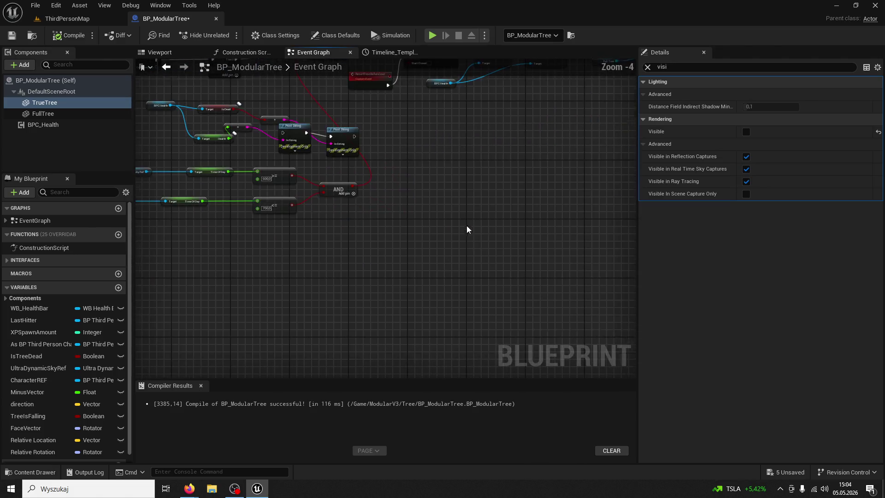
{"action": "scroll", "coordinate": [350, 306], "scroll_direction": "up", "scroll_amount": 2}
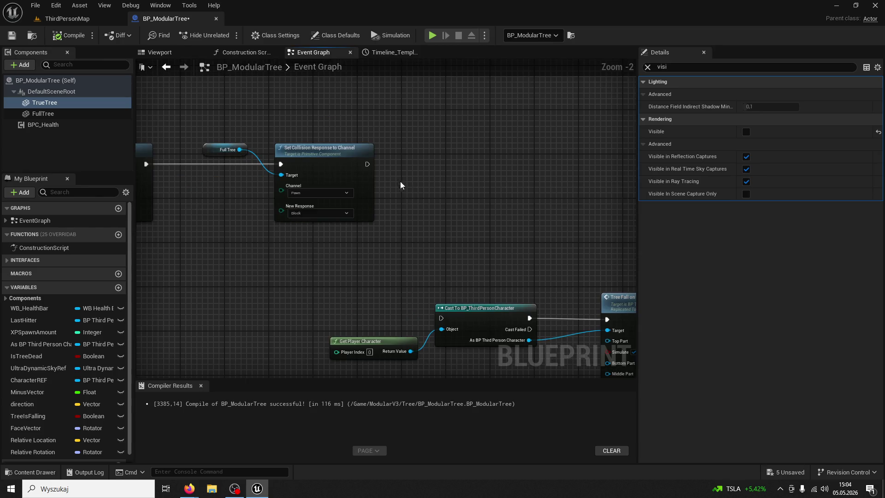
Add a Set World Location And Rotation node for TrueTree after the collision node
{"action": "left_click_drag", "start_coordinate": [371, 163], "coordinate": [399, 162]}
{"action": "type", "text": "set "}
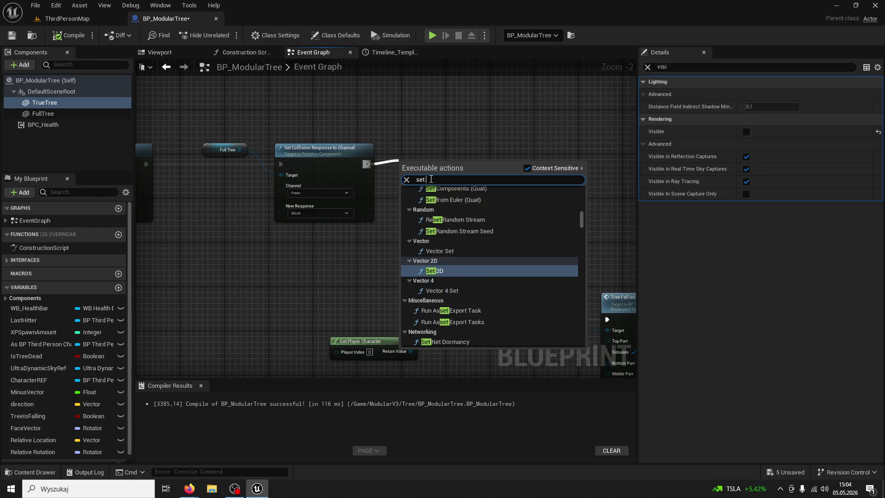
{"action": "type", "text": "world location"}
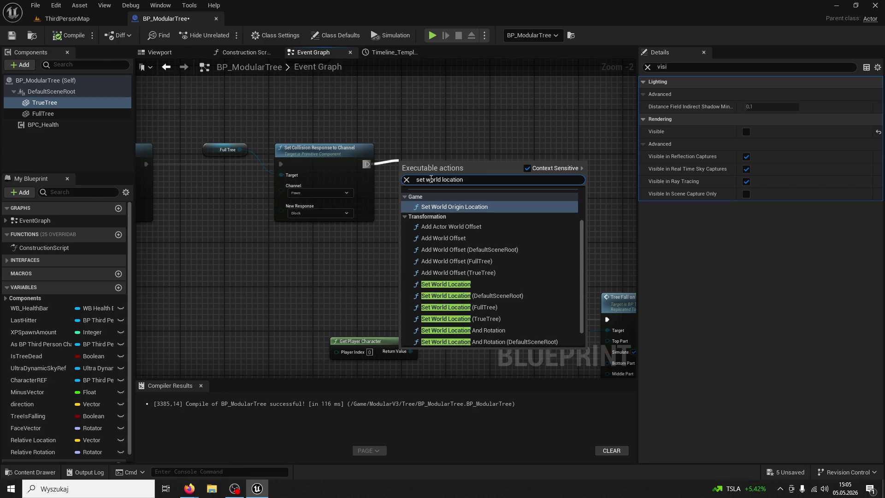
{"action": "left_click", "coordinate": [483, 307]}
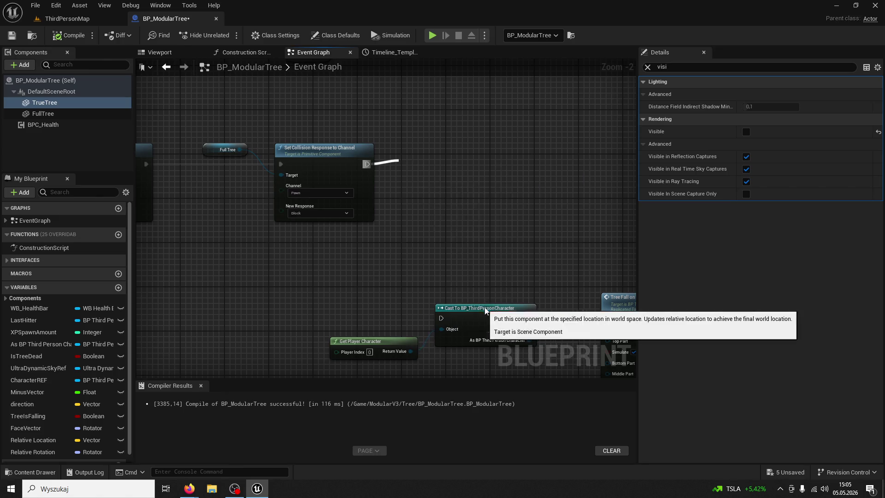
{"action": "mouse_move", "coordinate": [446, 174]}
{"action": "left_mouse_down"}
{"action": "mouse_move", "coordinate": [479, 137]}
{"action": "mouse_move", "coordinate": [471, 147]}
{"action": "left_mouse_up"}
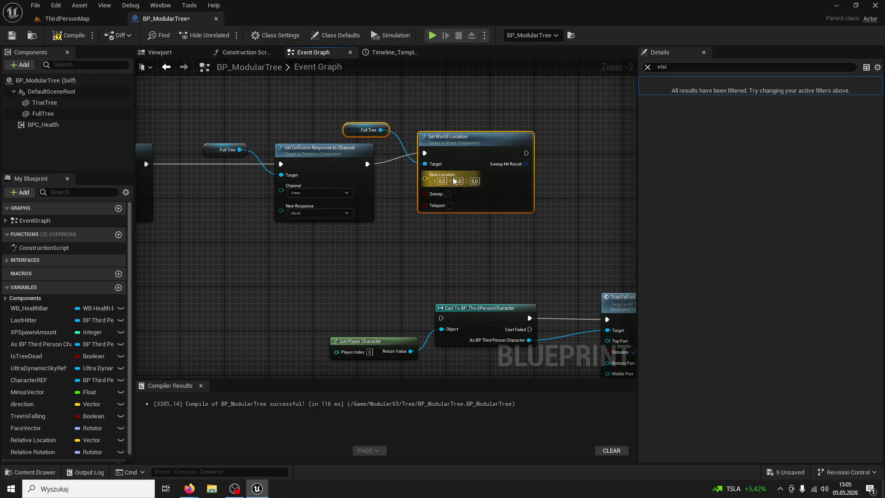
{"action": "left_click", "coordinate": [458, 144]}
{"action": "key", "text": "Delete"}
{"action": "left_click_drag", "start_coordinate": [372, 164], "coordinate": [417, 166]}
{"action": "type", "text": "set world location"}
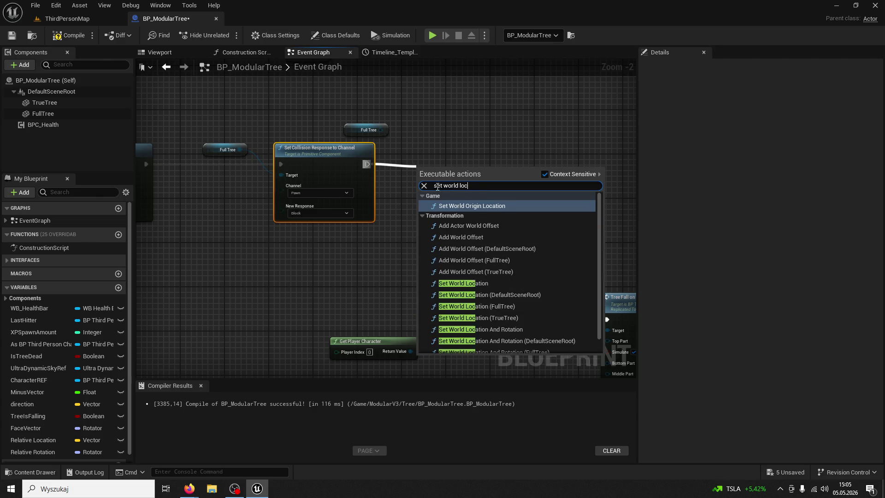
{"action": "type", "text": " and rotation"}
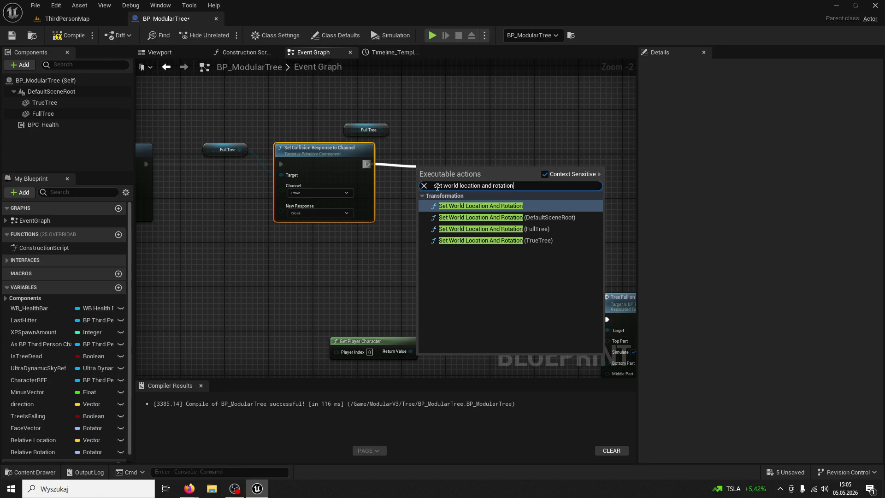
{"action": "left_click", "coordinate": [530, 240]}
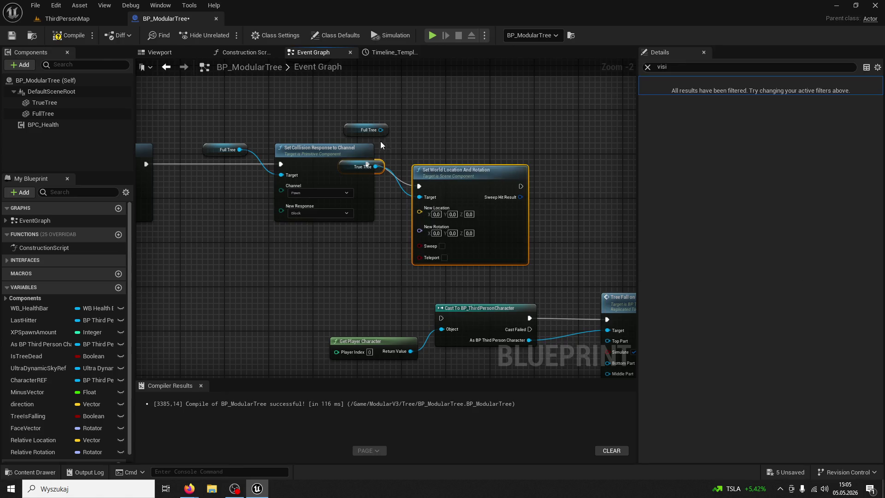
{"action": "left_click", "coordinate": [365, 132]}
{"action": "key", "text": "Delete"}
{"action": "left_click_drag", "start_coordinate": [444, 169], "coordinate": [467, 119]}
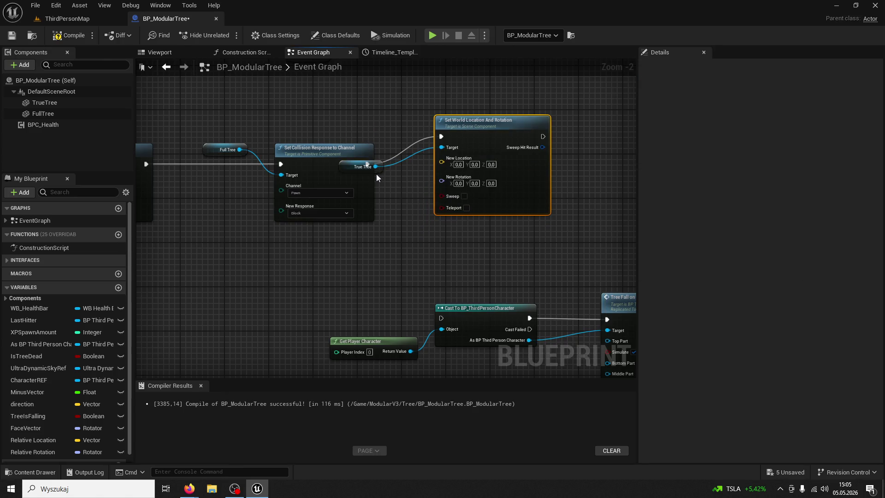
{"action": "left_click_drag", "start_coordinate": [381, 168], "coordinate": [389, 90]}
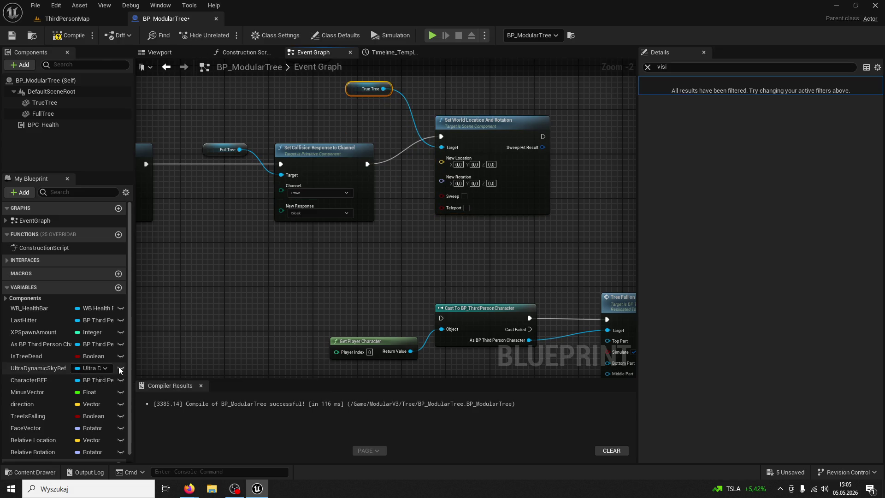
Wire Relative Location and Relative Rotation getters into the setter and enable Teleport
{"action": "mouse_move", "coordinate": [44, 440]}
{"action": "left_mouse_down"}
{"action": "mouse_move", "coordinate": [380, 243]}
{"action": "mouse_move", "coordinate": [350, 248]}
{"action": "mouse_move", "coordinate": [441, 161]}
{"action": "left_mouse_up"}
{"action": "left_click", "coordinate": [362, 255]}
{"action": "mouse_move", "coordinate": [57, 446]}
{"action": "left_mouse_down"}
{"action": "mouse_move", "coordinate": [306, 294]}
{"action": "mouse_move", "coordinate": [415, 244]}
{"action": "mouse_move", "coordinate": [441, 171]}
{"action": "left_mouse_up"}
{"action": "left_click", "coordinate": [376, 280]}
{"action": "left_click", "coordinate": [467, 195]}
{"action": "left_click", "coordinate": [466, 191]}
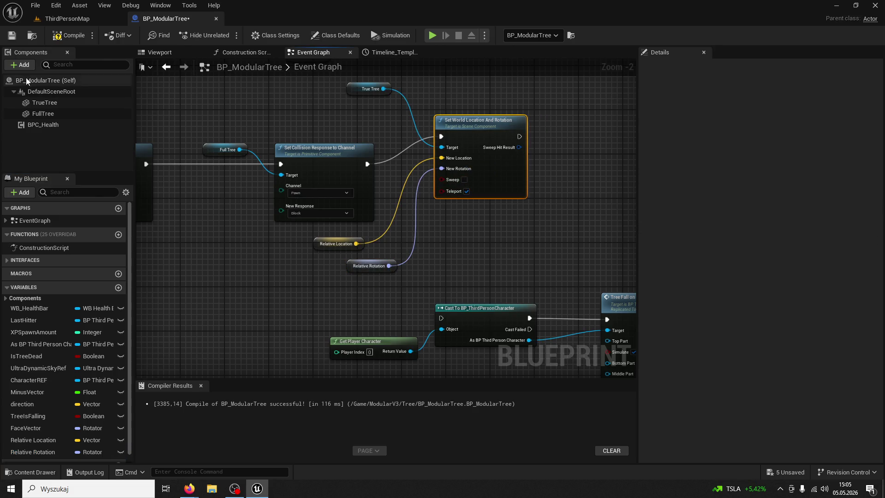
{"action": "left_click", "coordinate": [77, 21]}
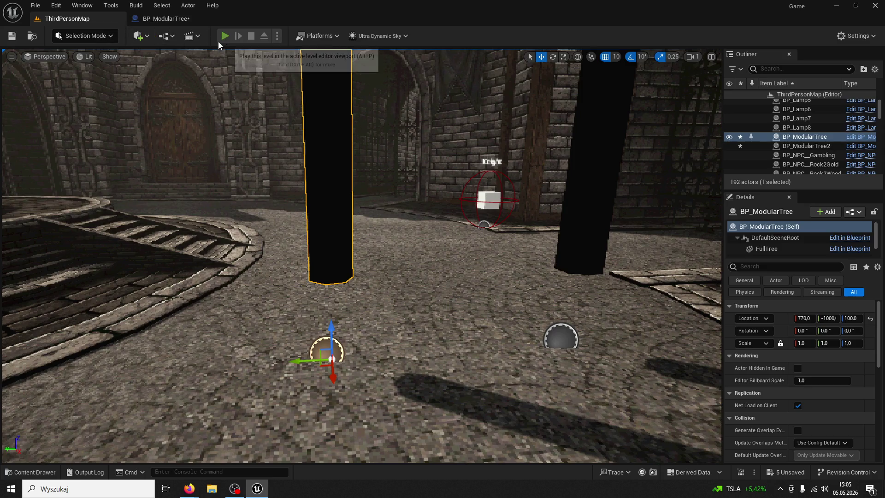
Run a quick play test in wireframe view and stop it
{"action": "left_click", "coordinate": [222, 36]}
{"action": "key", "text": "F1"}
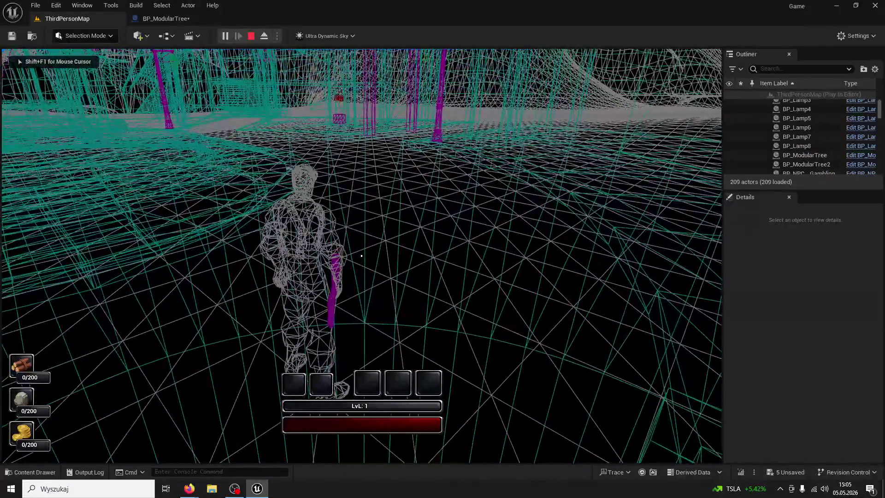
{"action": "key", "text": "Escape"}
Paste the tree-reset nodes after the later Set Collision Response to Channel node and wire them in
{"action": "left_click", "coordinate": [171, 20]}
{"action": "left_click", "coordinate": [355, 91]}
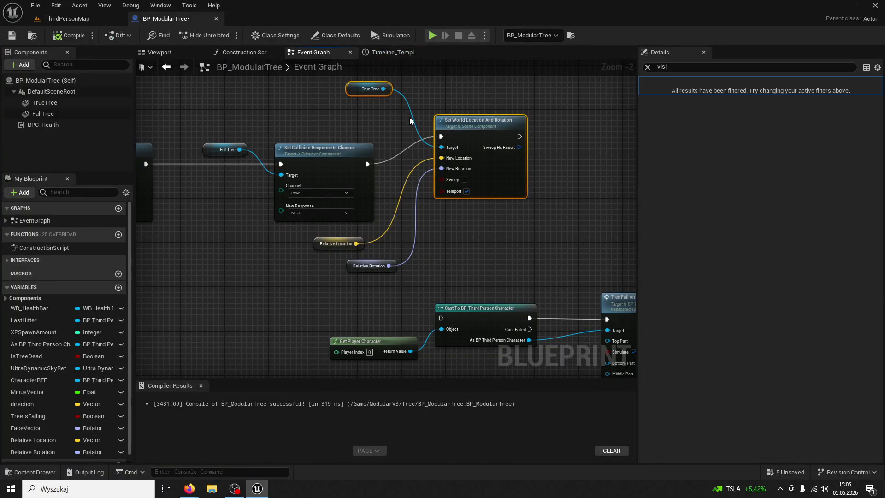
{"action": "left_click", "coordinate": [420, 222]}
{"action": "scroll", "coordinate": [459, 191], "scroll_direction": "down", "scroll_amount": 3}
{"action": "left_click_drag", "start_coordinate": [459, 192], "coordinate": [311, 307]}
{"action": "scroll", "coordinate": [414, 248], "scroll_direction": "up", "scroll_amount": 2}
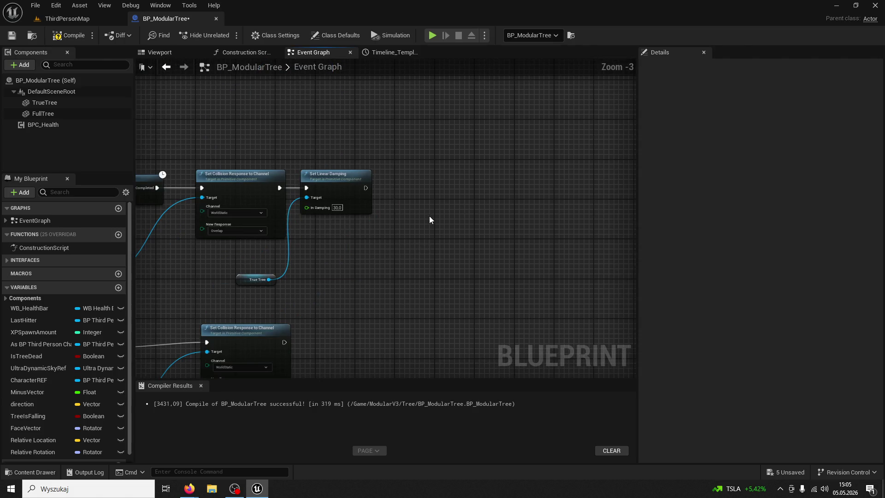
{"action": "left_click_drag", "start_coordinate": [430, 215], "coordinate": [441, 145]}
{"action": "mouse_move", "coordinate": [415, 283]}
{"action": "left_mouse_down"}
{"action": "mouse_move", "coordinate": [407, 266]}
{"action": "mouse_move", "coordinate": [517, 210]}
{"action": "left_mouse_up"}
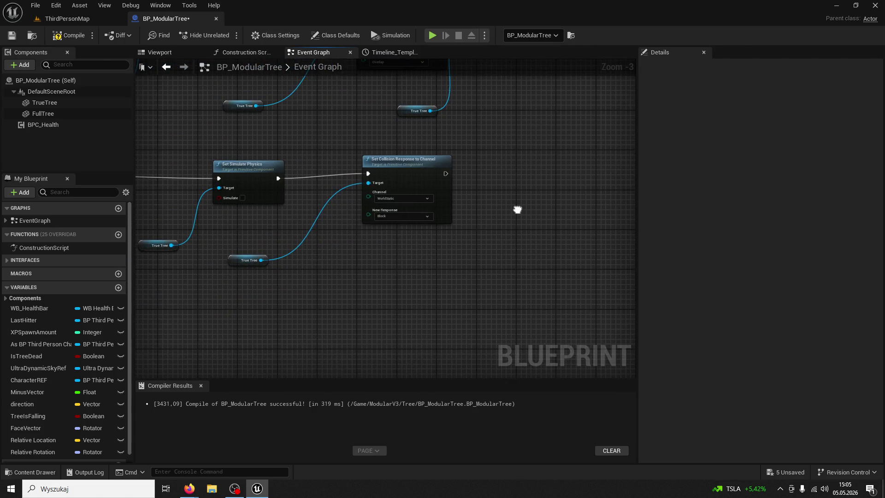
{"action": "key", "text": "ctrl+v"}
{"action": "left_click_drag", "start_coordinate": [445, 173], "coordinate": [581, 179]}
{"action": "mouse_move", "coordinate": [518, 181]}
{"action": "left_mouse_down"}
{"action": "mouse_move", "coordinate": [435, 182]}
{"action": "mouse_move", "coordinate": [212, 116]}
{"action": "left_mouse_up"}
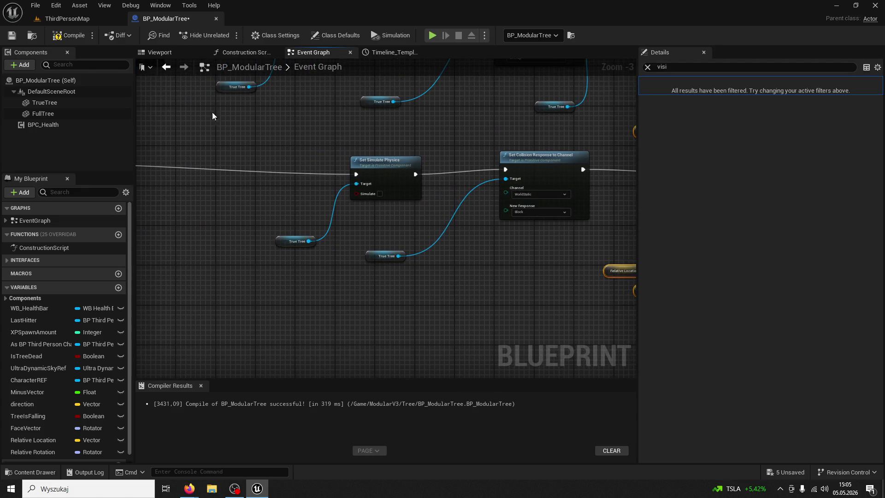
Play-test chopping the tree, raising wood to 4/200
{"action": "left_click", "coordinate": [74, 21]}
{"action": "left_click", "coordinate": [225, 36]}
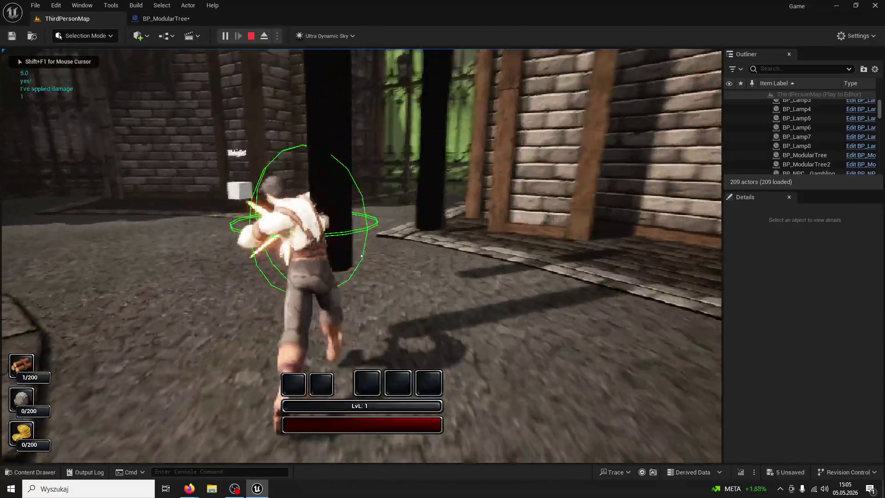
{"action": "key", "text": "F1"}
{"action": "left_click", "coordinate": [361, 256]}
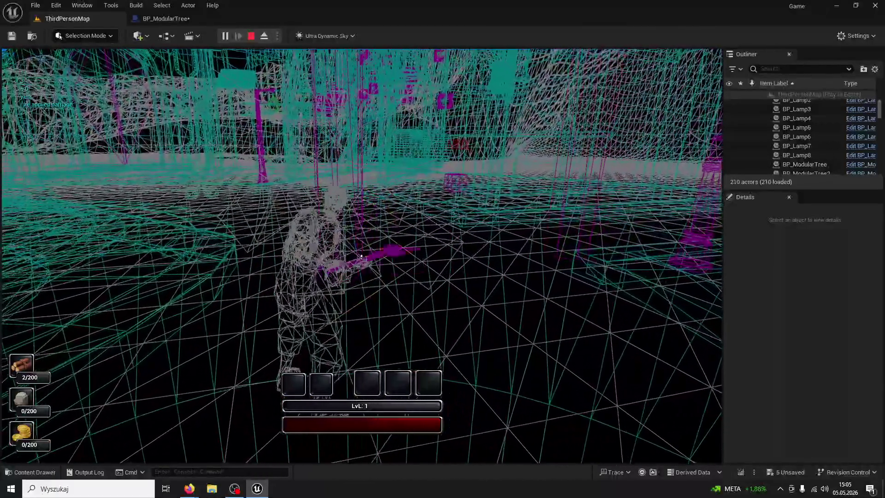
{"action": "left_click", "coordinate": [362, 255]}
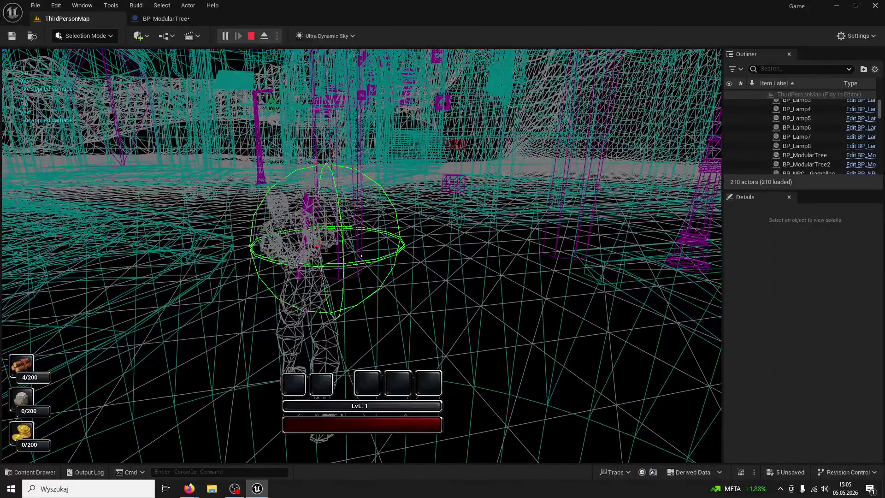
{"action": "key", "text": "Escape"}
{"action": "left_click", "coordinate": [188, 5]}
Replace Set World Location And Rotation with TrueTree's Set Relative Location And Rotation, fed by Relative Location
{"action": "left_click", "coordinate": [216, 51]}
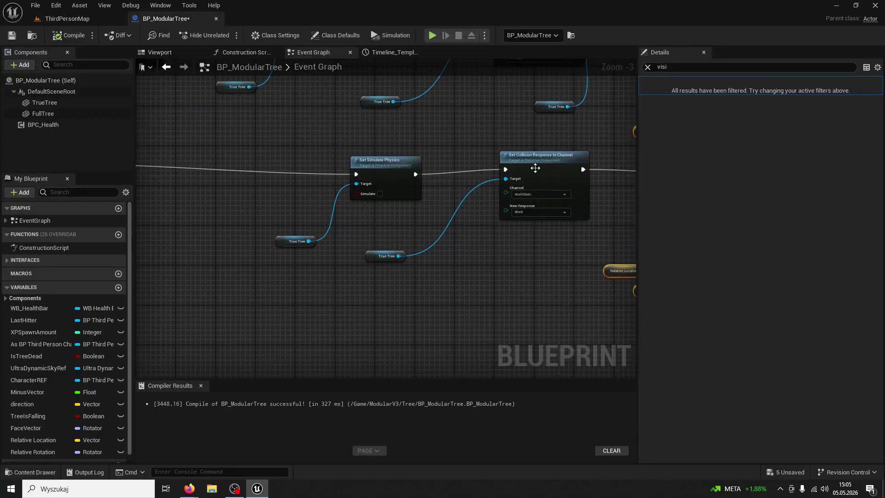
{"action": "left_click", "coordinate": [350, 203]}
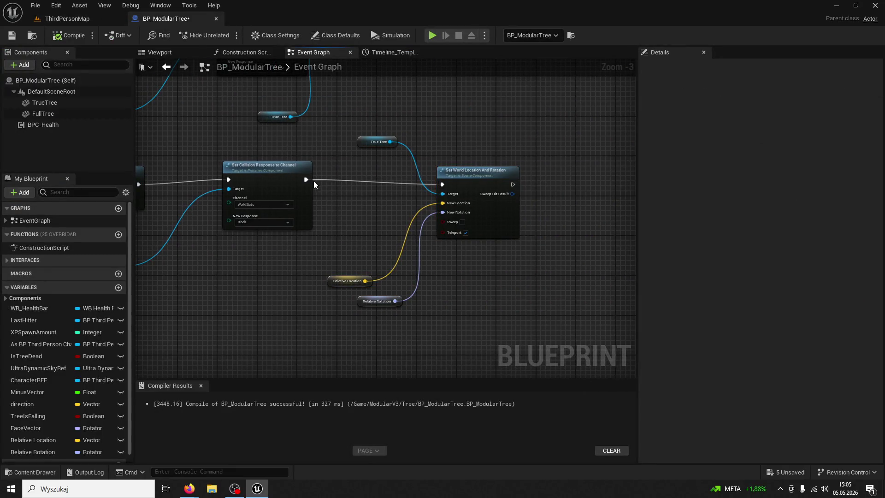
{"action": "left_click_drag", "start_coordinate": [305, 179], "coordinate": [461, 145]}
{"action": "type", "text": "set"}
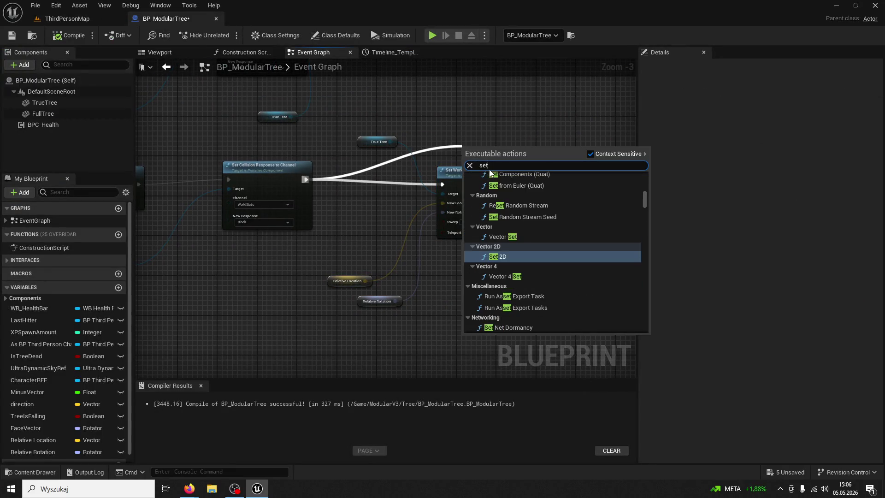
{"action": "type", "text": " relative rotation a"}
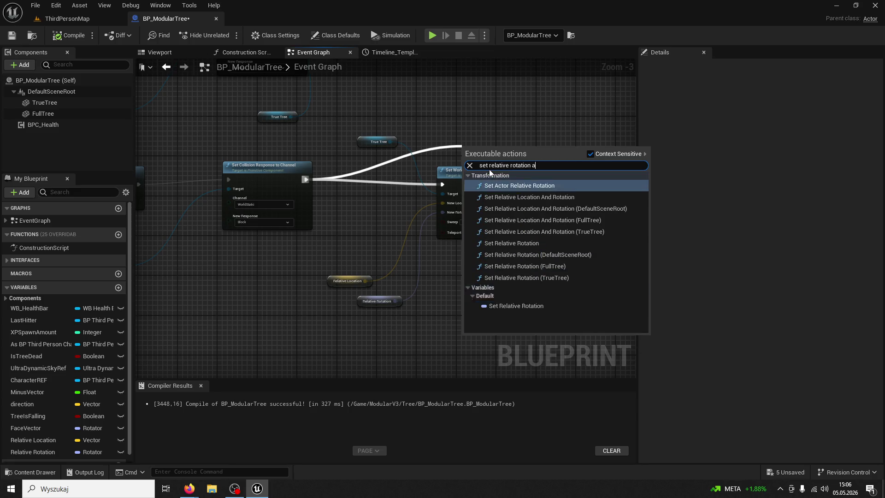
{"action": "type", "text": "nd"}
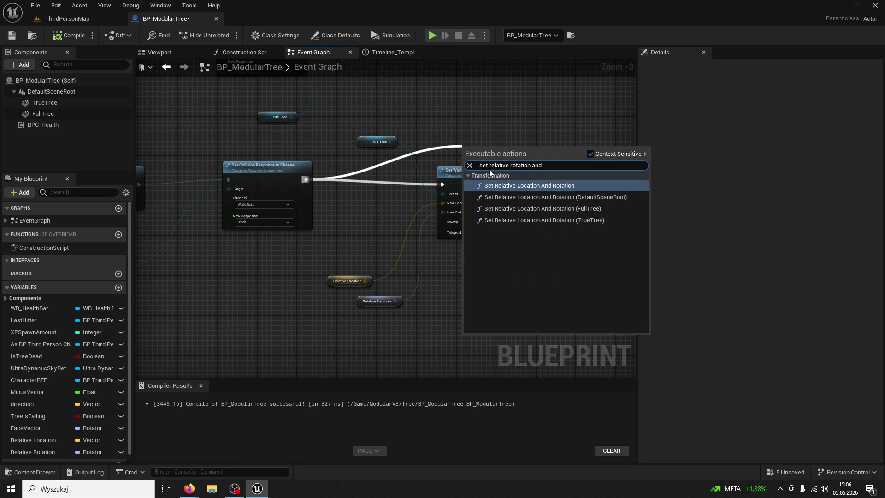
{"action": "left_click", "coordinate": [560, 220]}
{"action": "left_click", "coordinate": [451, 184]}
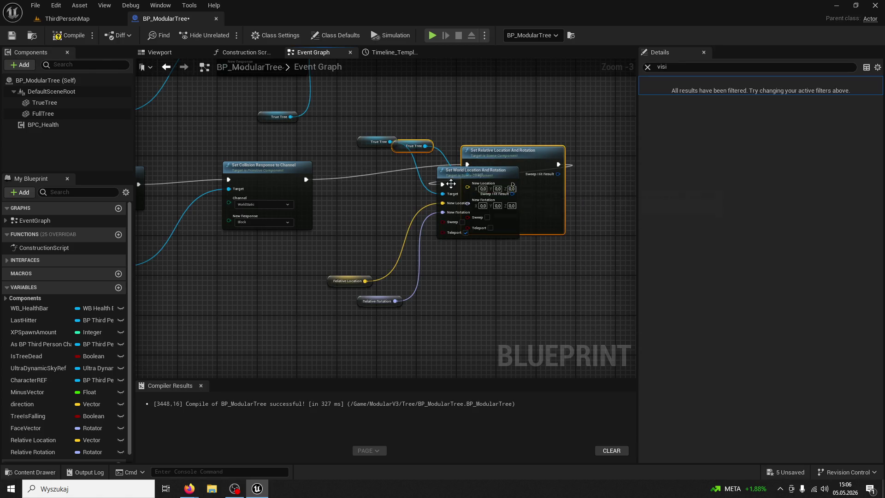
{"action": "key", "text": "Delete"}
{"action": "left_click", "coordinate": [372, 143]}
{"action": "key", "text": "Delete"}
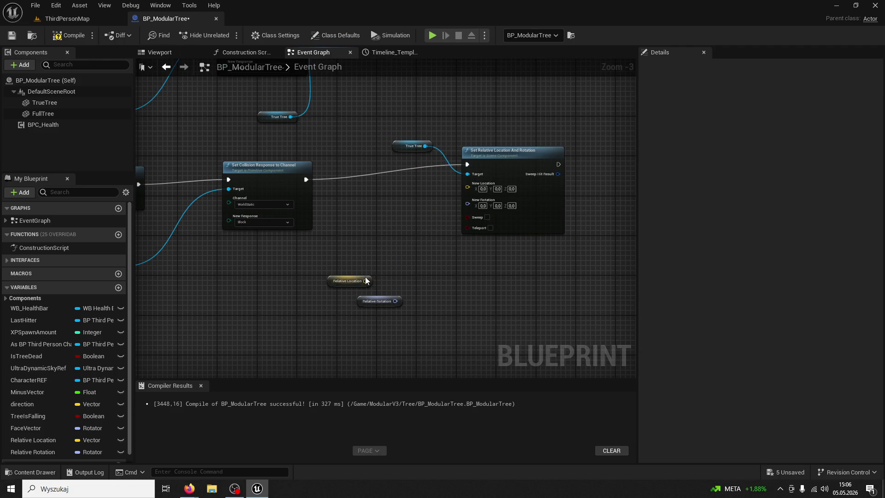
{"action": "mouse_move", "coordinate": [365, 279]}
{"action": "left_mouse_down"}
{"action": "mouse_move", "coordinate": [388, 213]}
{"action": "mouse_move", "coordinate": [467, 186]}
{"action": "left_mouse_up"}
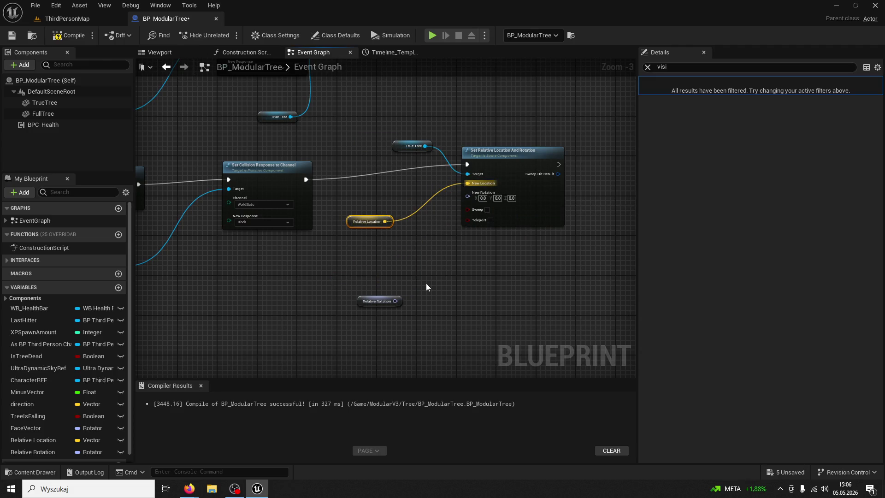
{"action": "left_click_drag", "start_coordinate": [395, 301], "coordinate": [466, 197]}
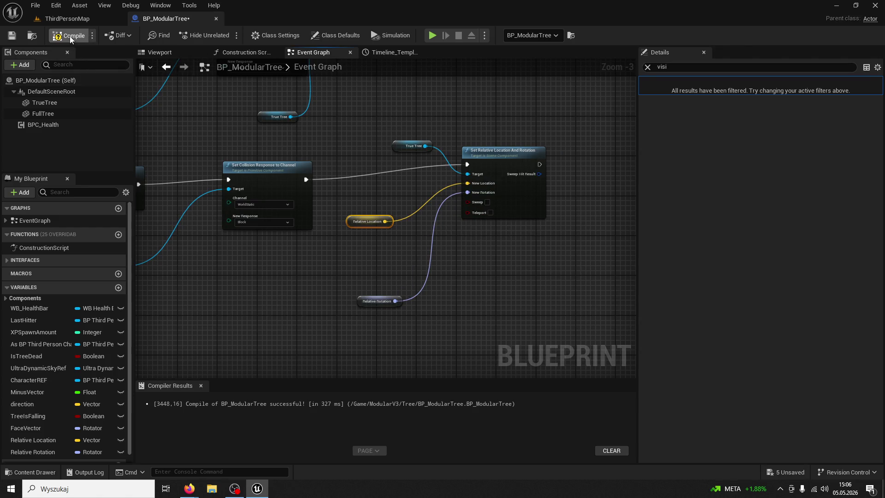
Play the level, chop the tree three times until wood reads 5/200, then stop
{"action": "left_click", "coordinate": [69, 18]}
{"action": "left_click", "coordinate": [225, 36]}
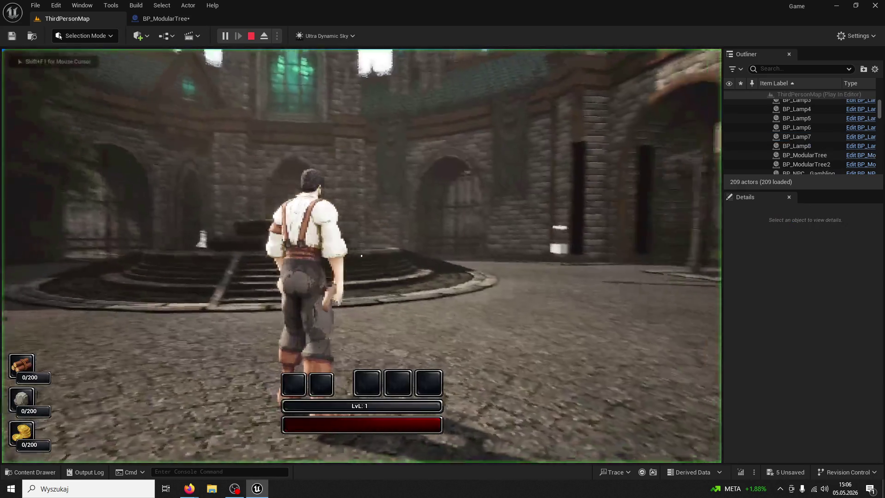
{"action": "key", "text": "w"}
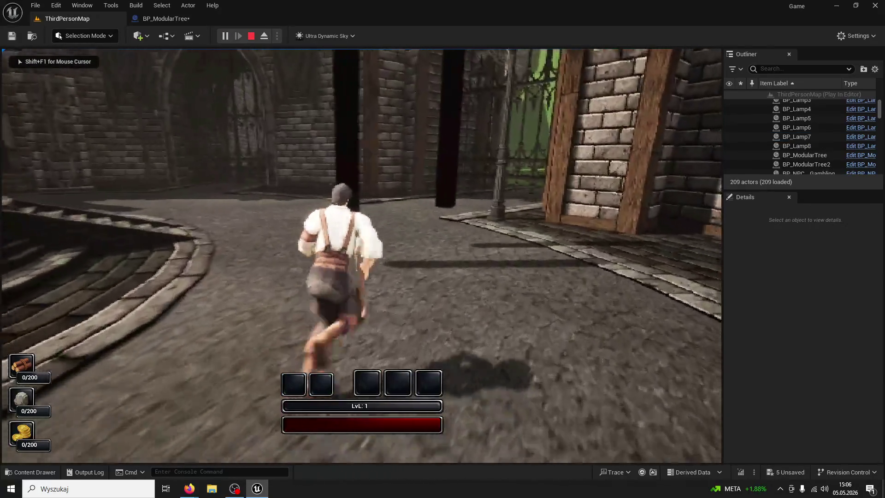
{"action": "key", "text": "F1"}
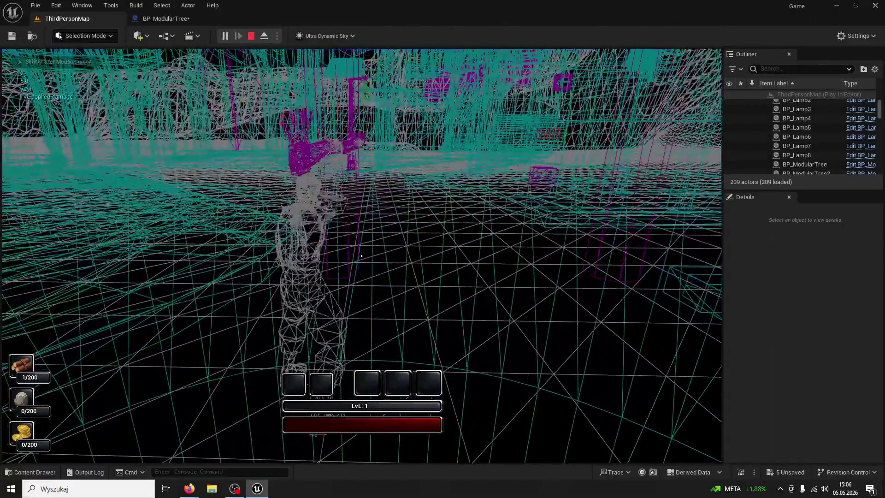
{"action": "left_click", "coordinate": [361, 255]}
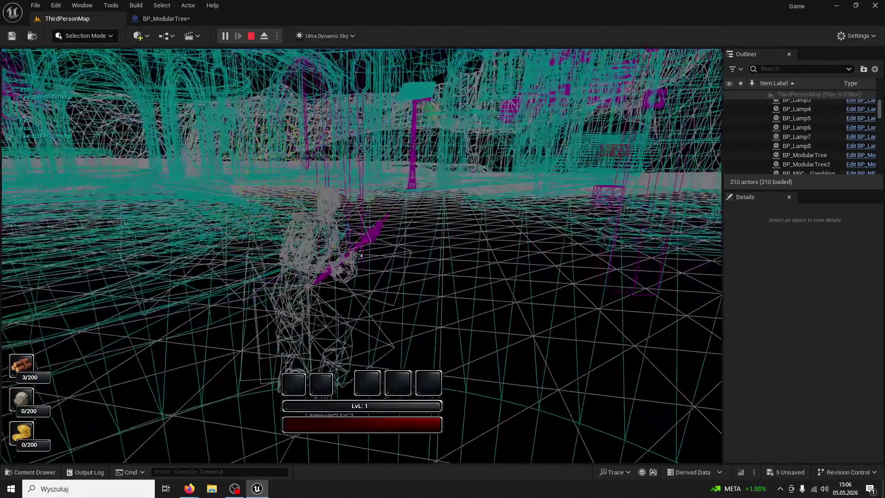
{"action": "left_click", "coordinate": [362, 255]}
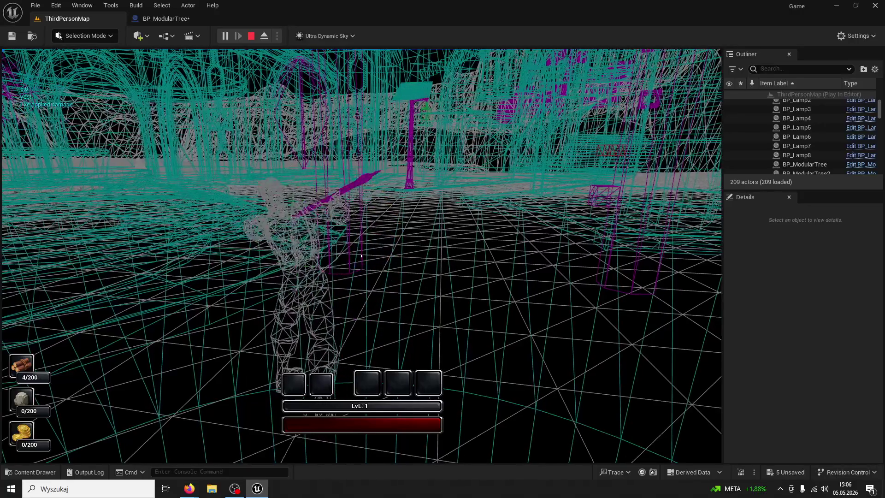
{"action": "left_click", "coordinate": [361, 255]}
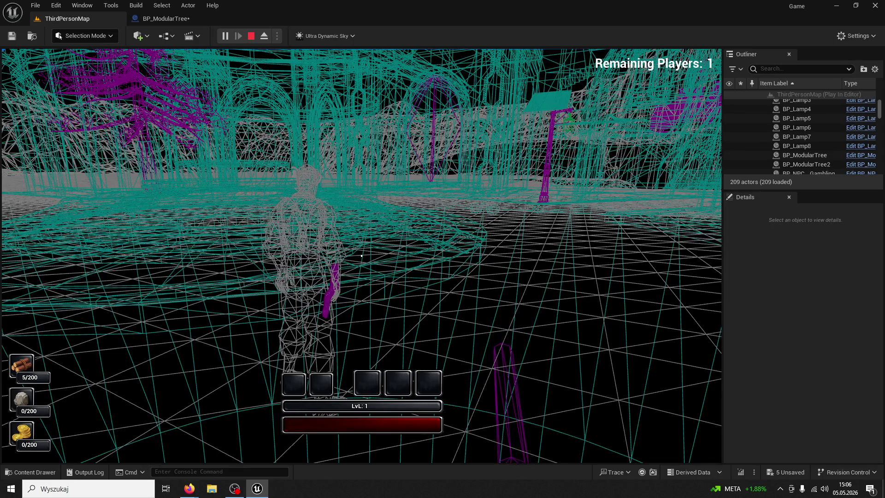
{"action": "key", "text": "c"}
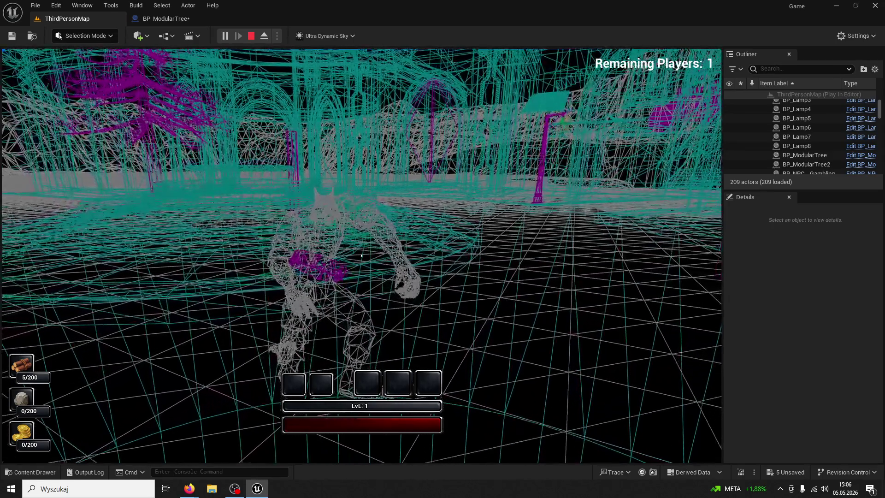
{"action": "key", "text": "Escape"}
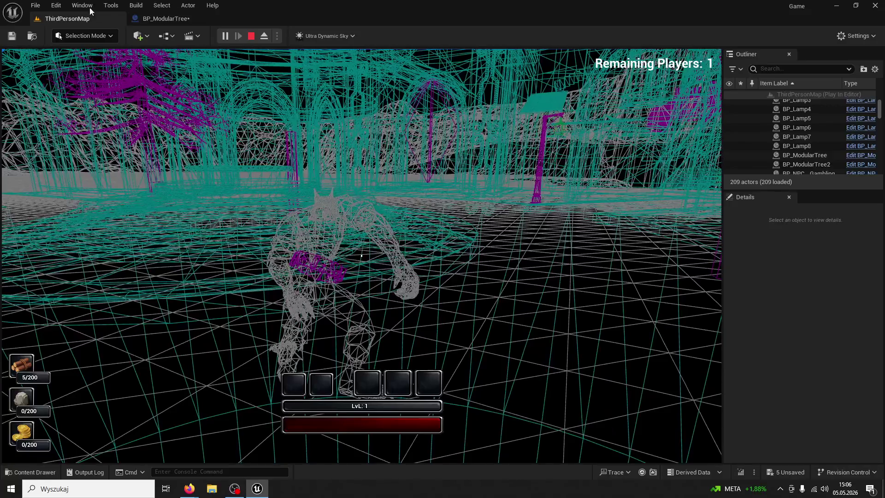
{"action": "left_click", "coordinate": [178, 14]}
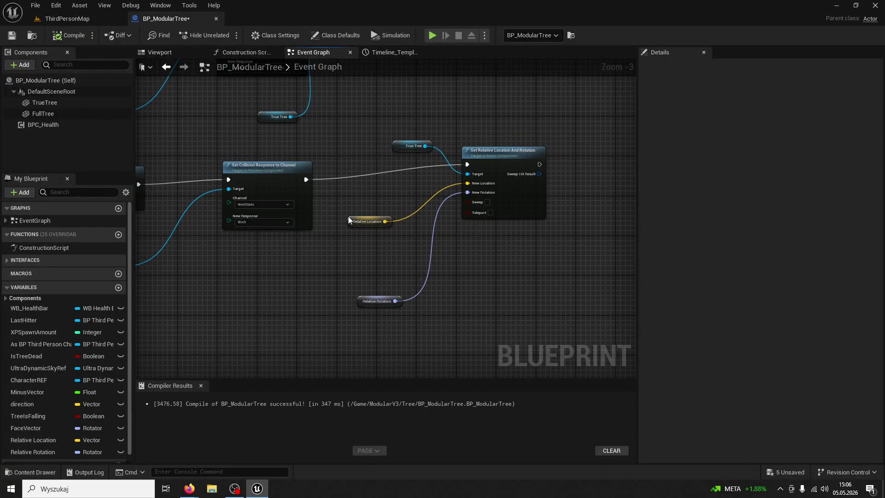
Tick Teleport on Set Relative Location And Rotation and compile BP_ModularTree
{"action": "left_click", "coordinate": [358, 301]}
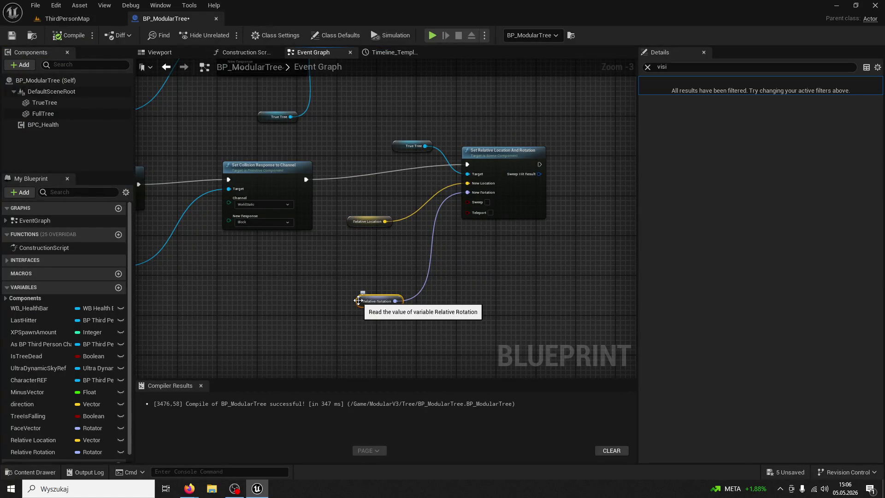
{"action": "left_click", "coordinate": [498, 159]}
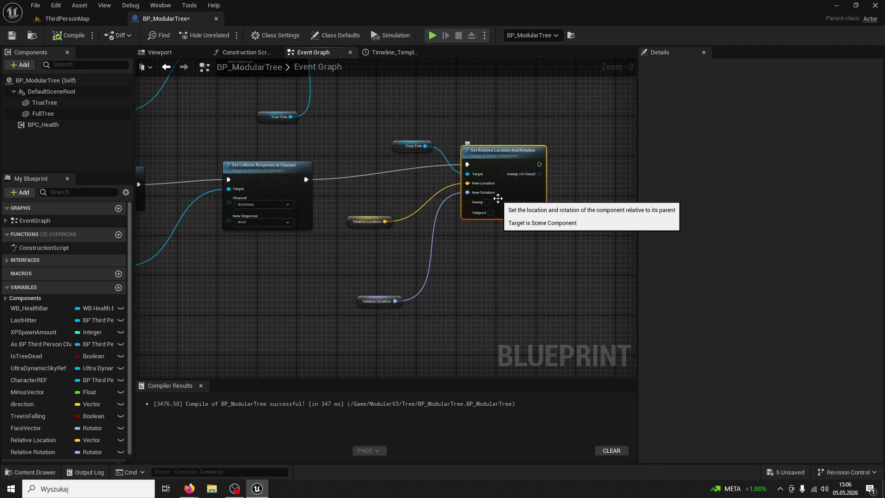
{"action": "scroll", "coordinate": [497, 198], "scroll_direction": "up", "scroll_amount": 2}
{"action": "left_click", "coordinate": [489, 219]}
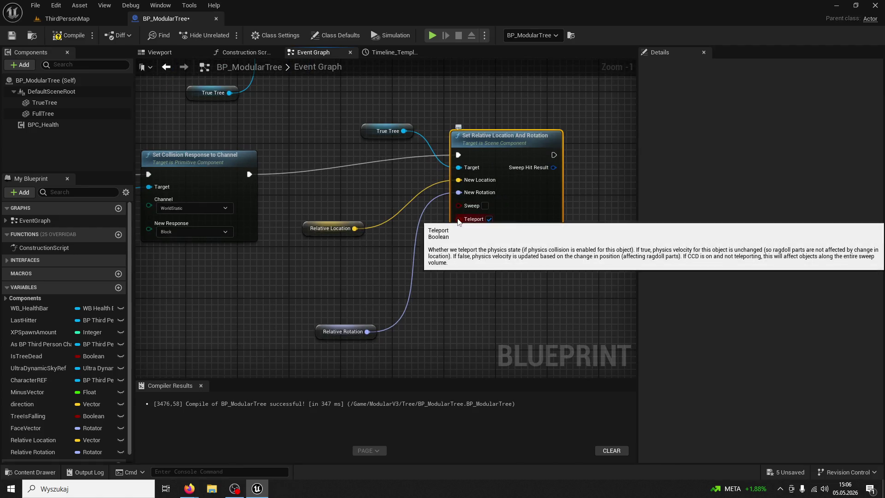
{"action": "left_click", "coordinate": [80, 38]}
{"action": "left_click", "coordinate": [67, 19]}
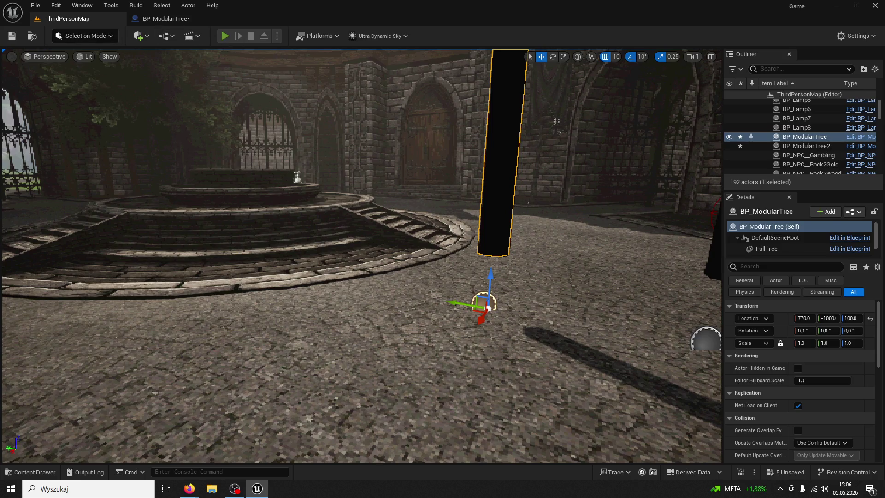
Play with Alt+P and strike the tree six times until it falls into a log
{"action": "key", "text": "alt+p"}
{"action": "key", "text": "w"}
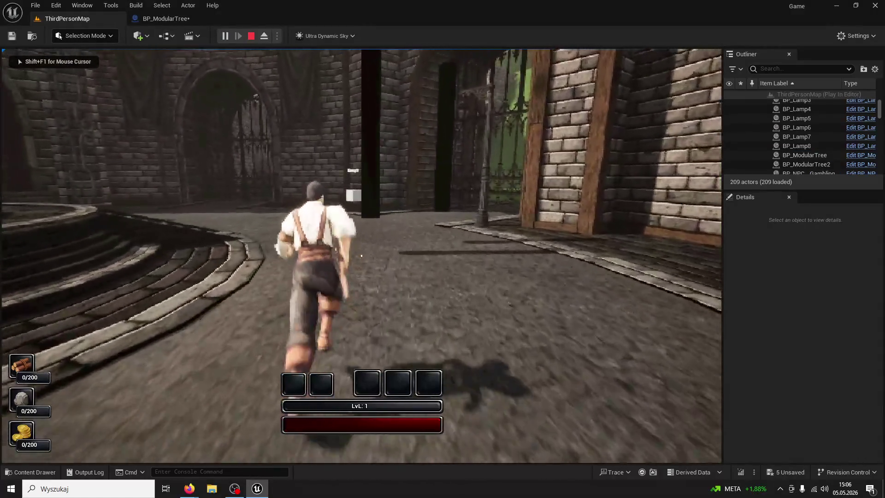
{"action": "left_click", "coordinate": [362, 255]}
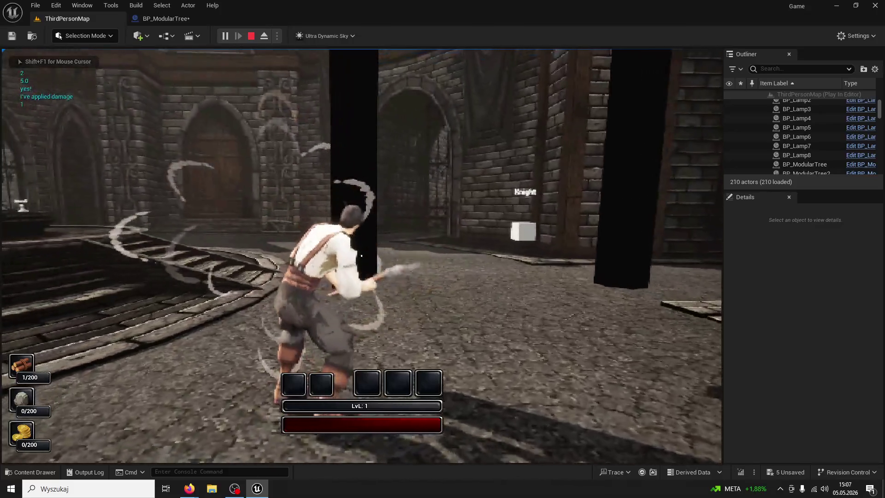
{"action": "left_click", "coordinate": [361, 256]}
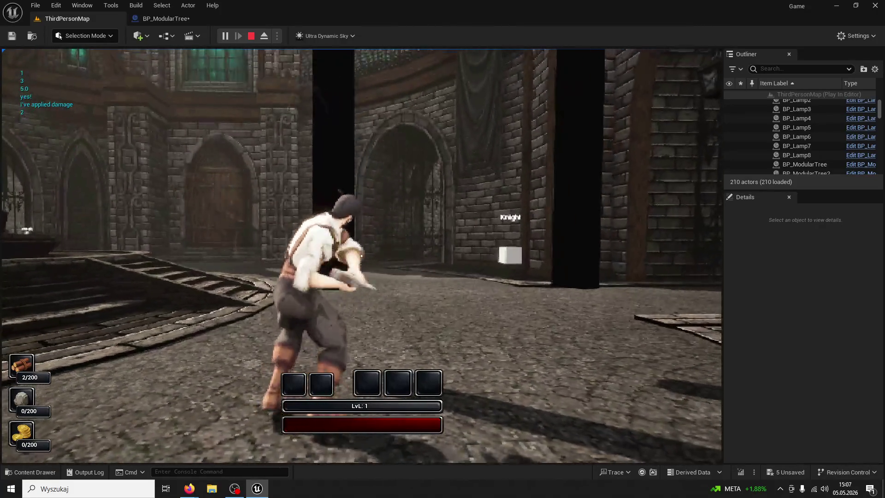
{"action": "left_click", "coordinate": [362, 256]}
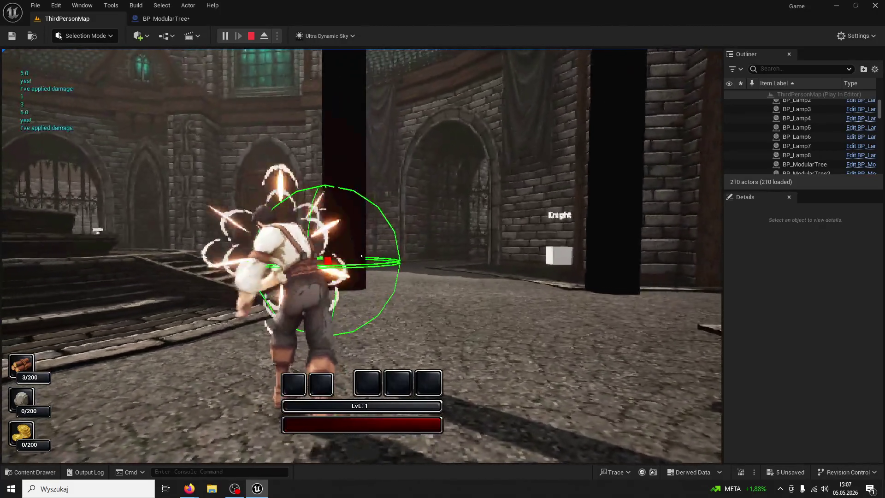
{"action": "left_click", "coordinate": [361, 256]}
{"action": "left_click", "coordinate": [361, 256]}
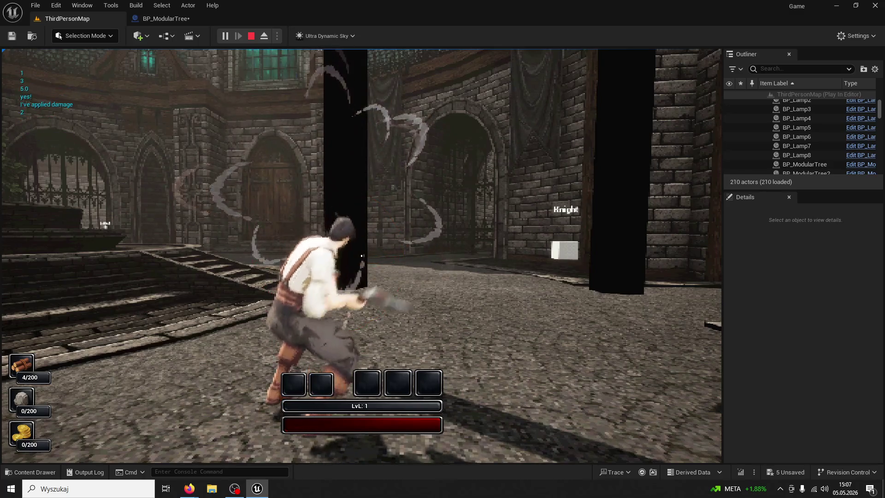
{"action": "left_click", "coordinate": [361, 255]}
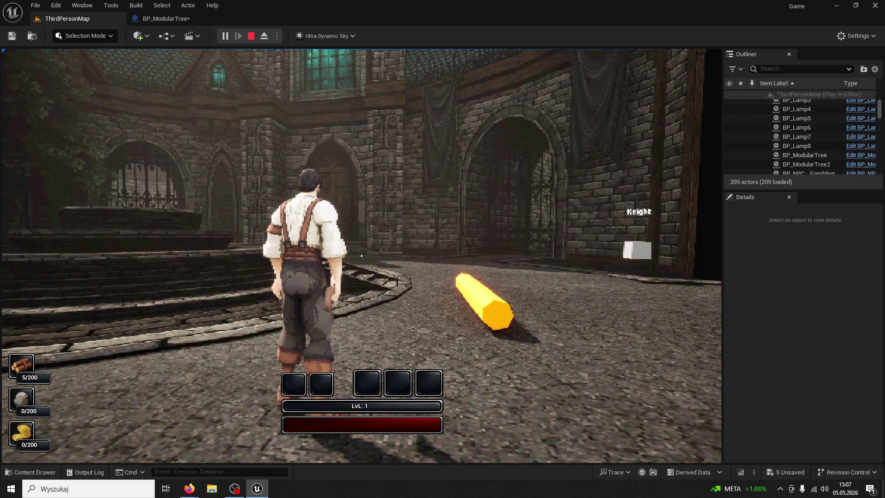
{"action": "key", "text": "F1"}
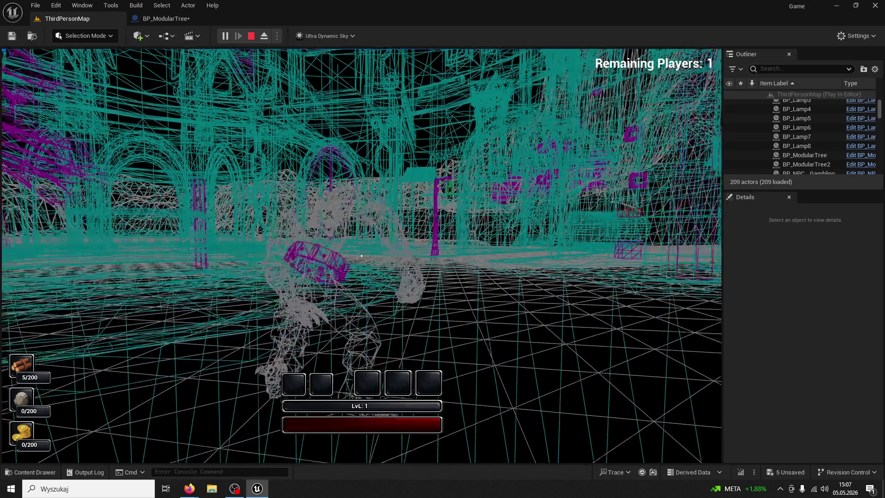
{"action": "key", "text": "Escape"}
{"action": "left_click", "coordinate": [188, 20]}
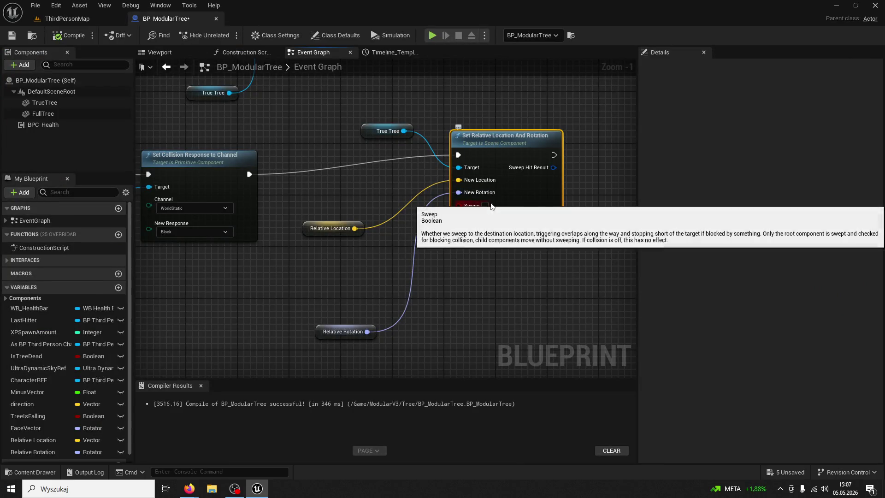
{"action": "key", "text": "alt+Tab"}
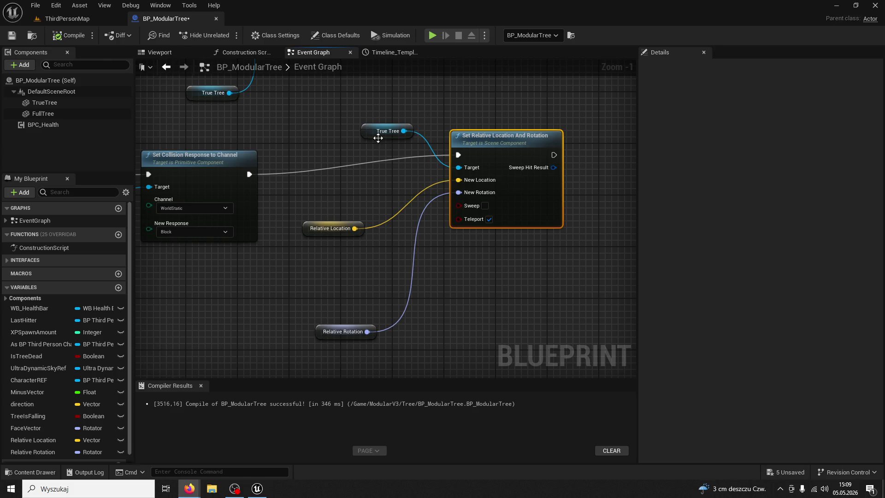
Delete the Relative Location and Relative Rotation getters from the reset node
{"action": "left_click", "coordinate": [303, 229]}
{"action": "key", "text": "Delete"}
{"action": "left_click", "coordinate": [343, 331]}
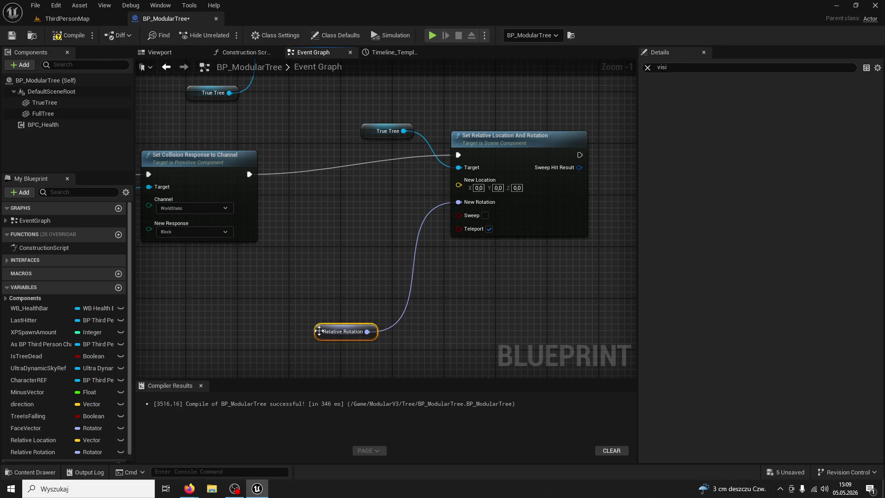
{"action": "key", "text": "Delete"}
Copy TrueTree's Location Z 77,0 into the reset node's New Location Z
{"action": "left_click", "coordinate": [58, 105]}
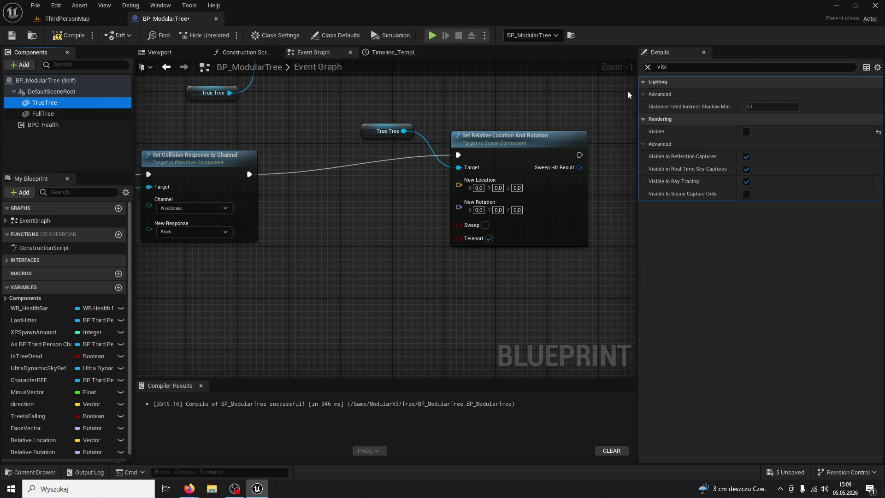
{"action": "left_click", "coordinate": [647, 67]}
{"action": "left_click", "coordinate": [843, 156]}
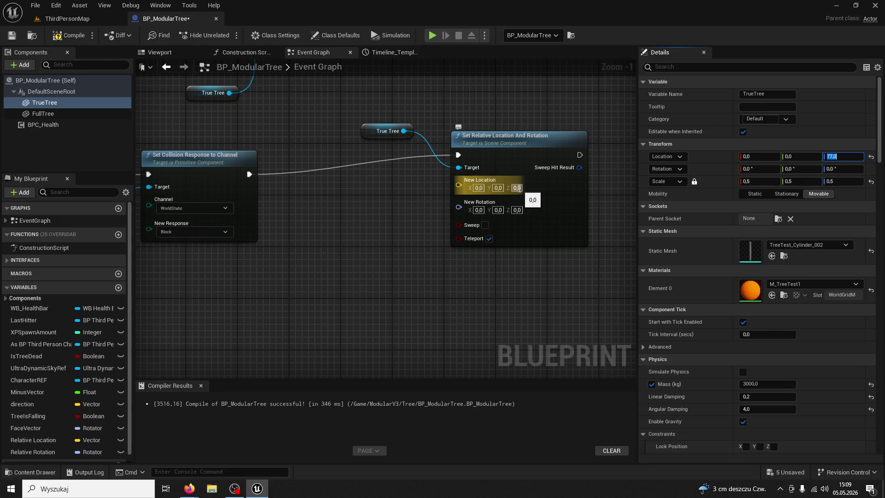
{"action": "left_click", "coordinate": [517, 188]}
{"action": "type", "text": "77,0"}
{"action": "key", "text": "Return"}
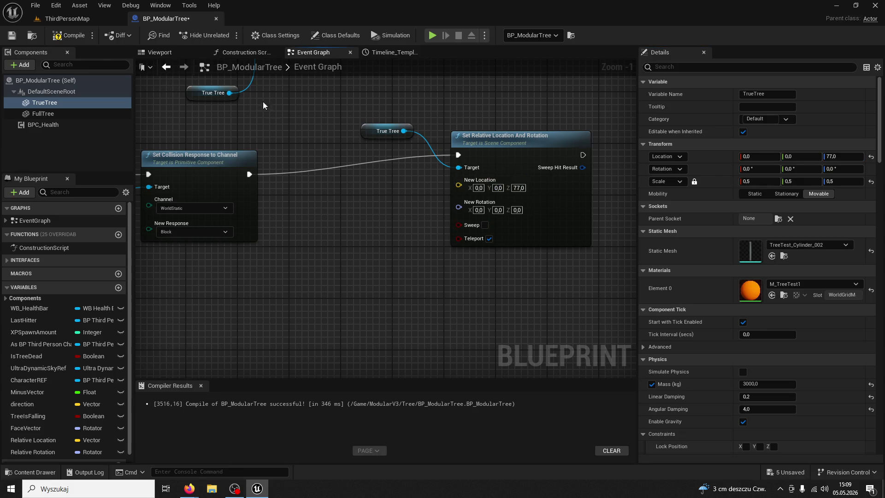
{"action": "left_click", "coordinate": [67, 19]}
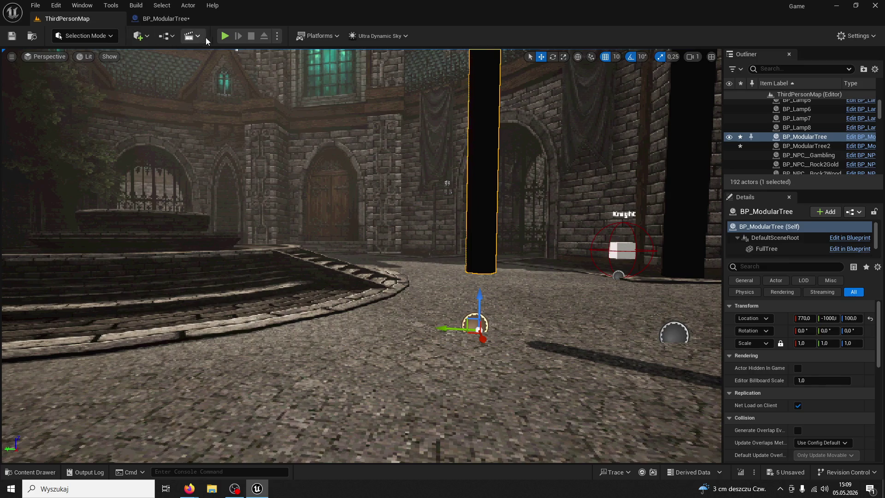
Play-test by chopping a tree until it falls, then view the scene in wireframe
{"action": "left_click", "coordinate": [225, 36]}
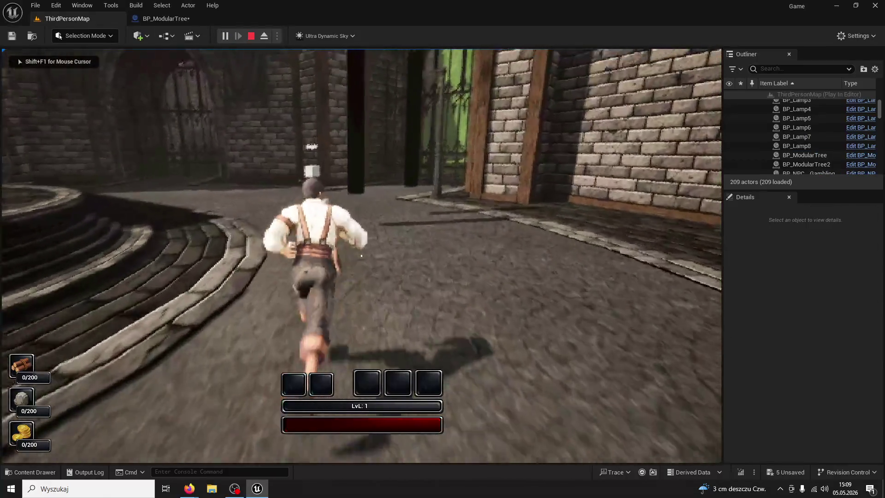
{"action": "left_click", "coordinate": [361, 256]}
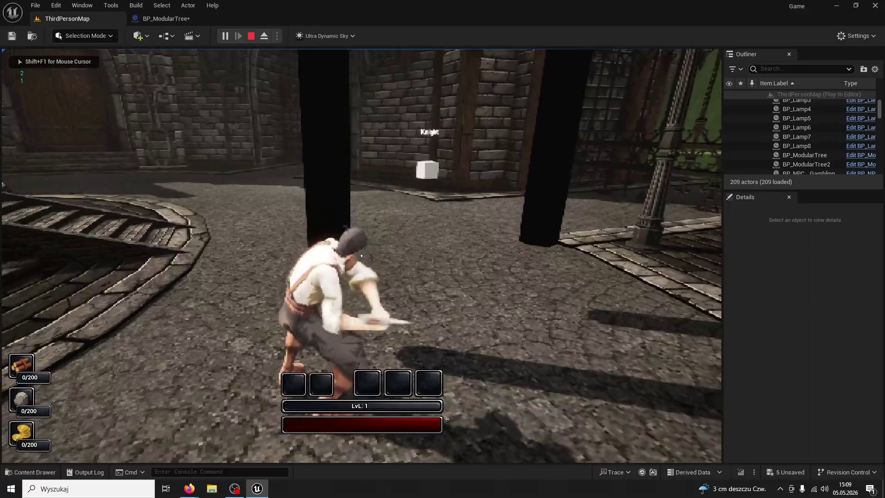
{"action": "left_click", "coordinate": [362, 256]}
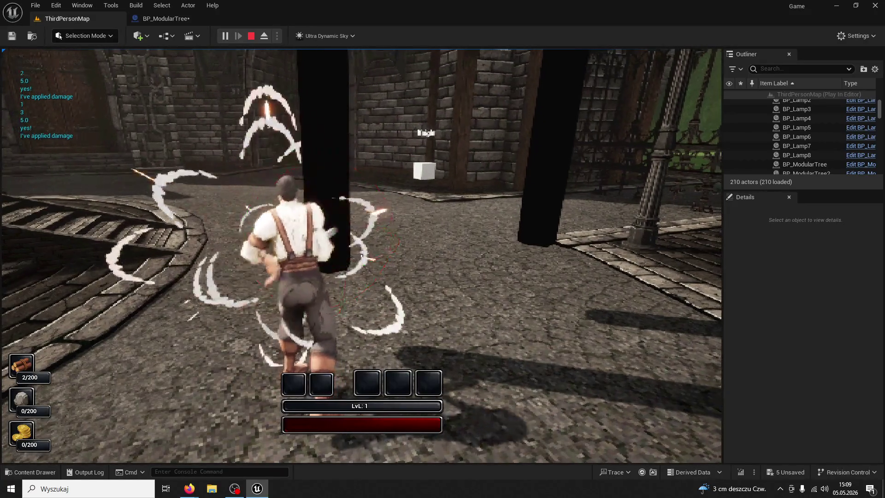
{"action": "left_click", "coordinate": [361, 256]}
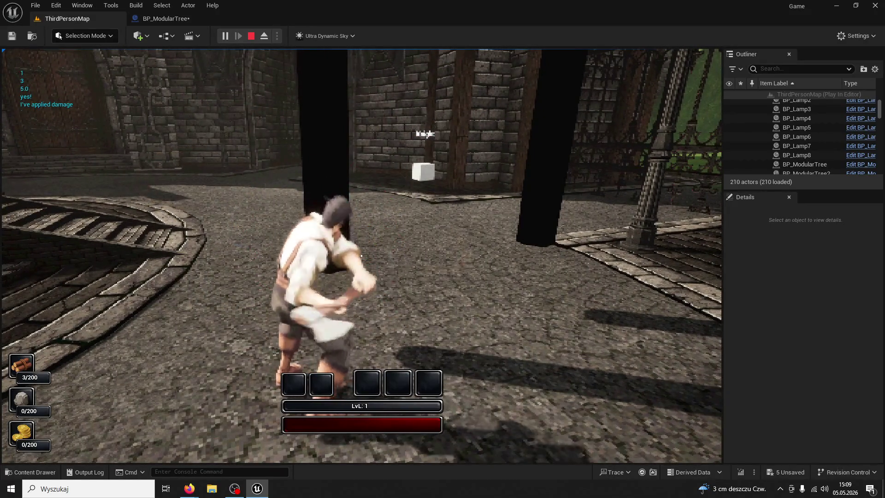
{"action": "left_click", "coordinate": [361, 255]}
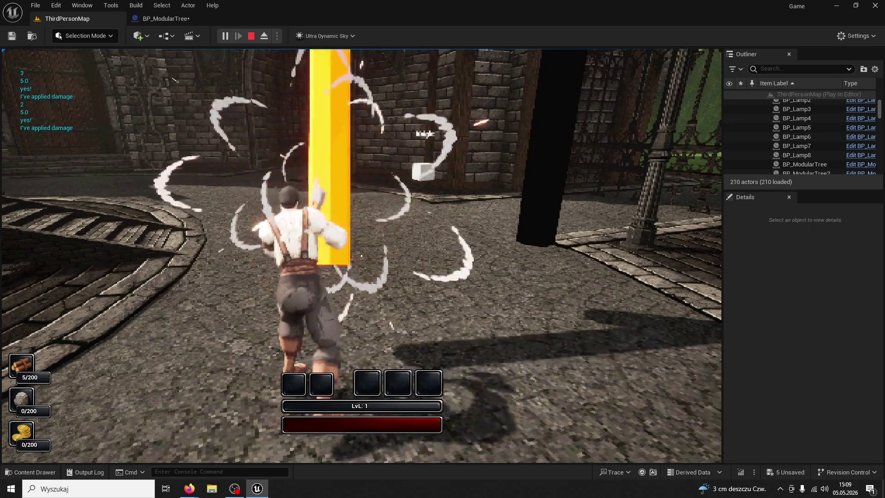
{"action": "key", "text": "F1"}
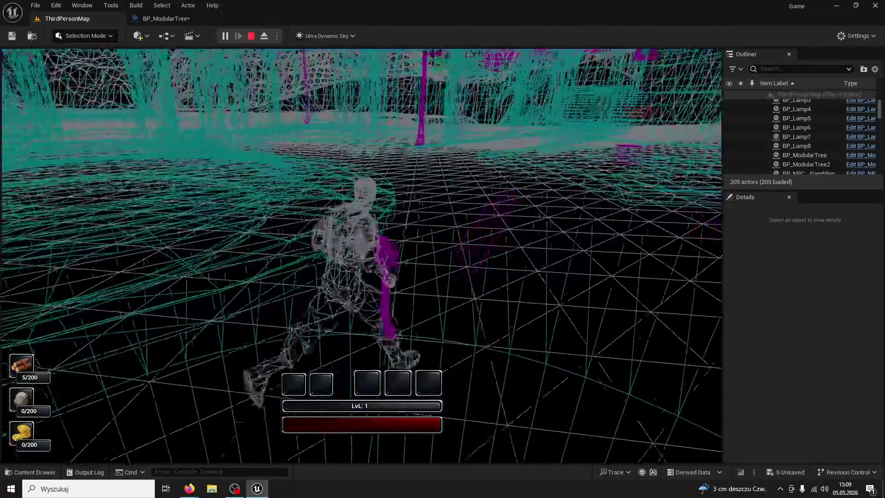
{"action": "key", "text": "super"}
{"action": "key", "text": "super"}
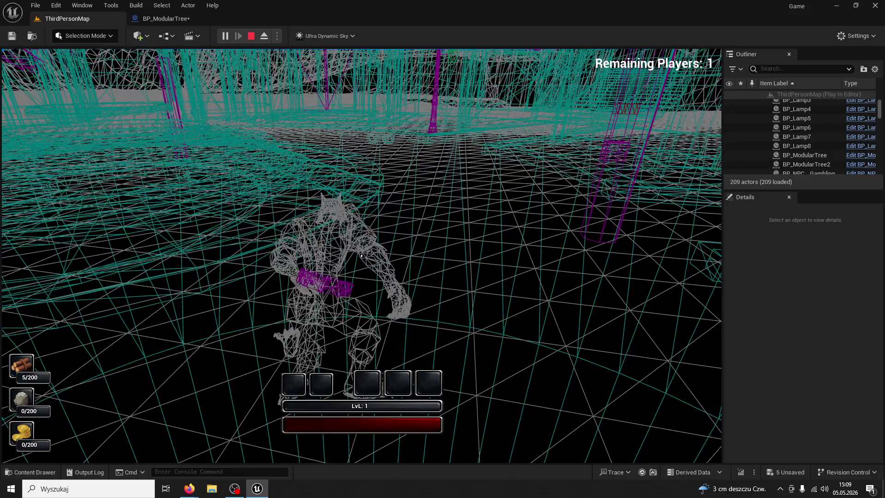
Stop the play session and go back to the BP_ModularTree event graph
{"action": "key", "text": "Escape"}
{"action": "key", "text": "alt+Tab"}
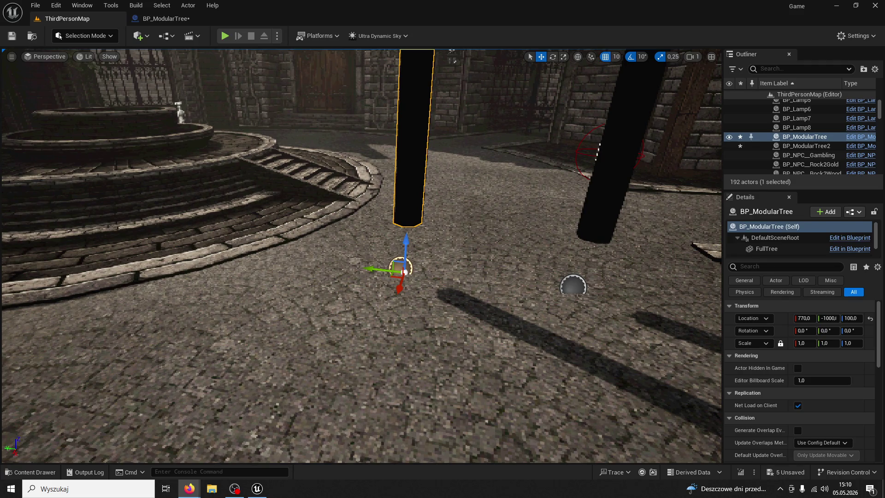
{"action": "left_click", "coordinate": [161, 18]}
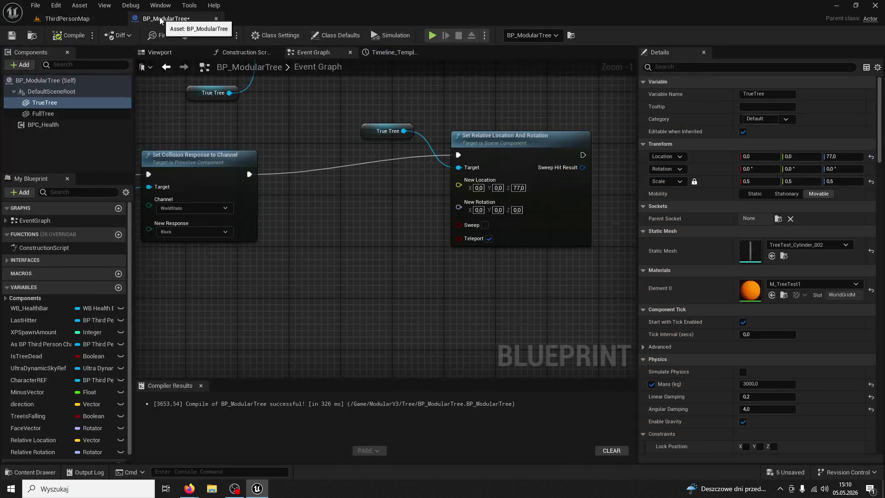